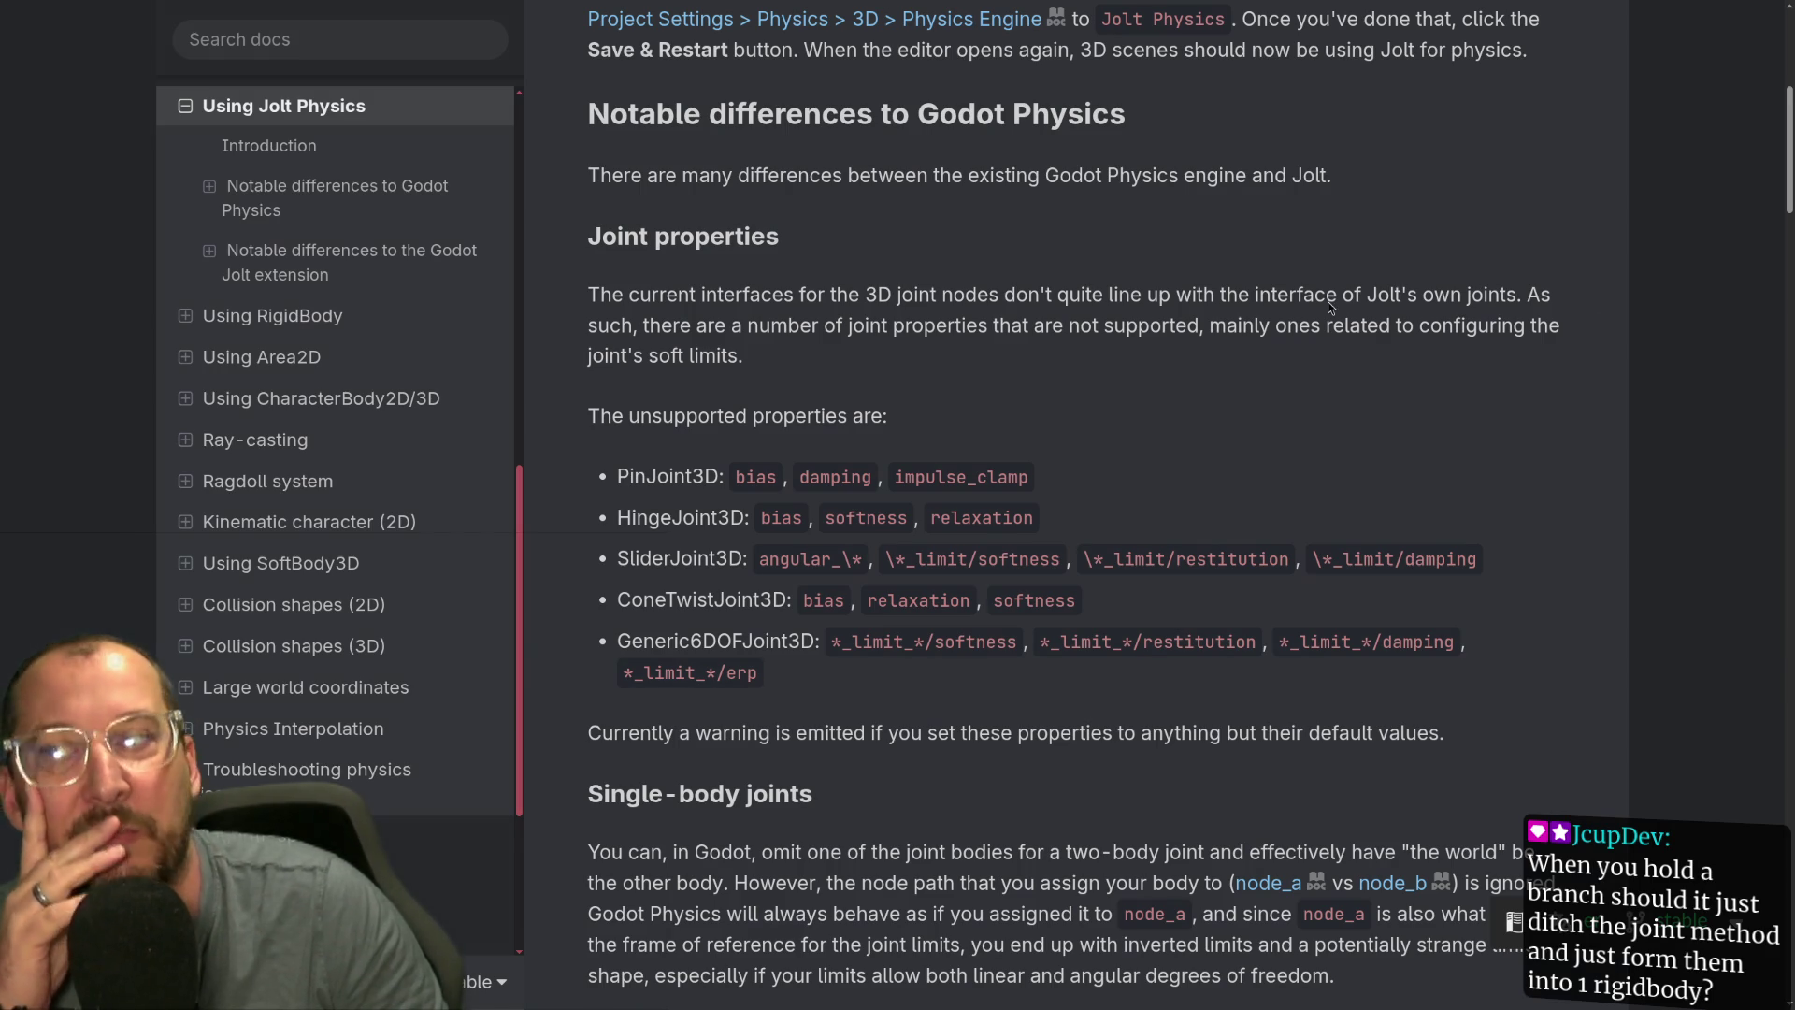
- Leave the Jolt Physics docs and return to lumber.gd in the code editor
key(super+2)
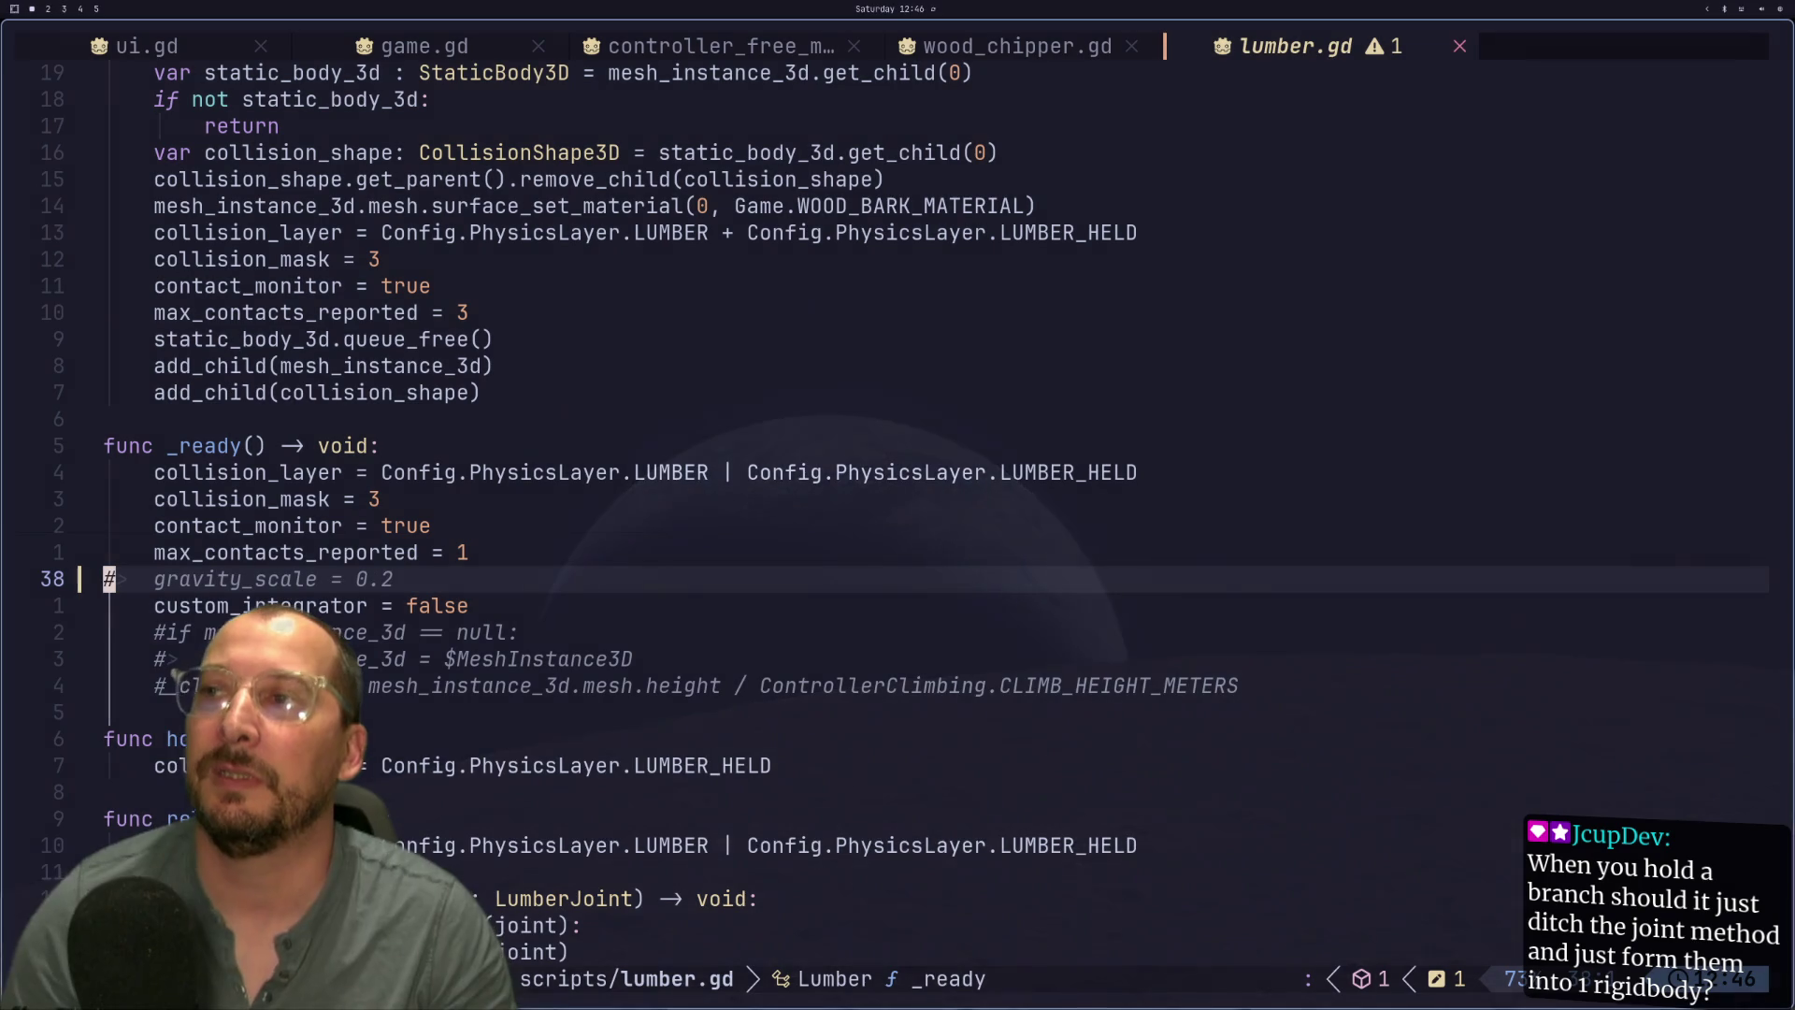
- Switch to the Godot editor's 3D view of game.tscn
key(ctrl+F2)
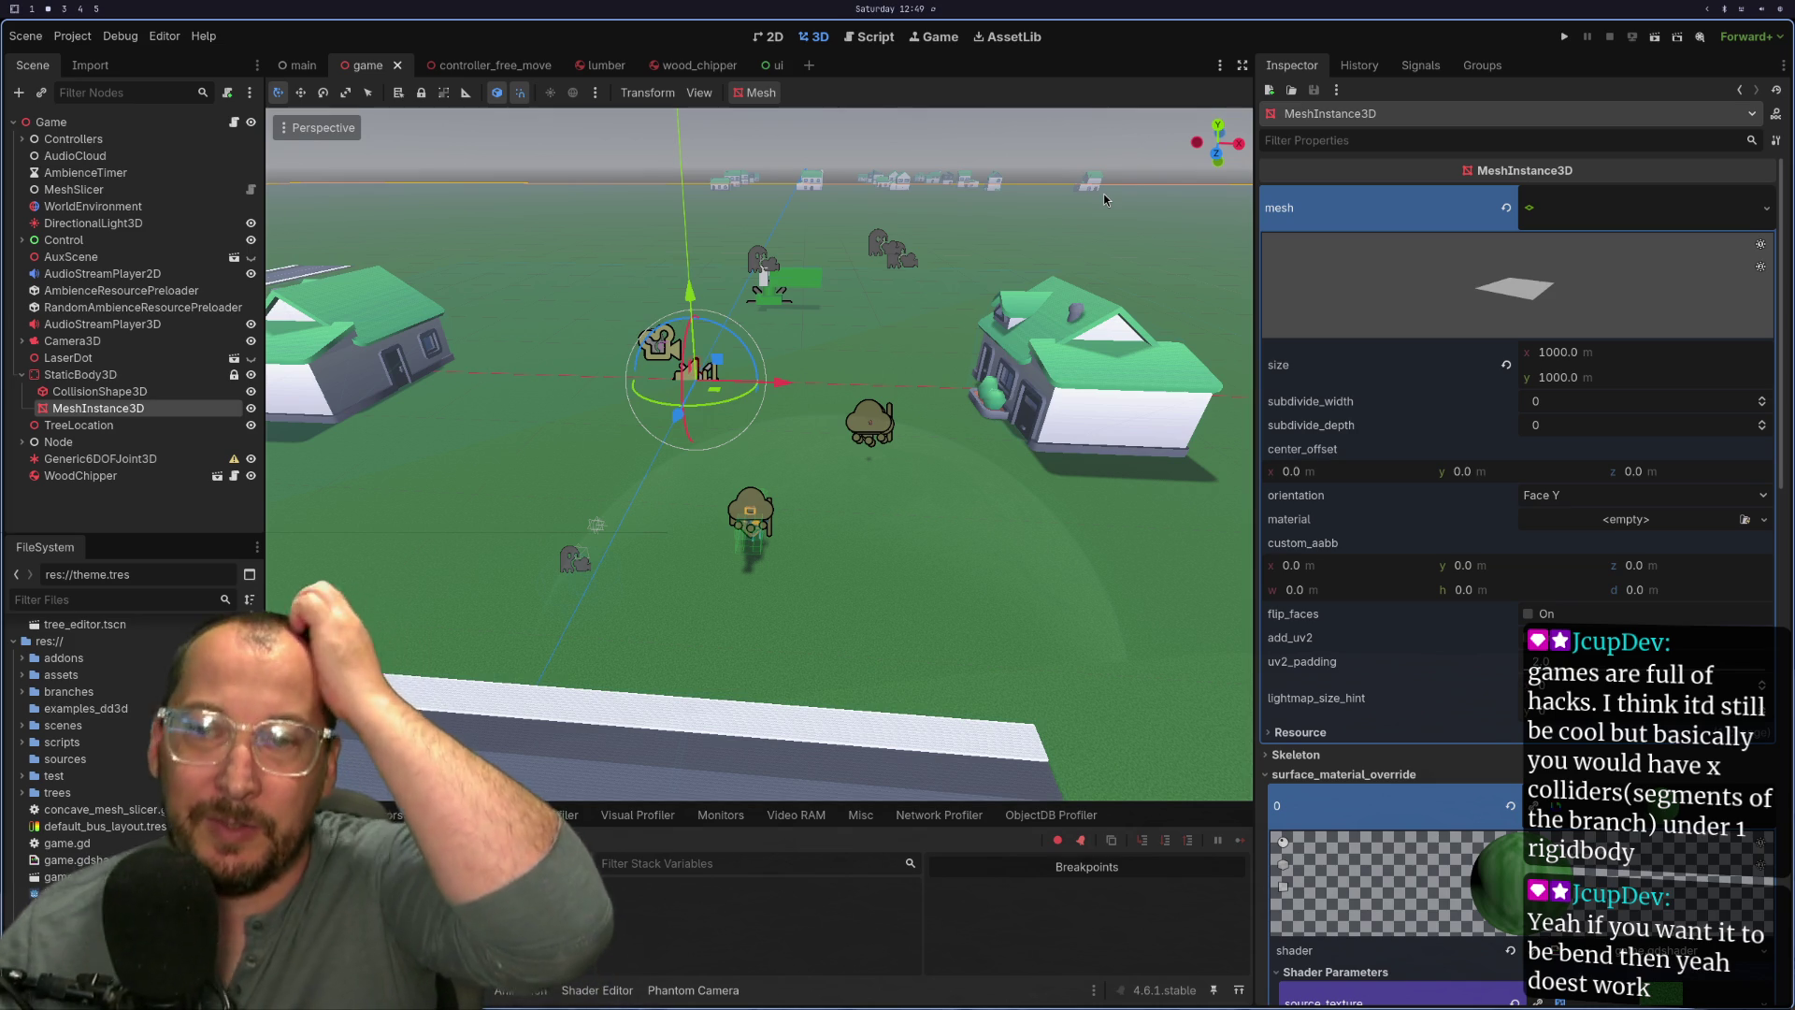
- Test-run the game to watch the tree, then stop it
key(F5)
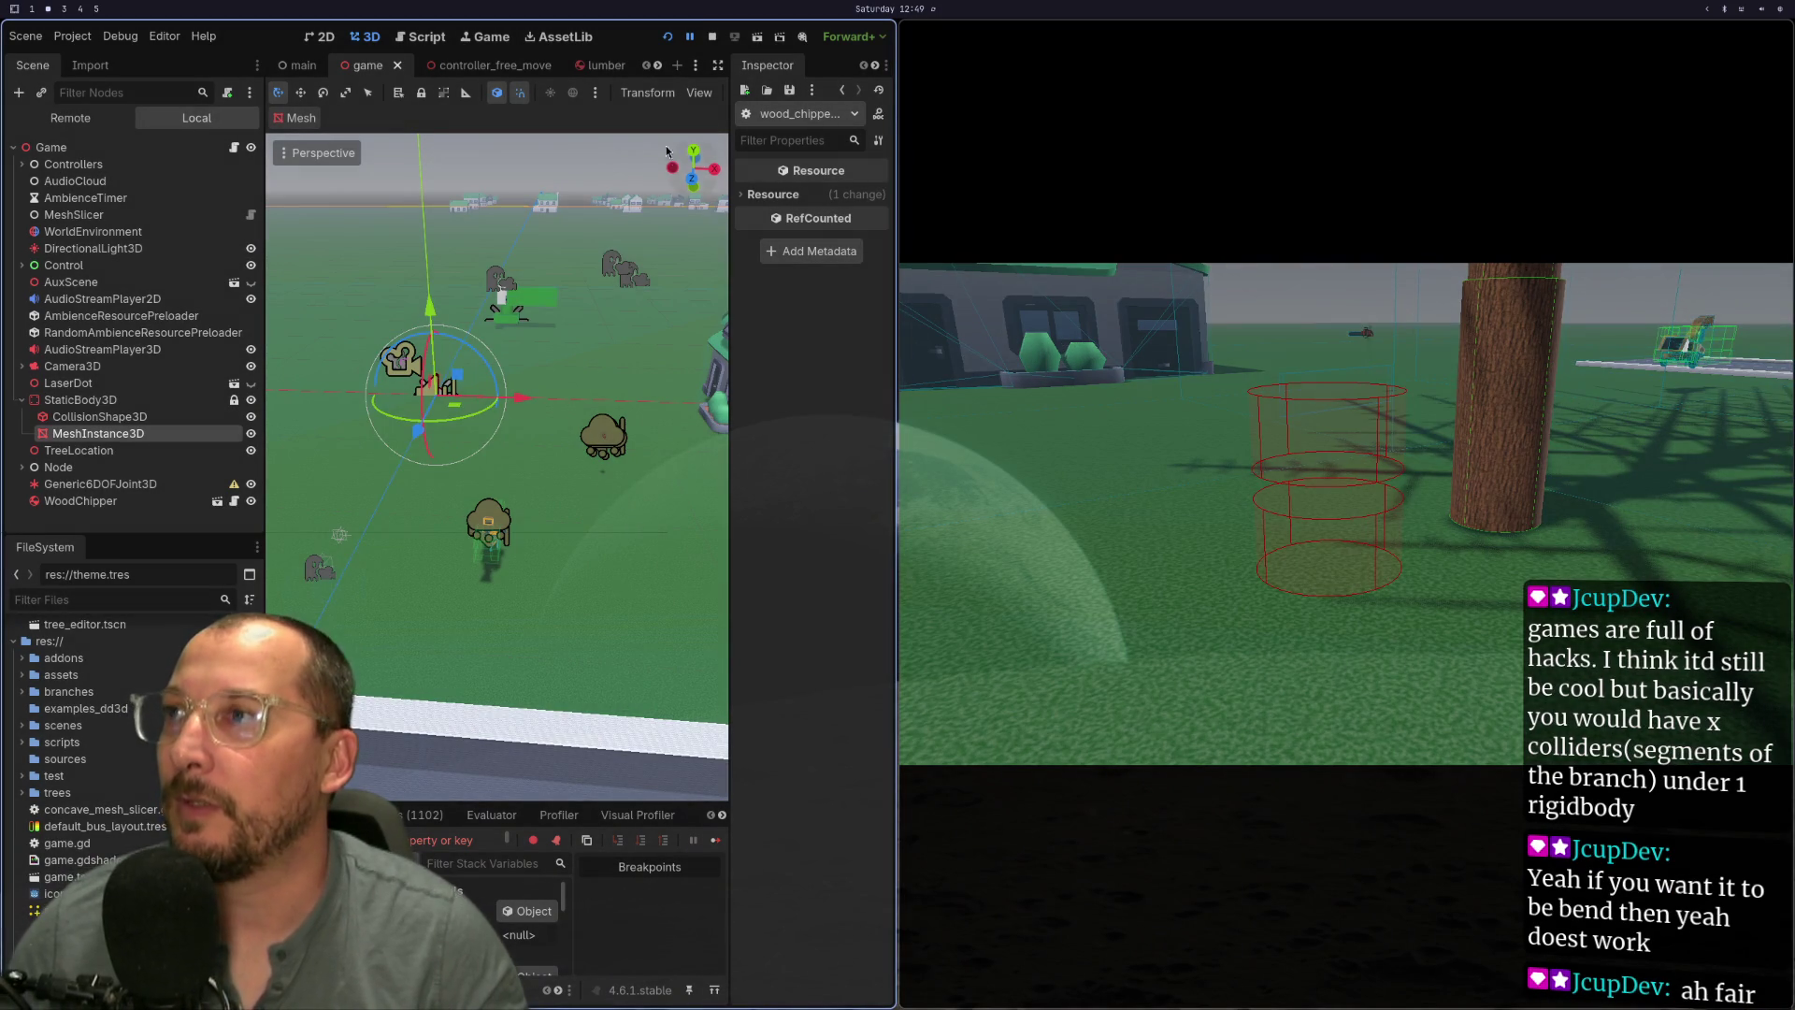
click(708, 35)
click(72, 35)
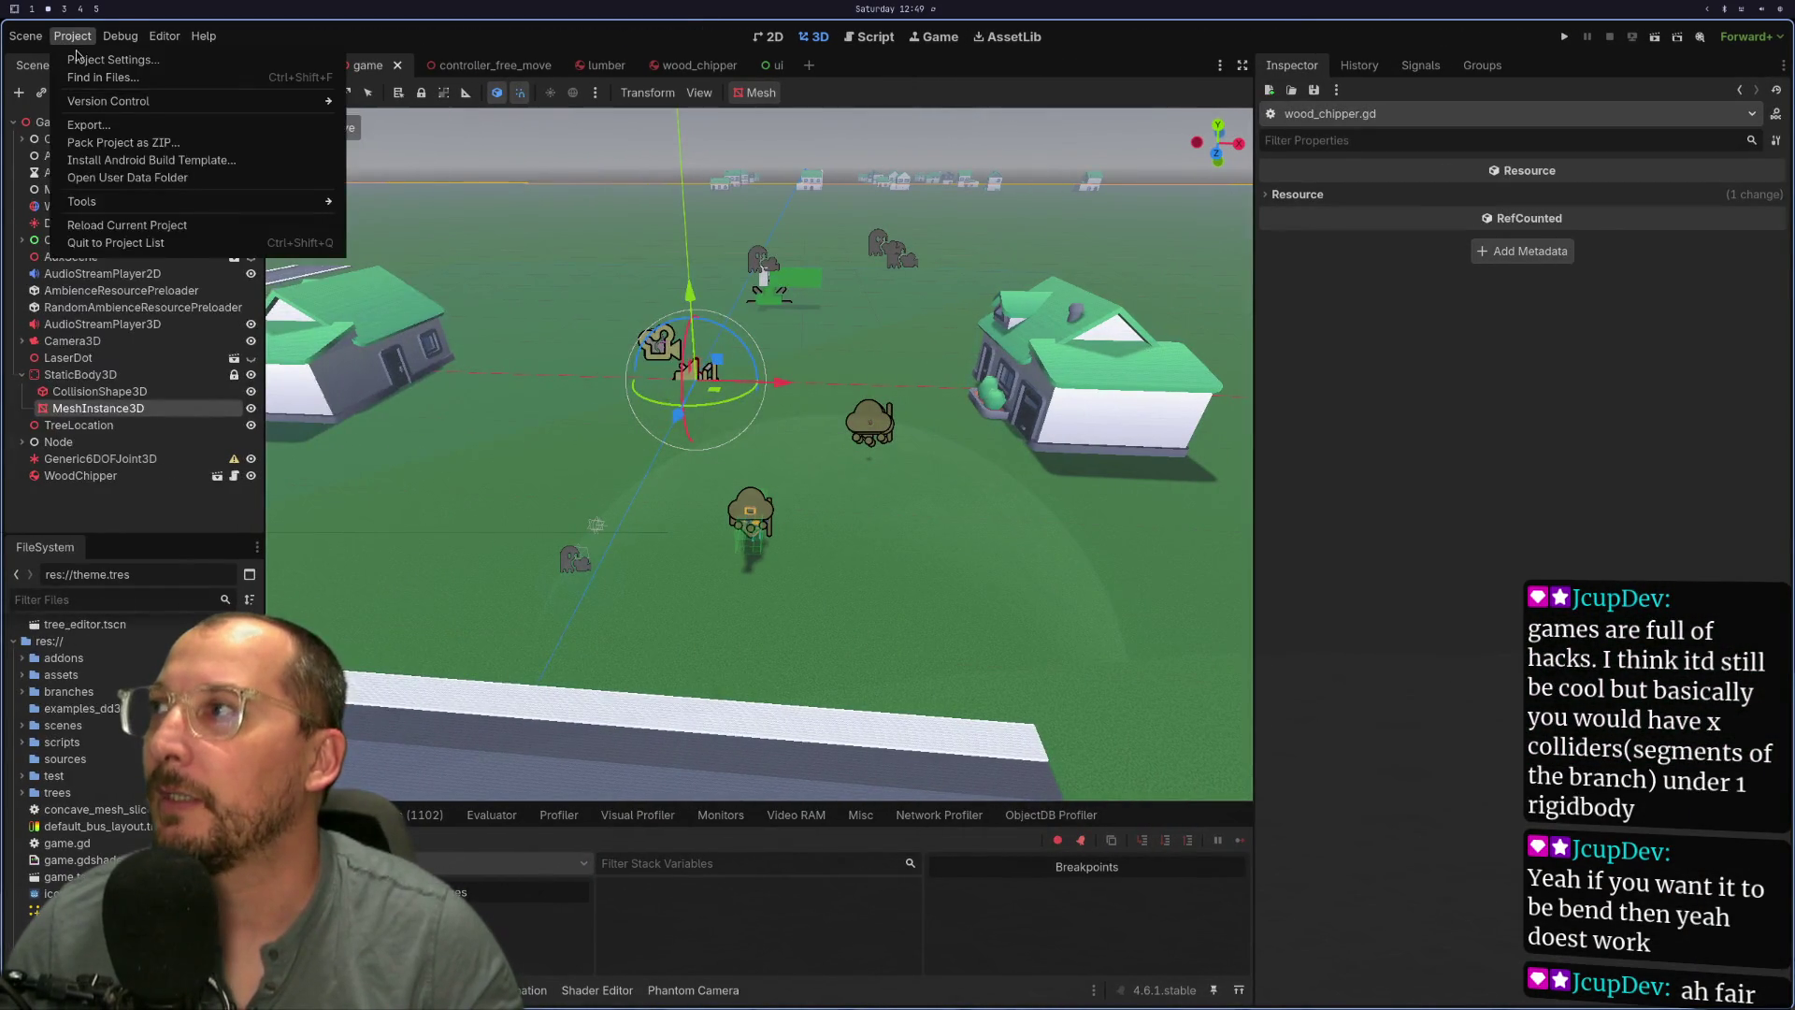
- Set the 3D physics engine to GodotPhysics3D in Project Settings
click(93, 58)
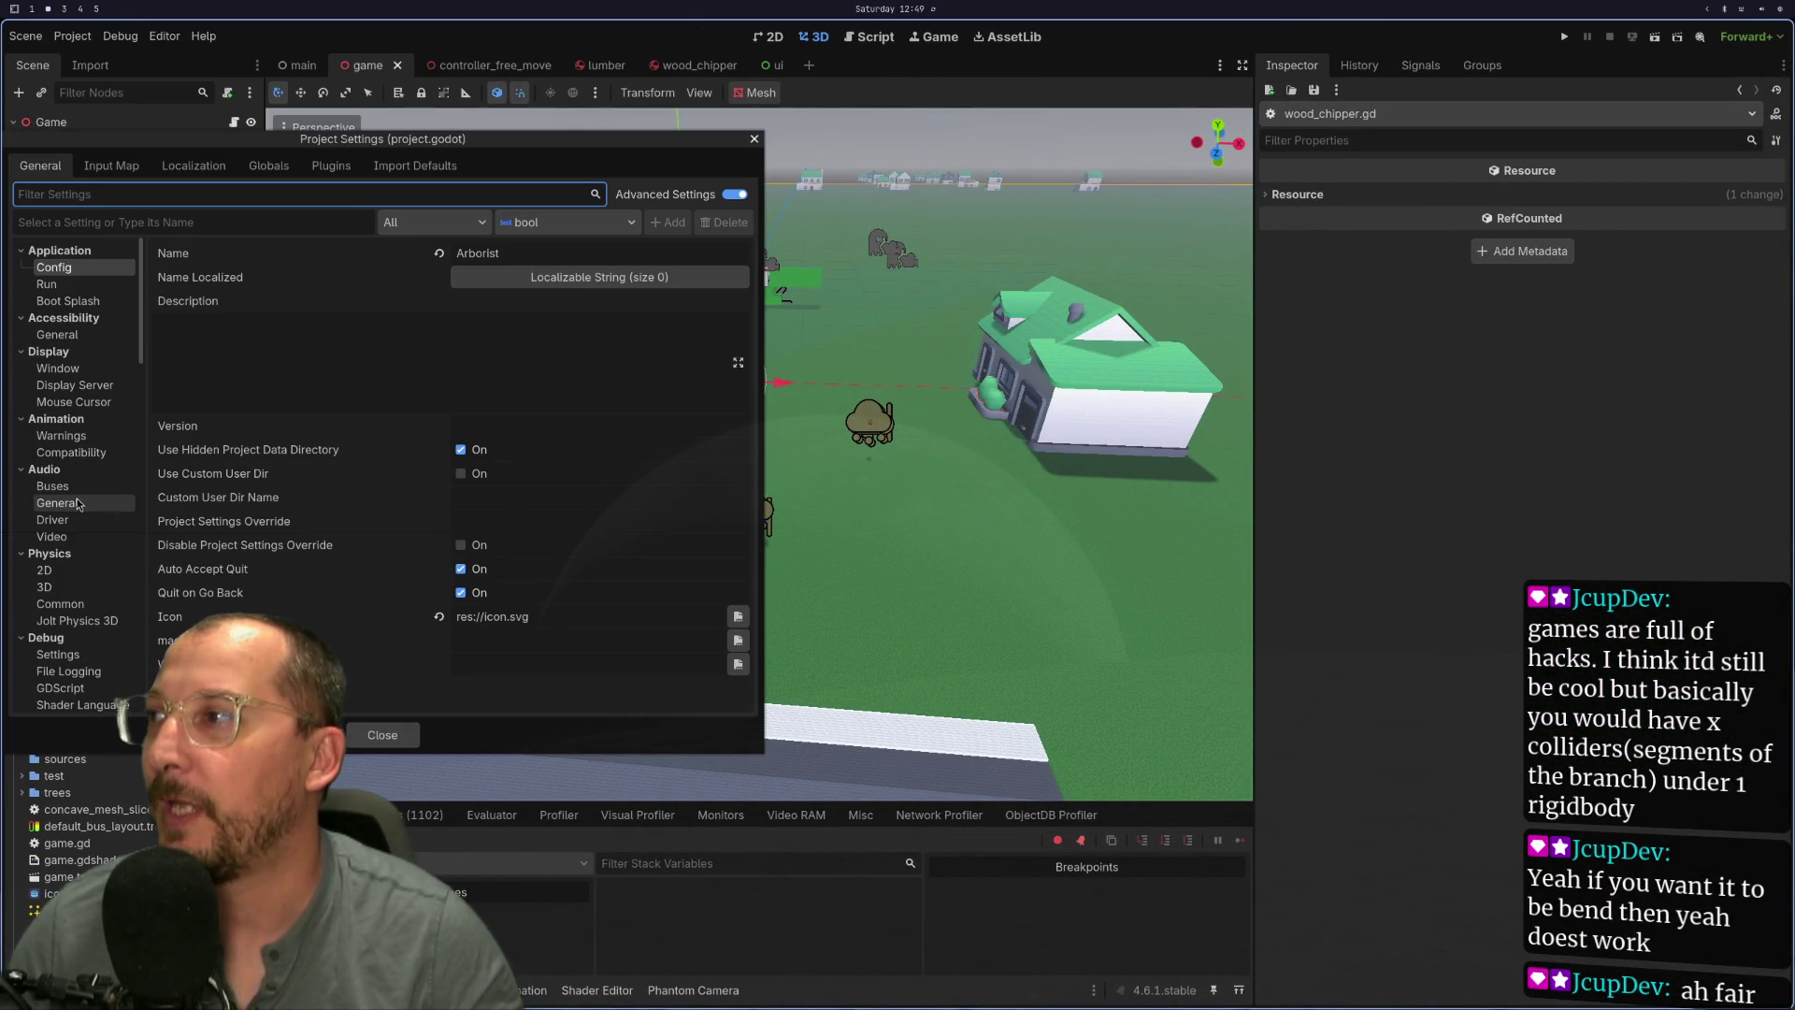
click(44, 586)
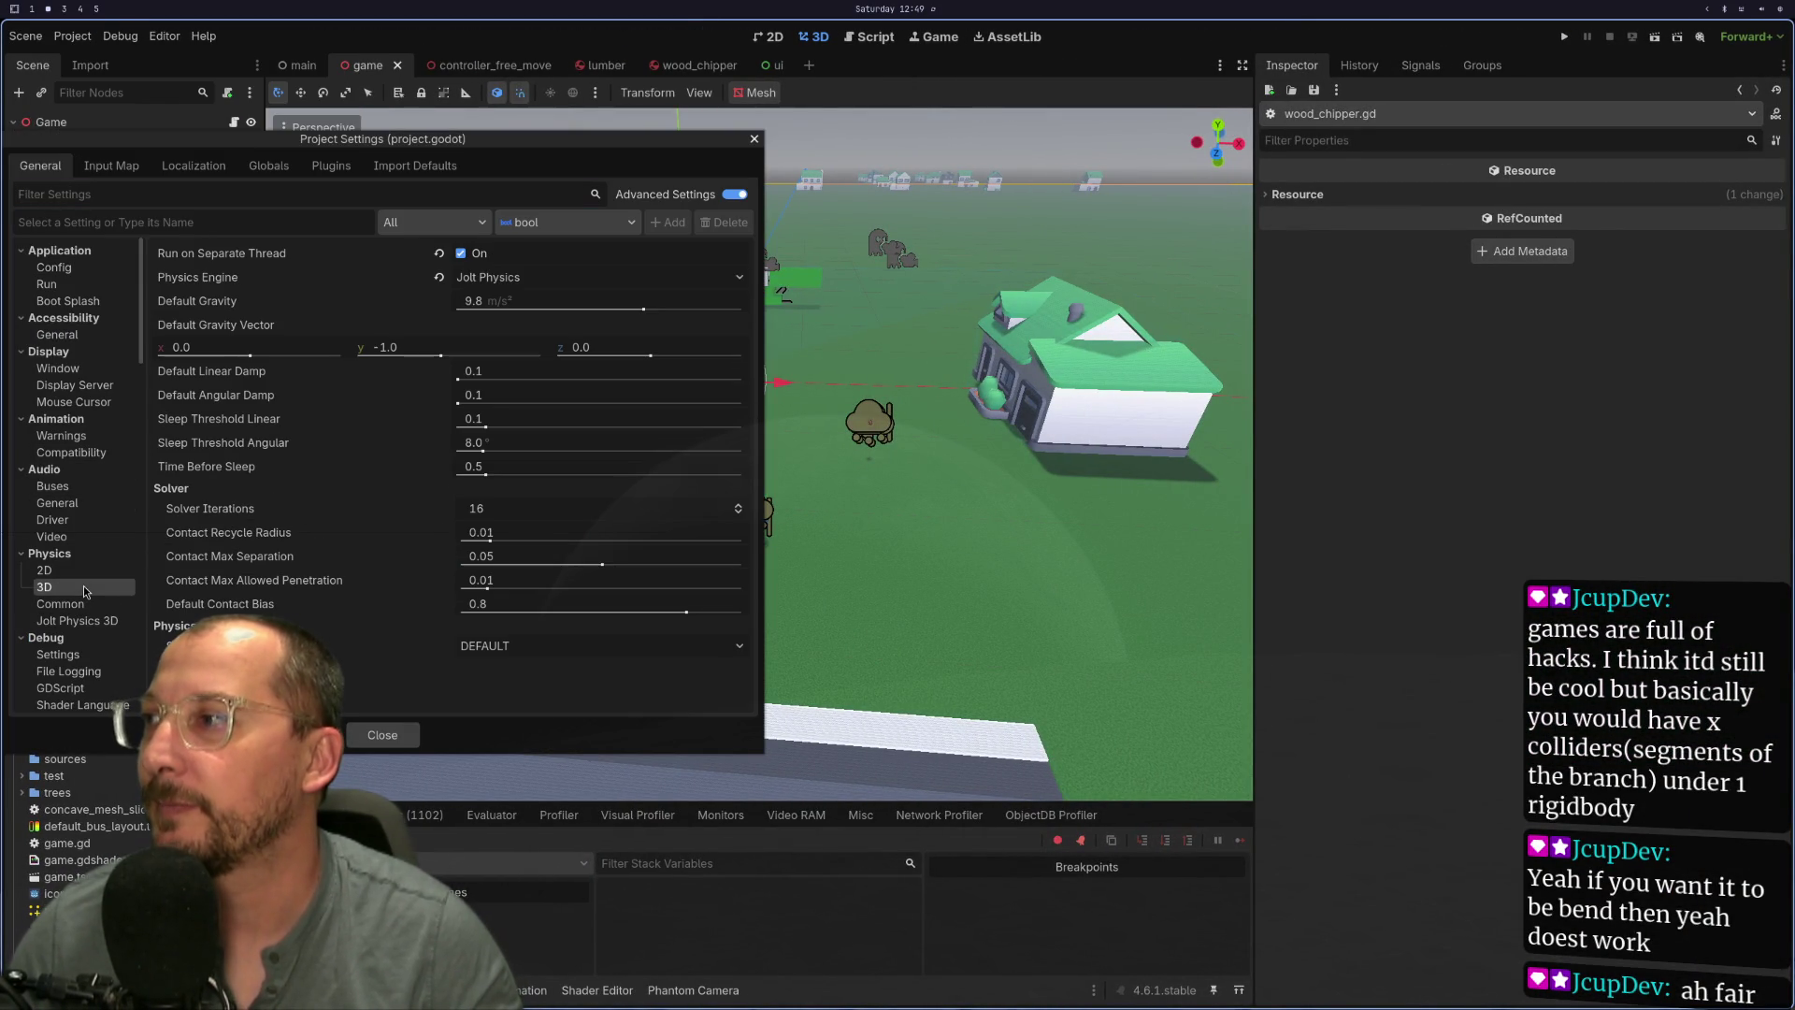
click(503, 275)
click(524, 338)
- Set default linear damp to 0.025, disable Run on Separate Thread, and save & restart
click(518, 384)
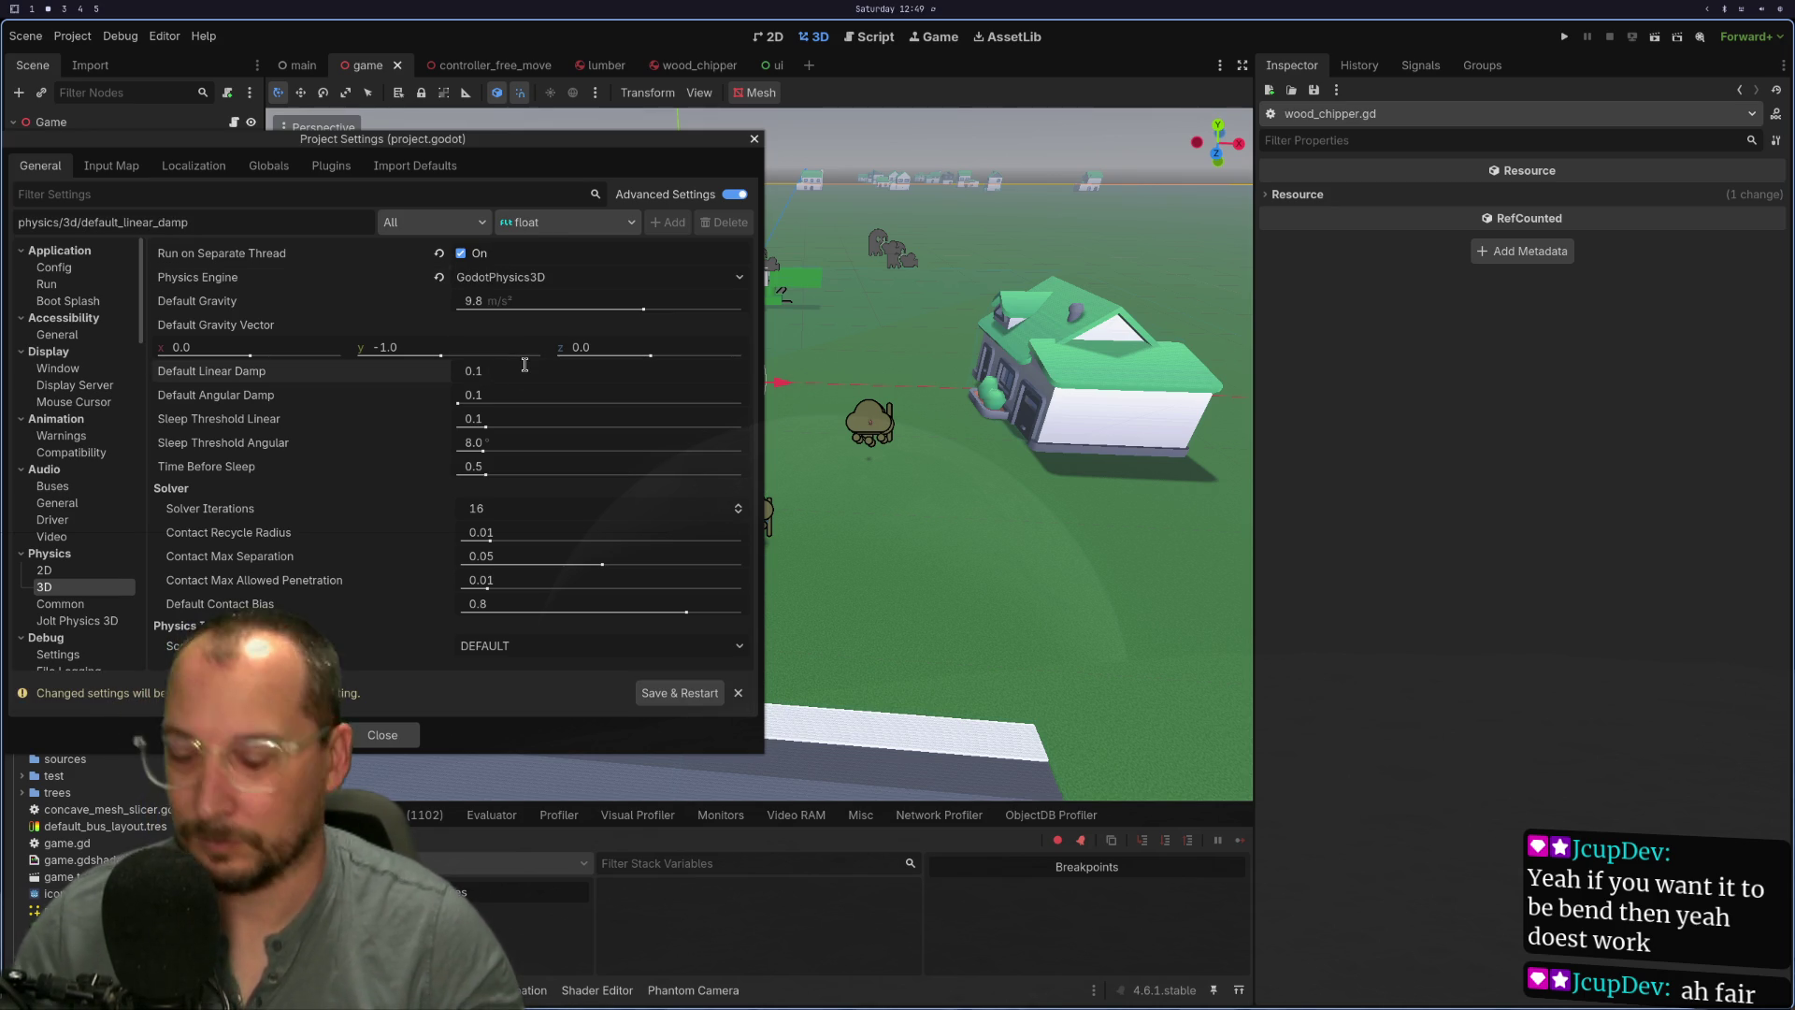
text(0.0025)
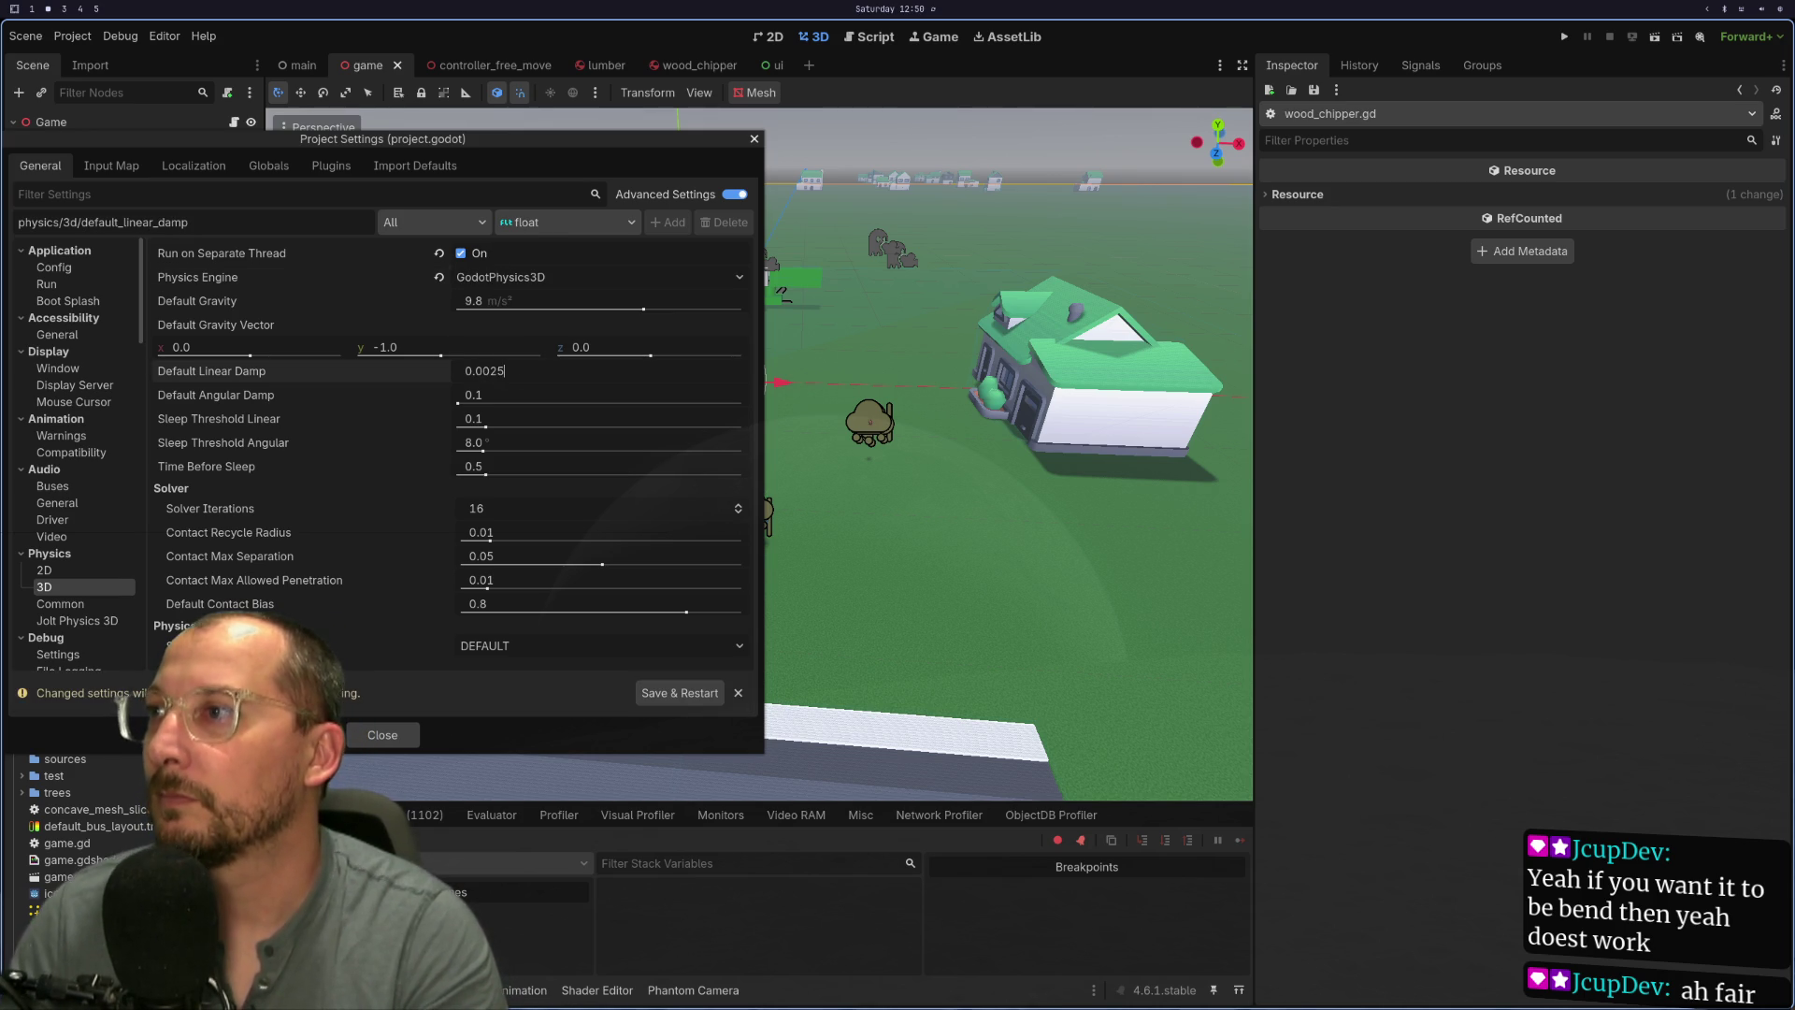
key(Tab)
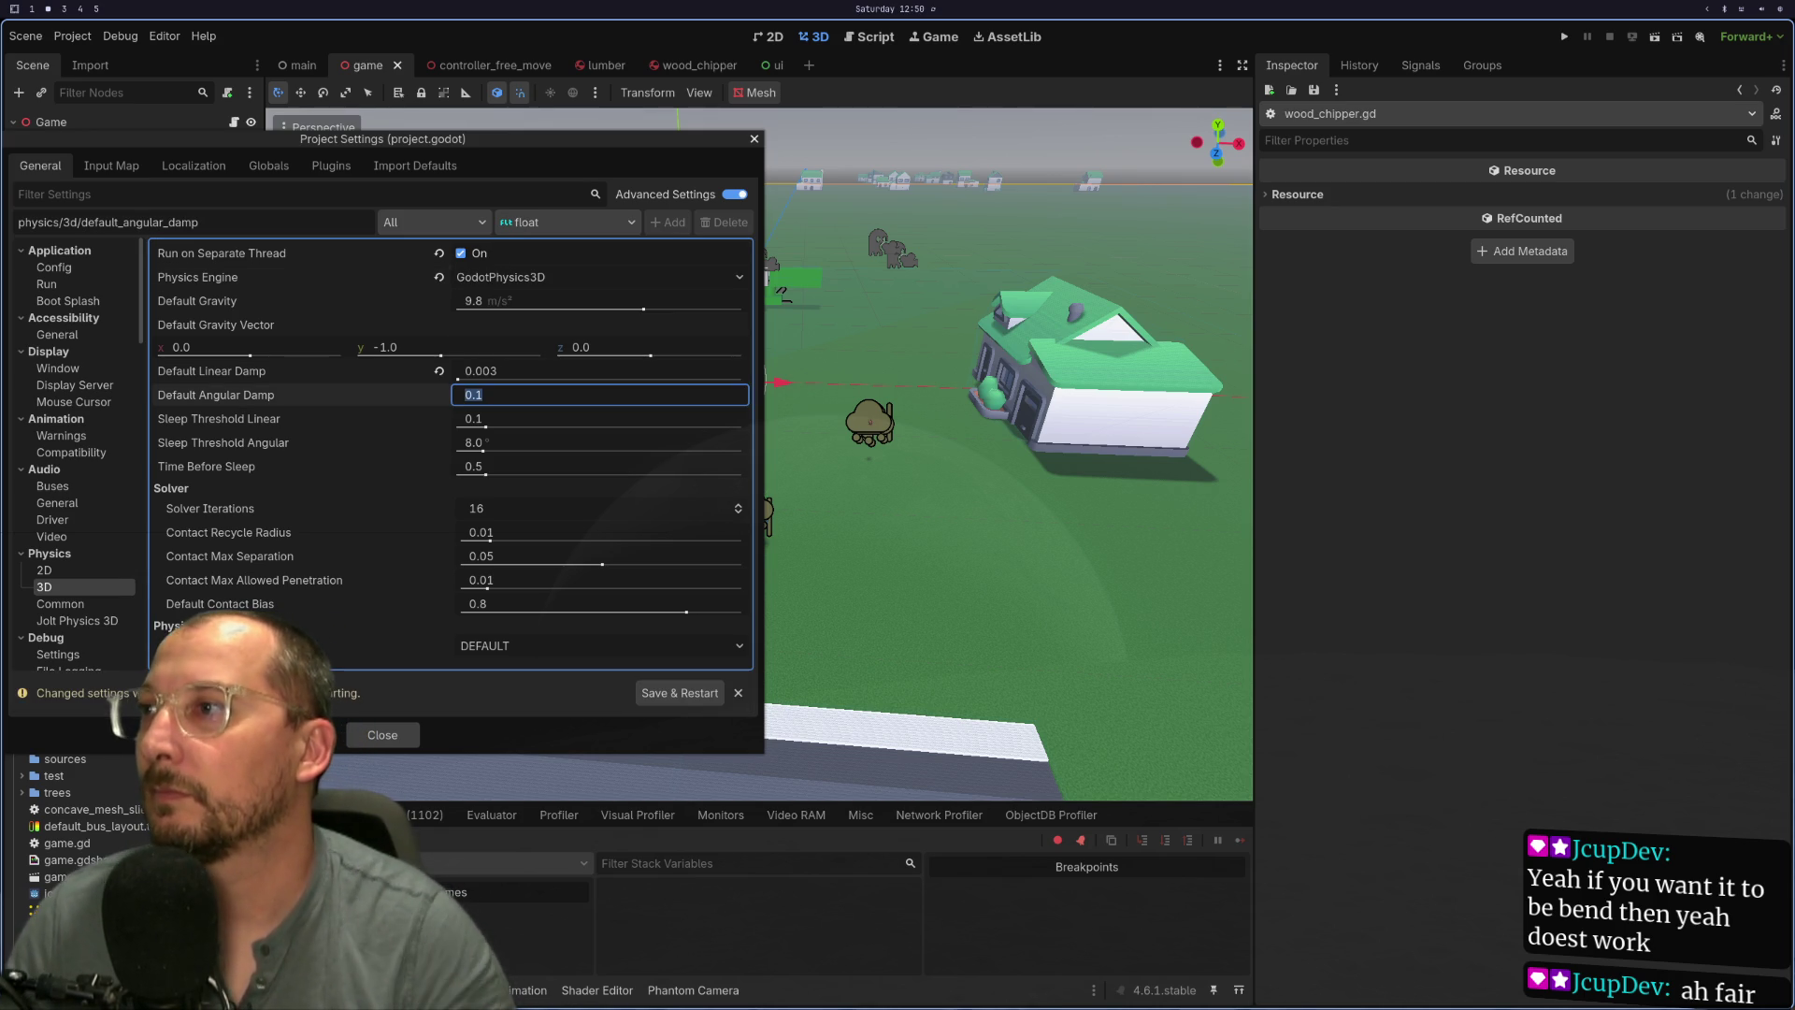
drag(485, 372, 460, 258)
click(459, 254)
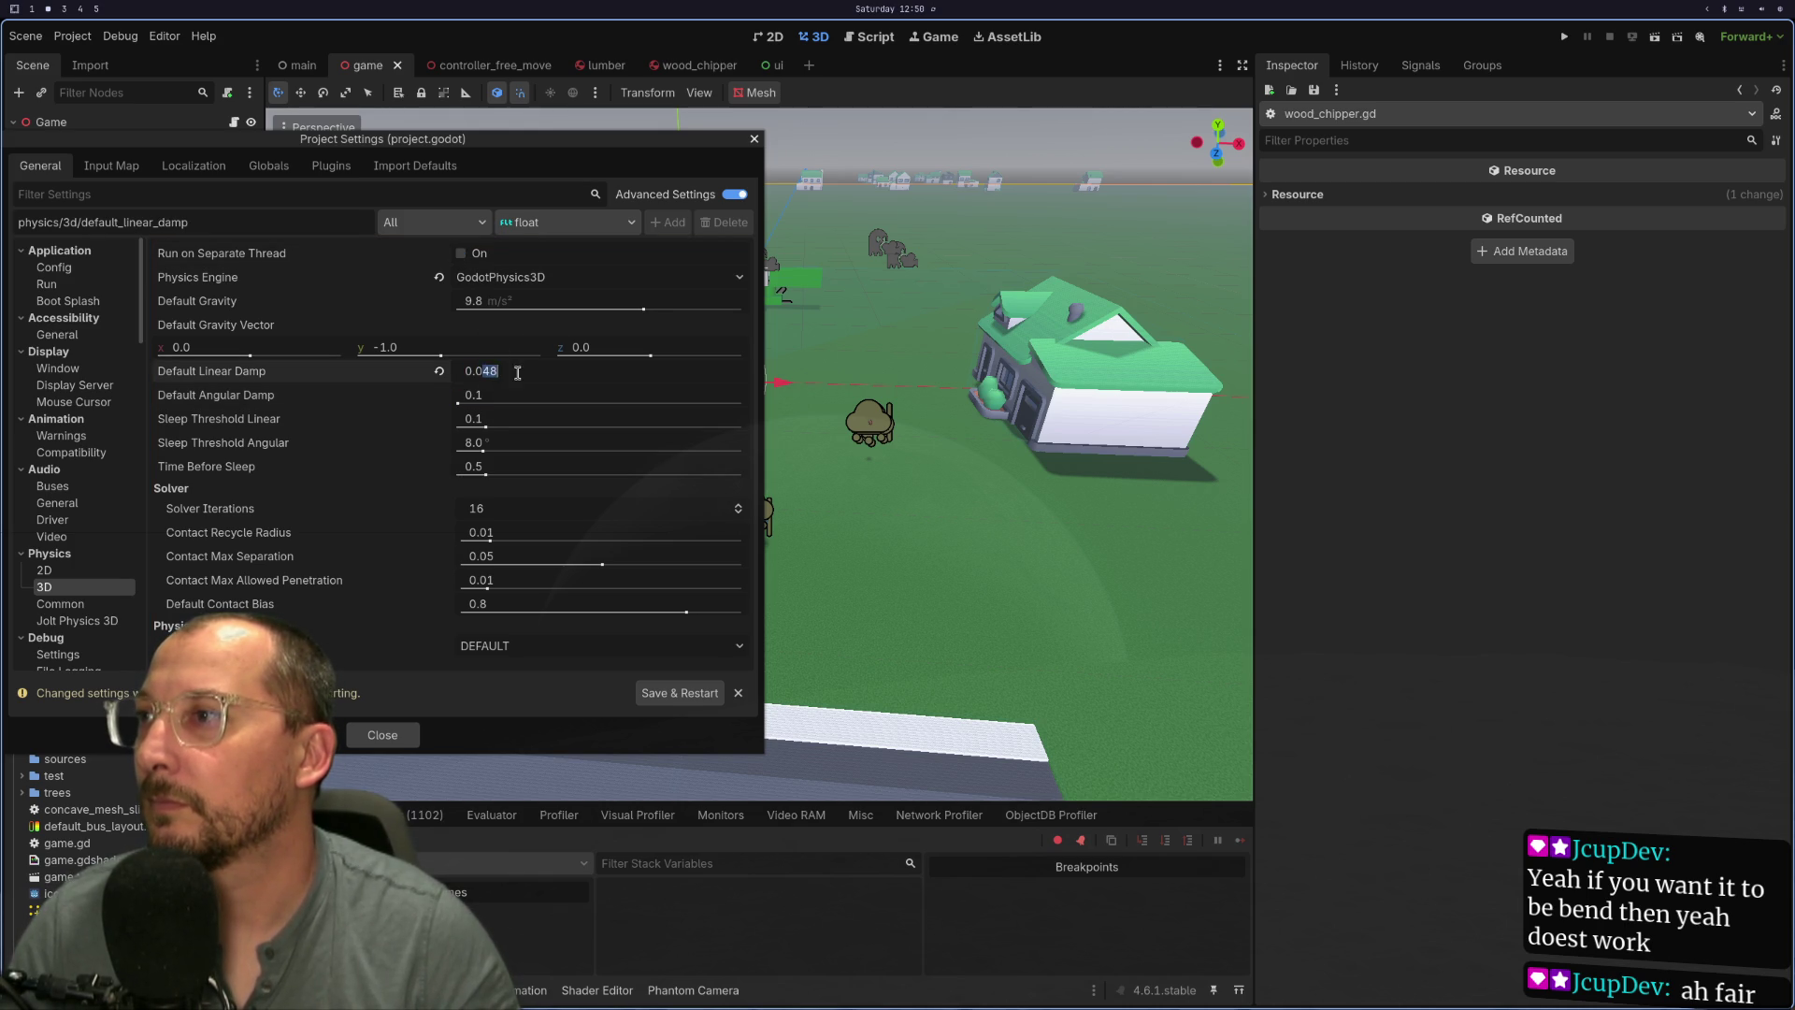
key(Tab)
click(655, 701)
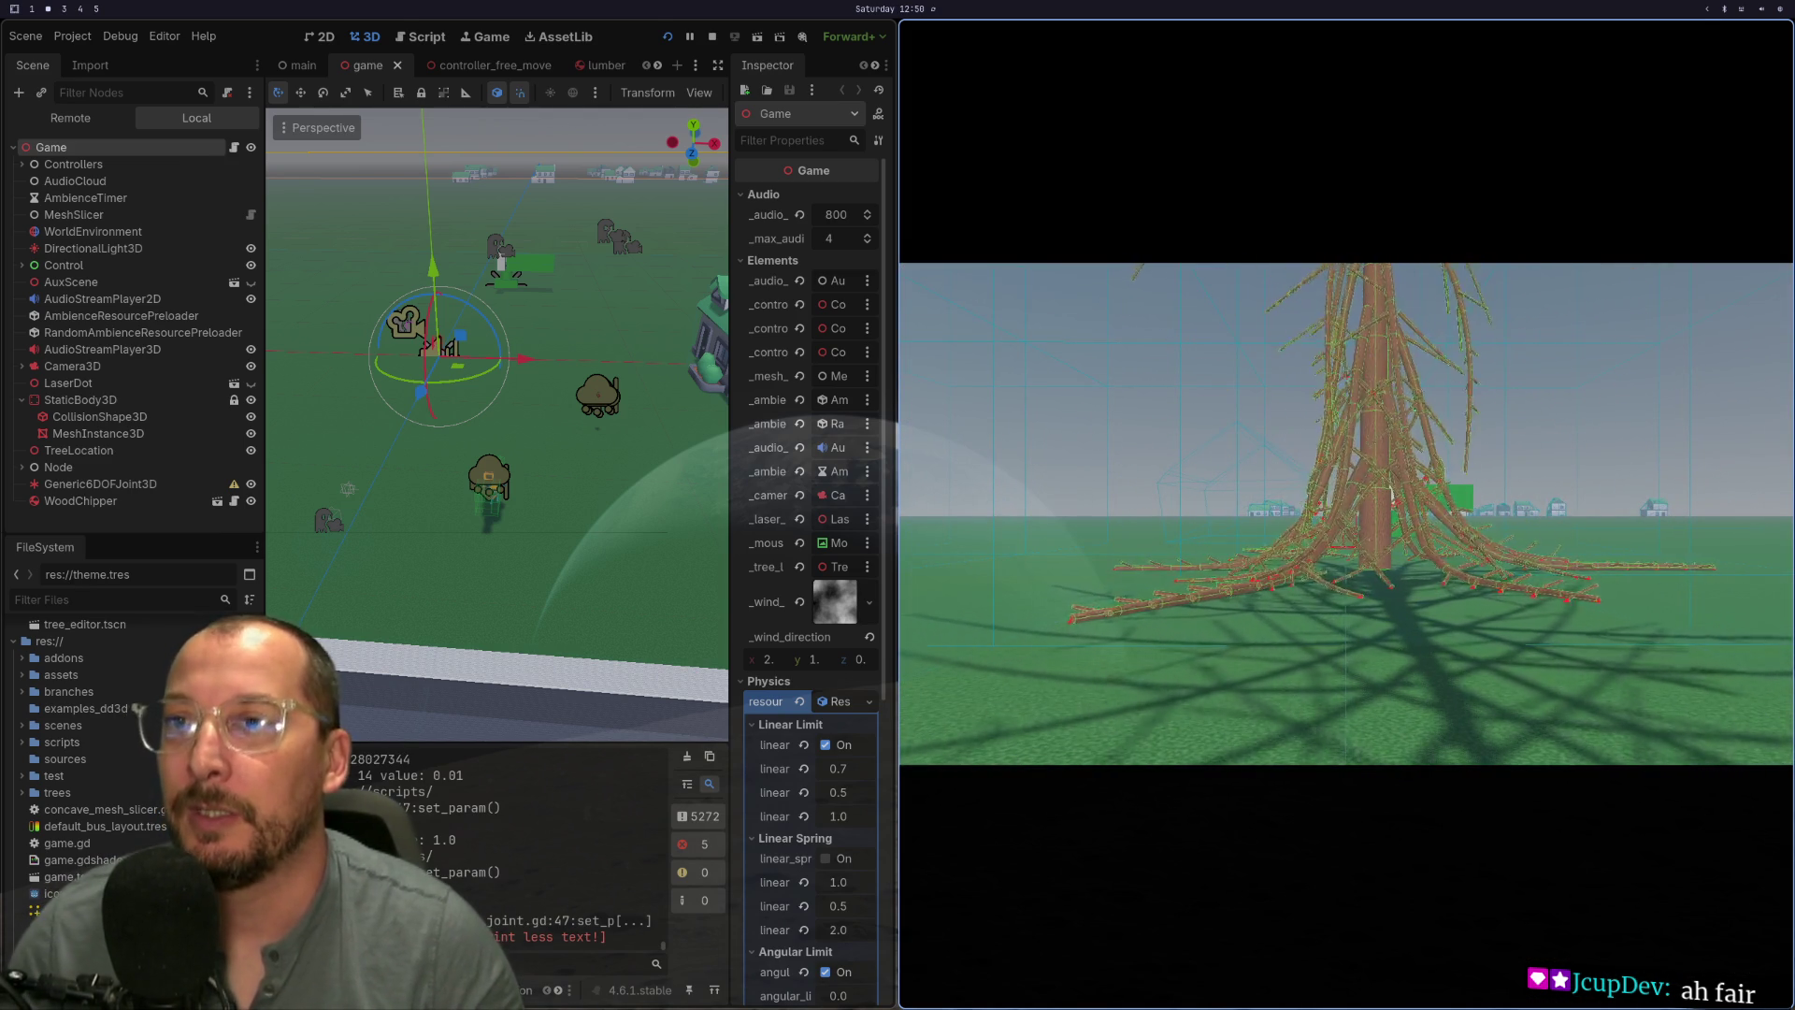
- Uncomment gravity_scale = 0.2 on line 38 of lumber.gd and save it
key(super+1)
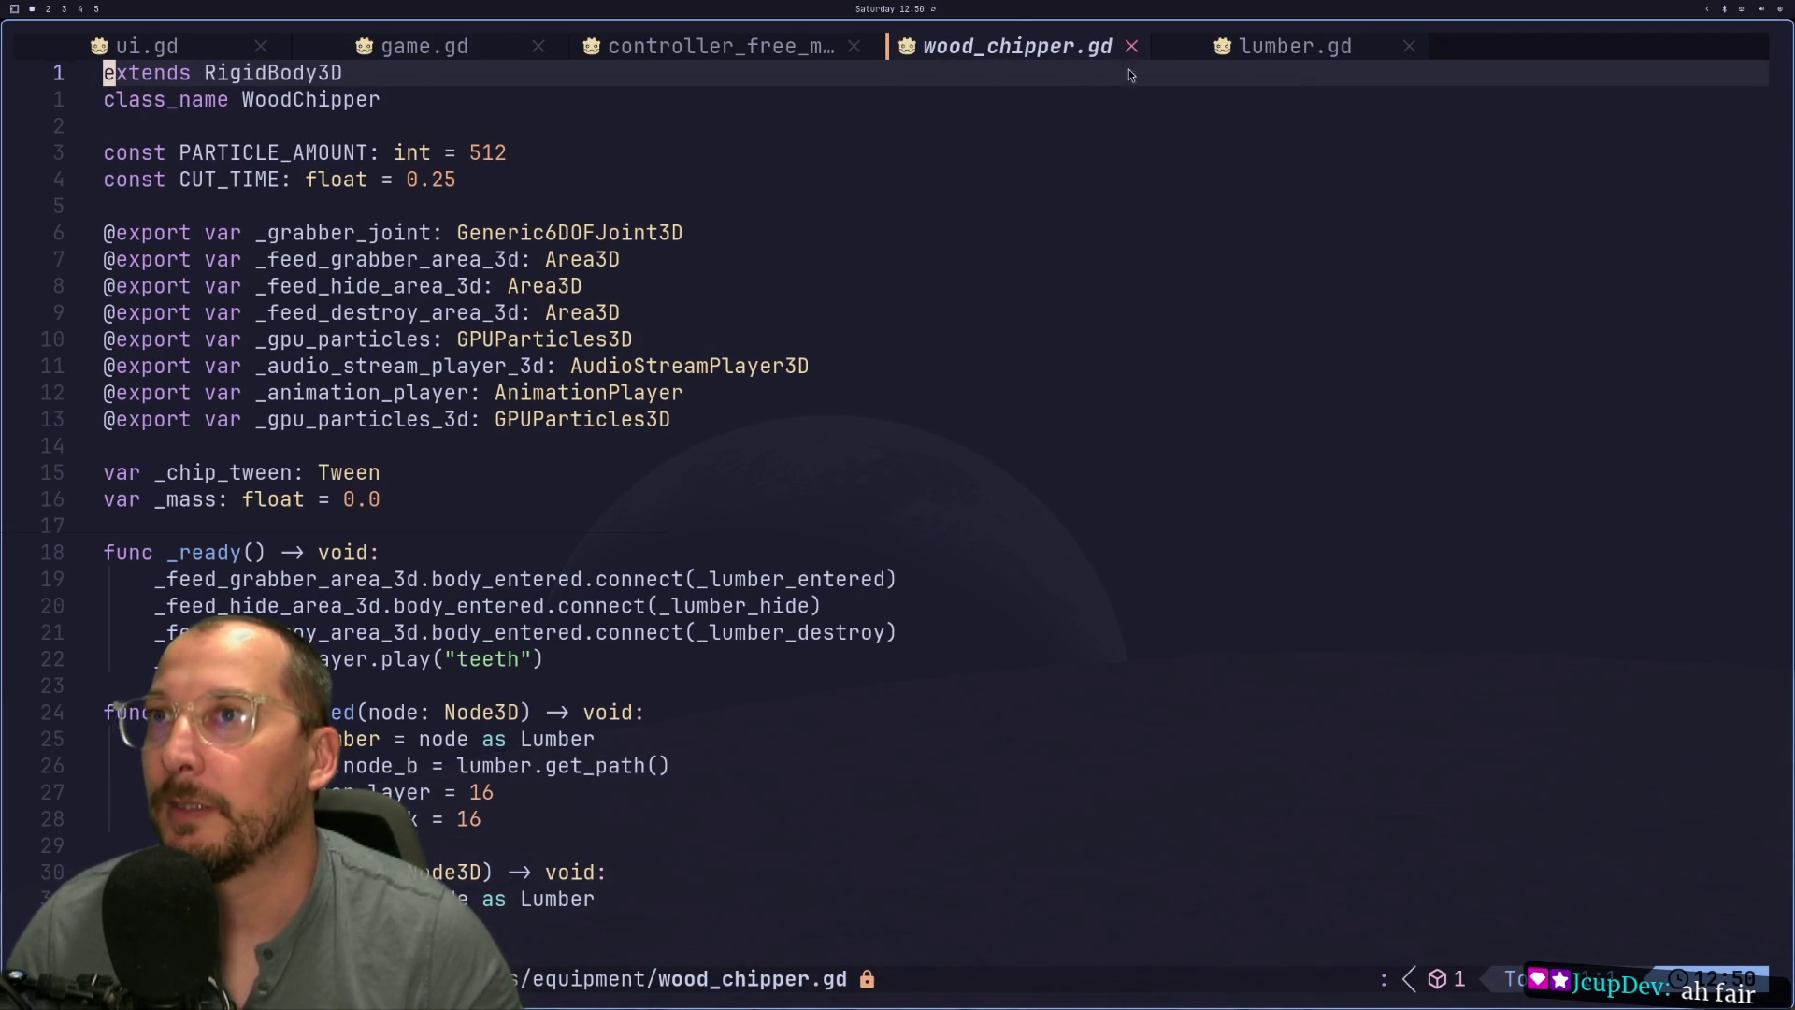
click(1265, 49)
text(x:w)
key(Return)
- Test the tree in the running game, close it, and return to lumber.gd
key(super+2)
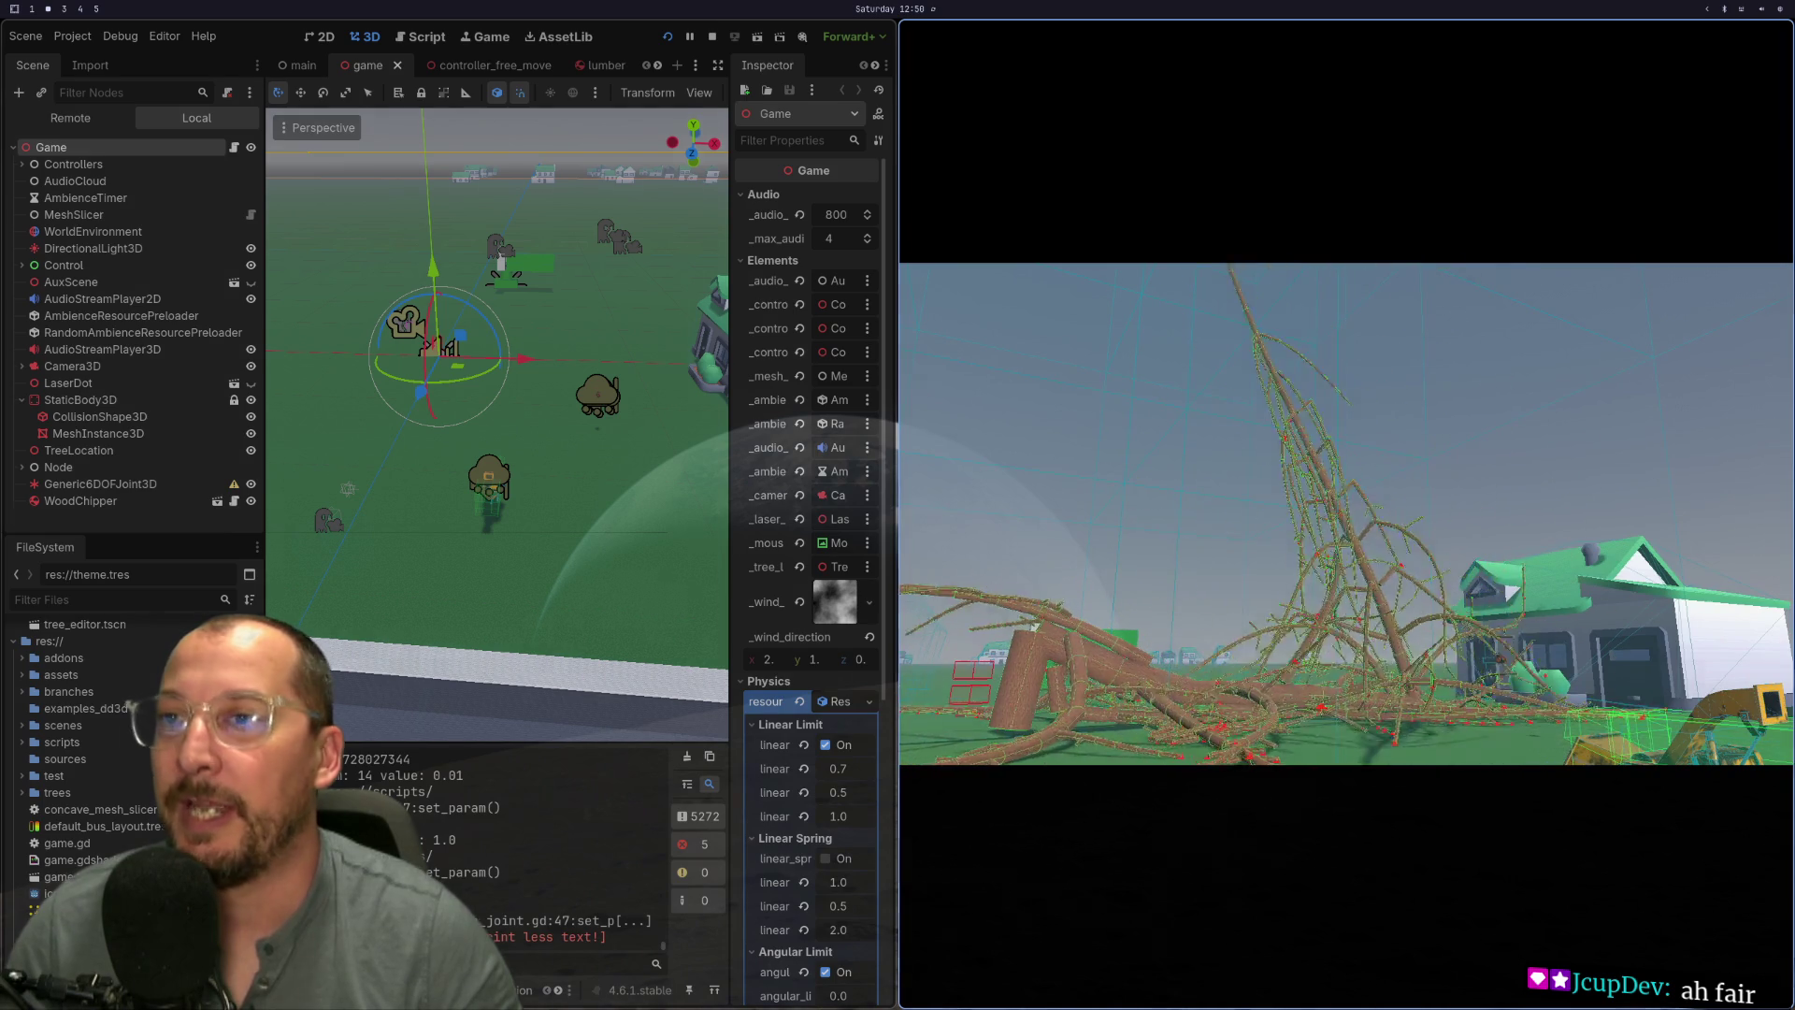
key(Escape)
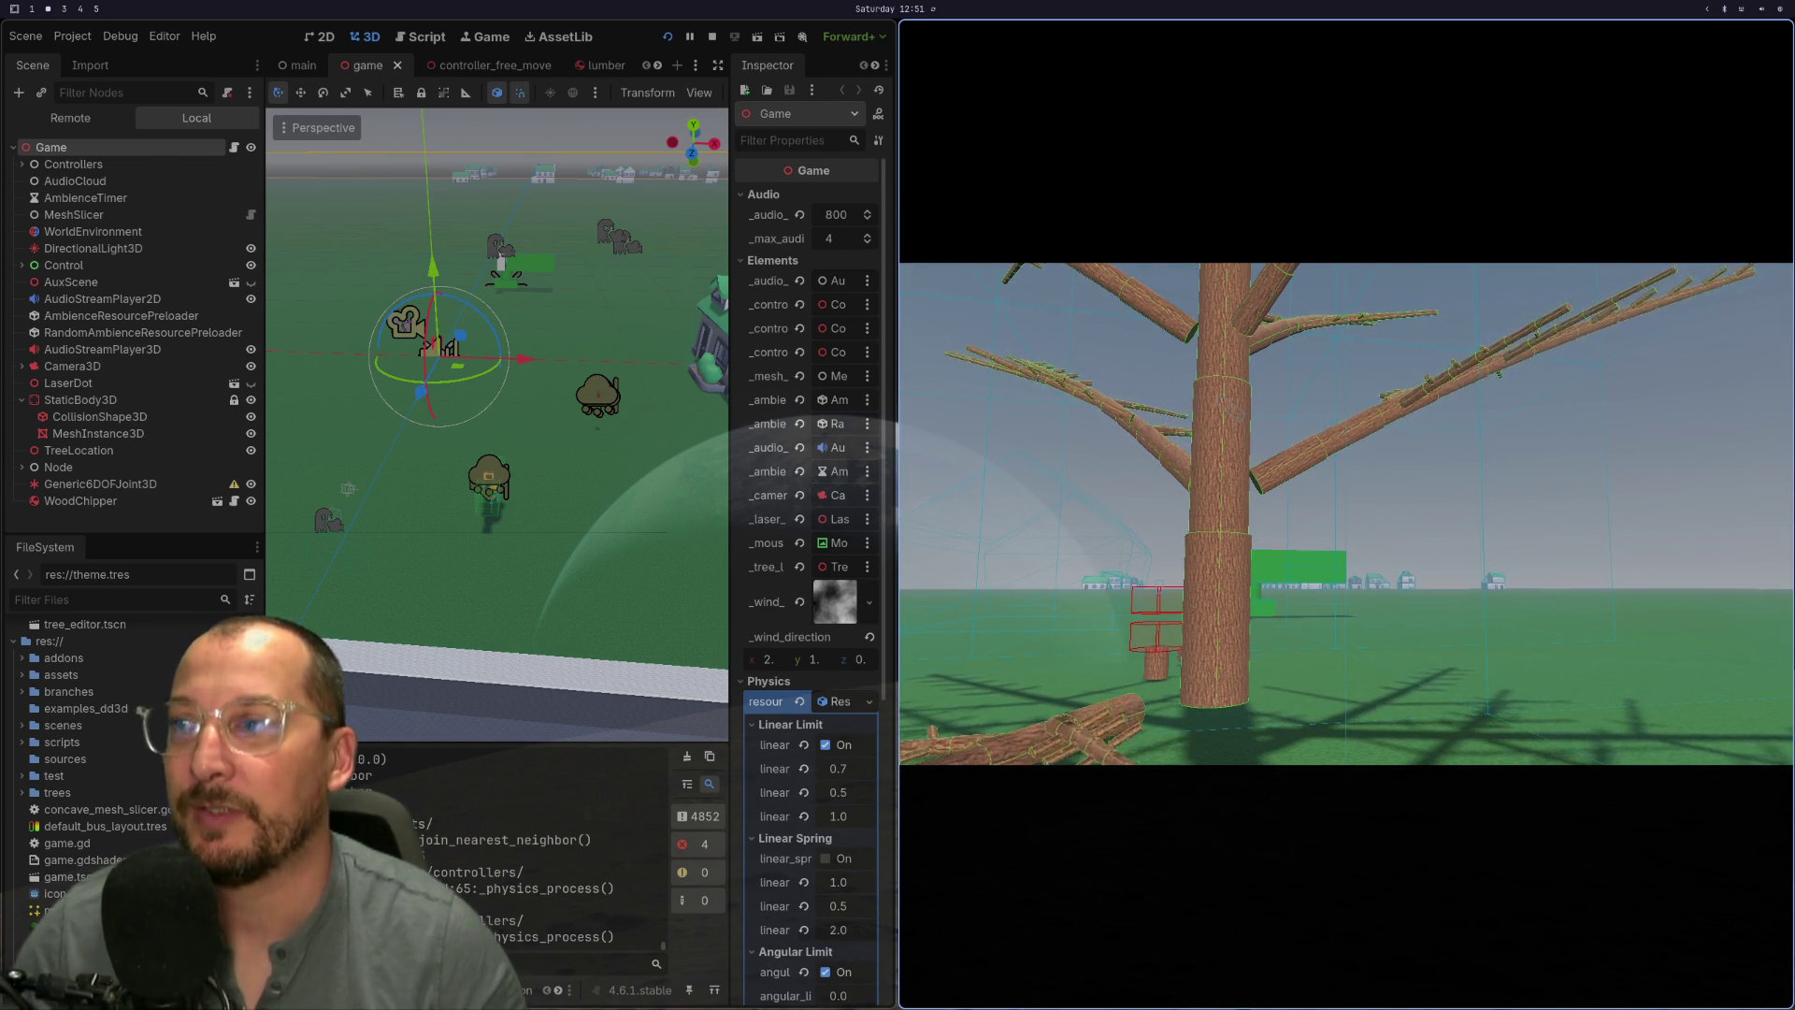
key(super+1)
key(braceleft)
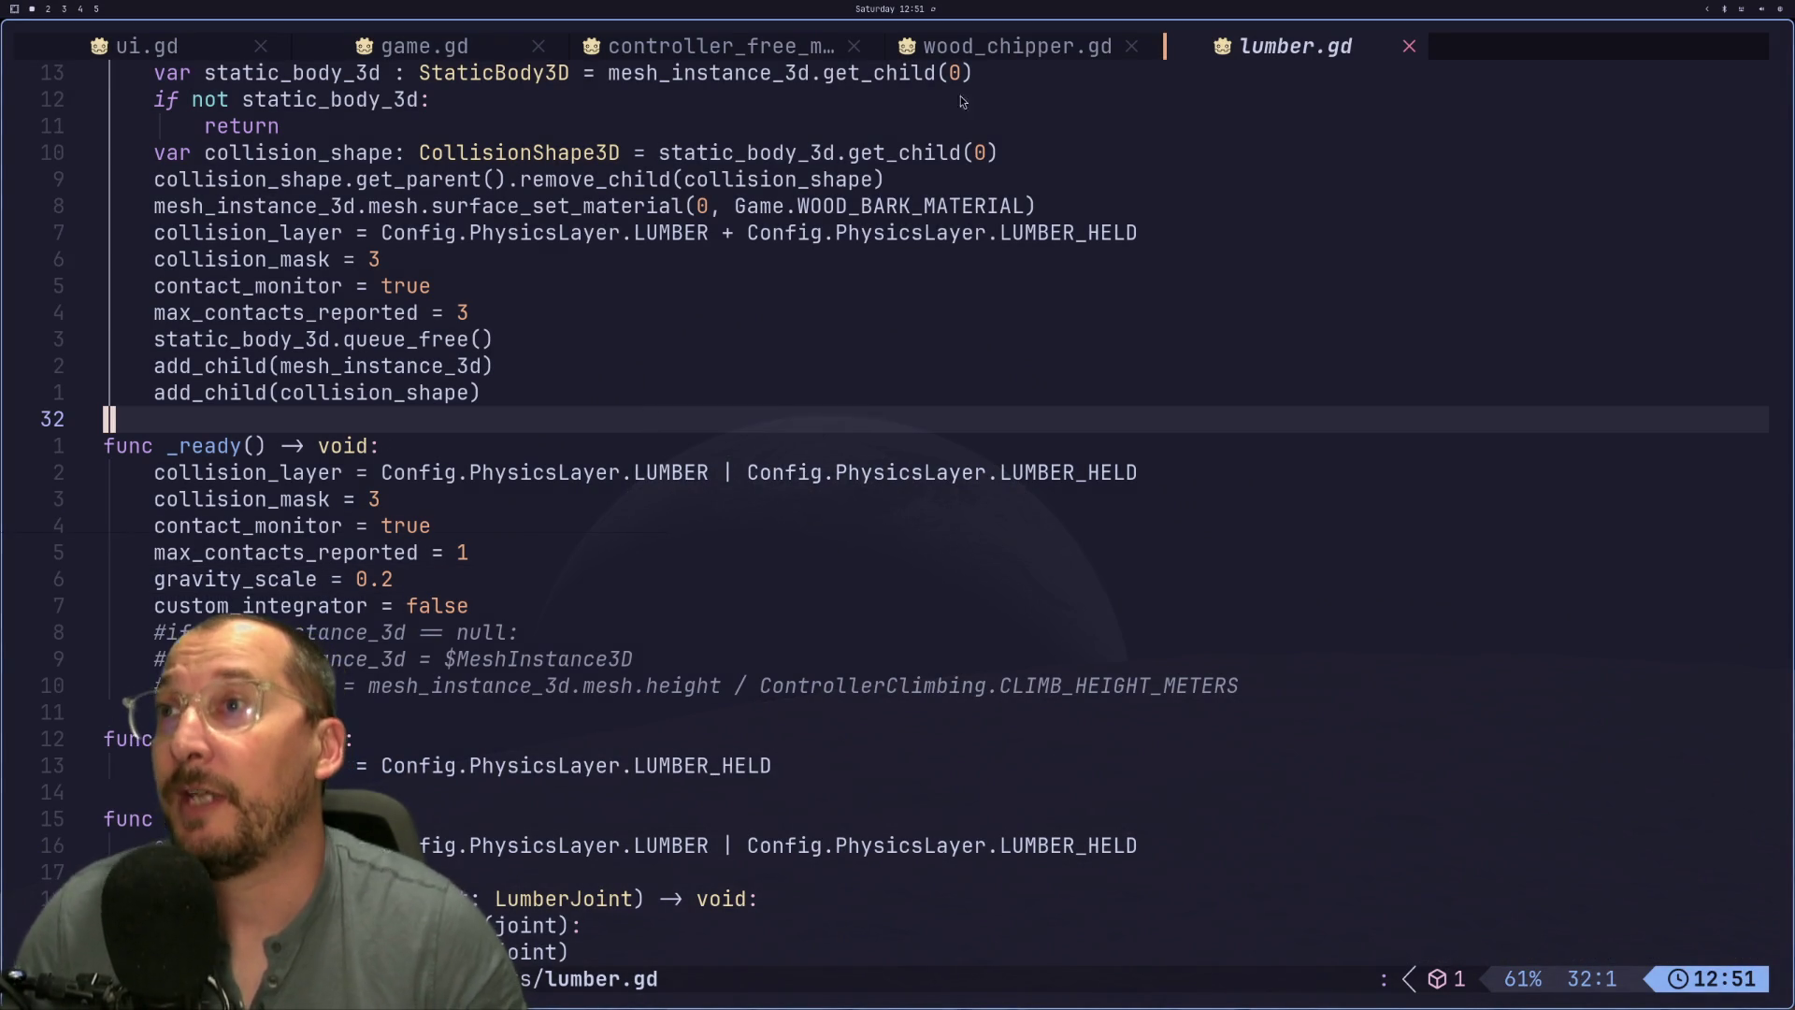
- Open game_tree.gd and locate where the lumber mass is computed
key(space)
key(space)
text(gtr)
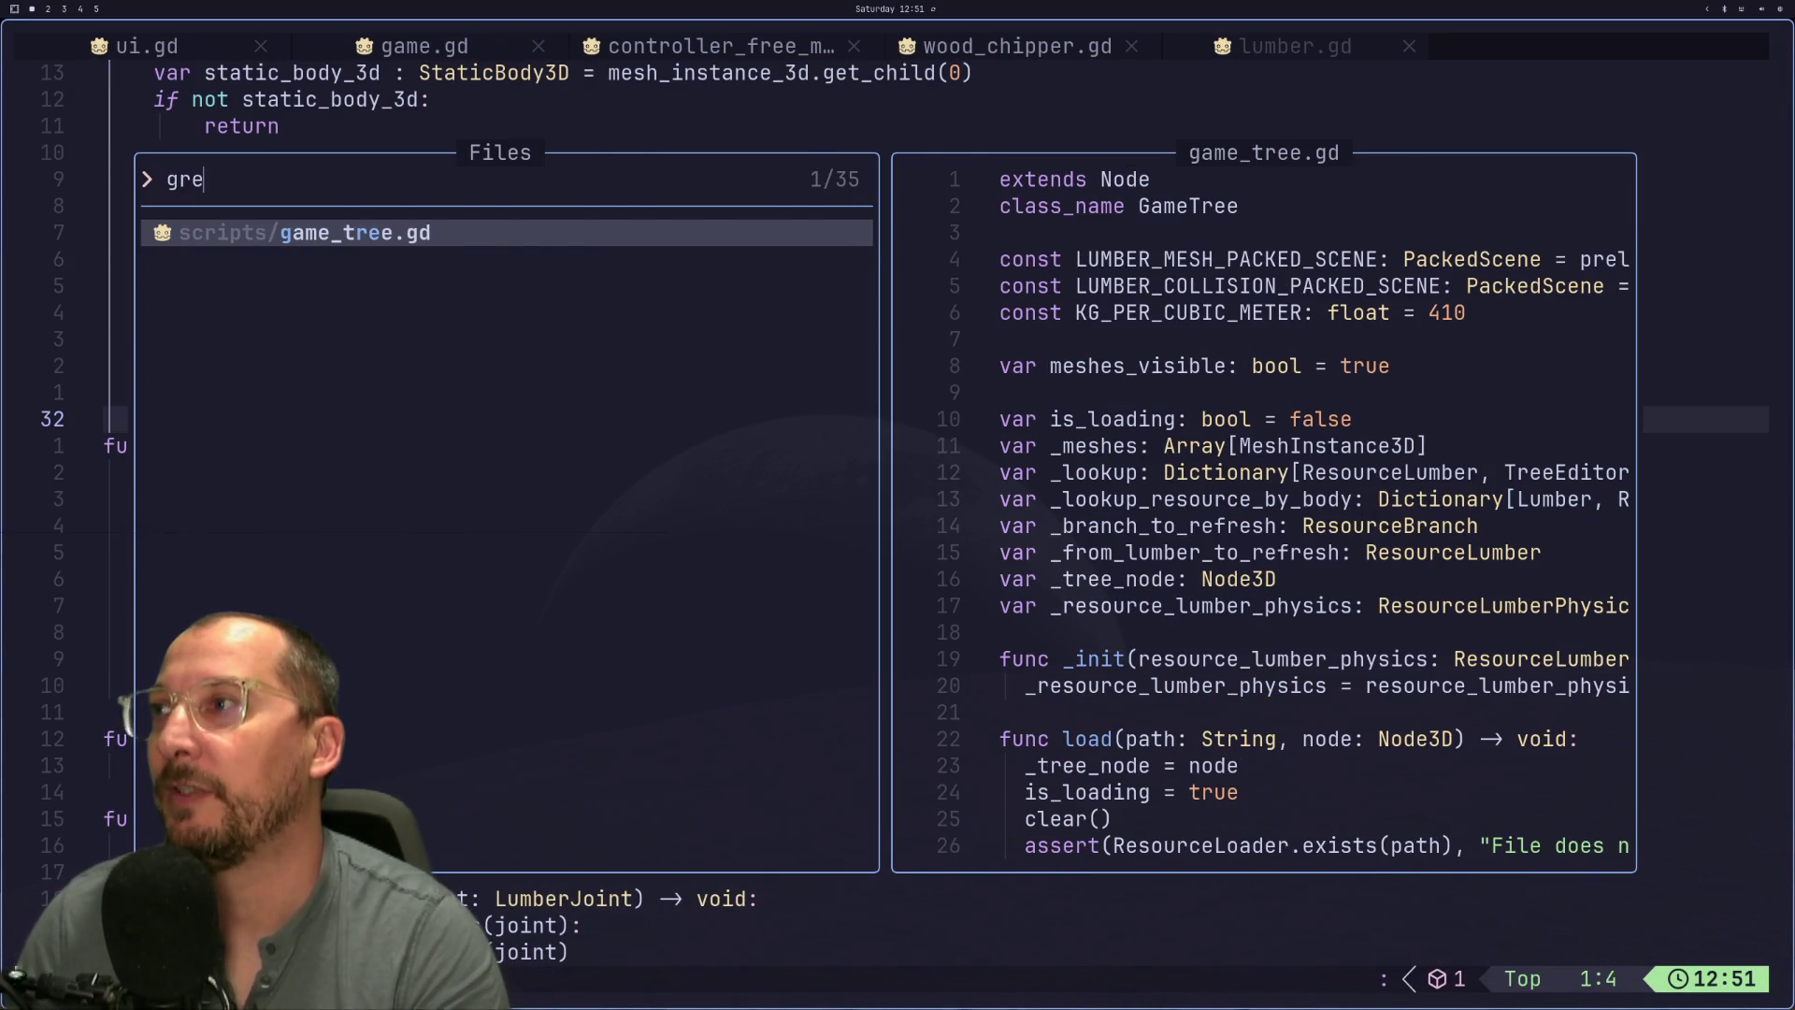
key(Return)
key(g)
key(k)
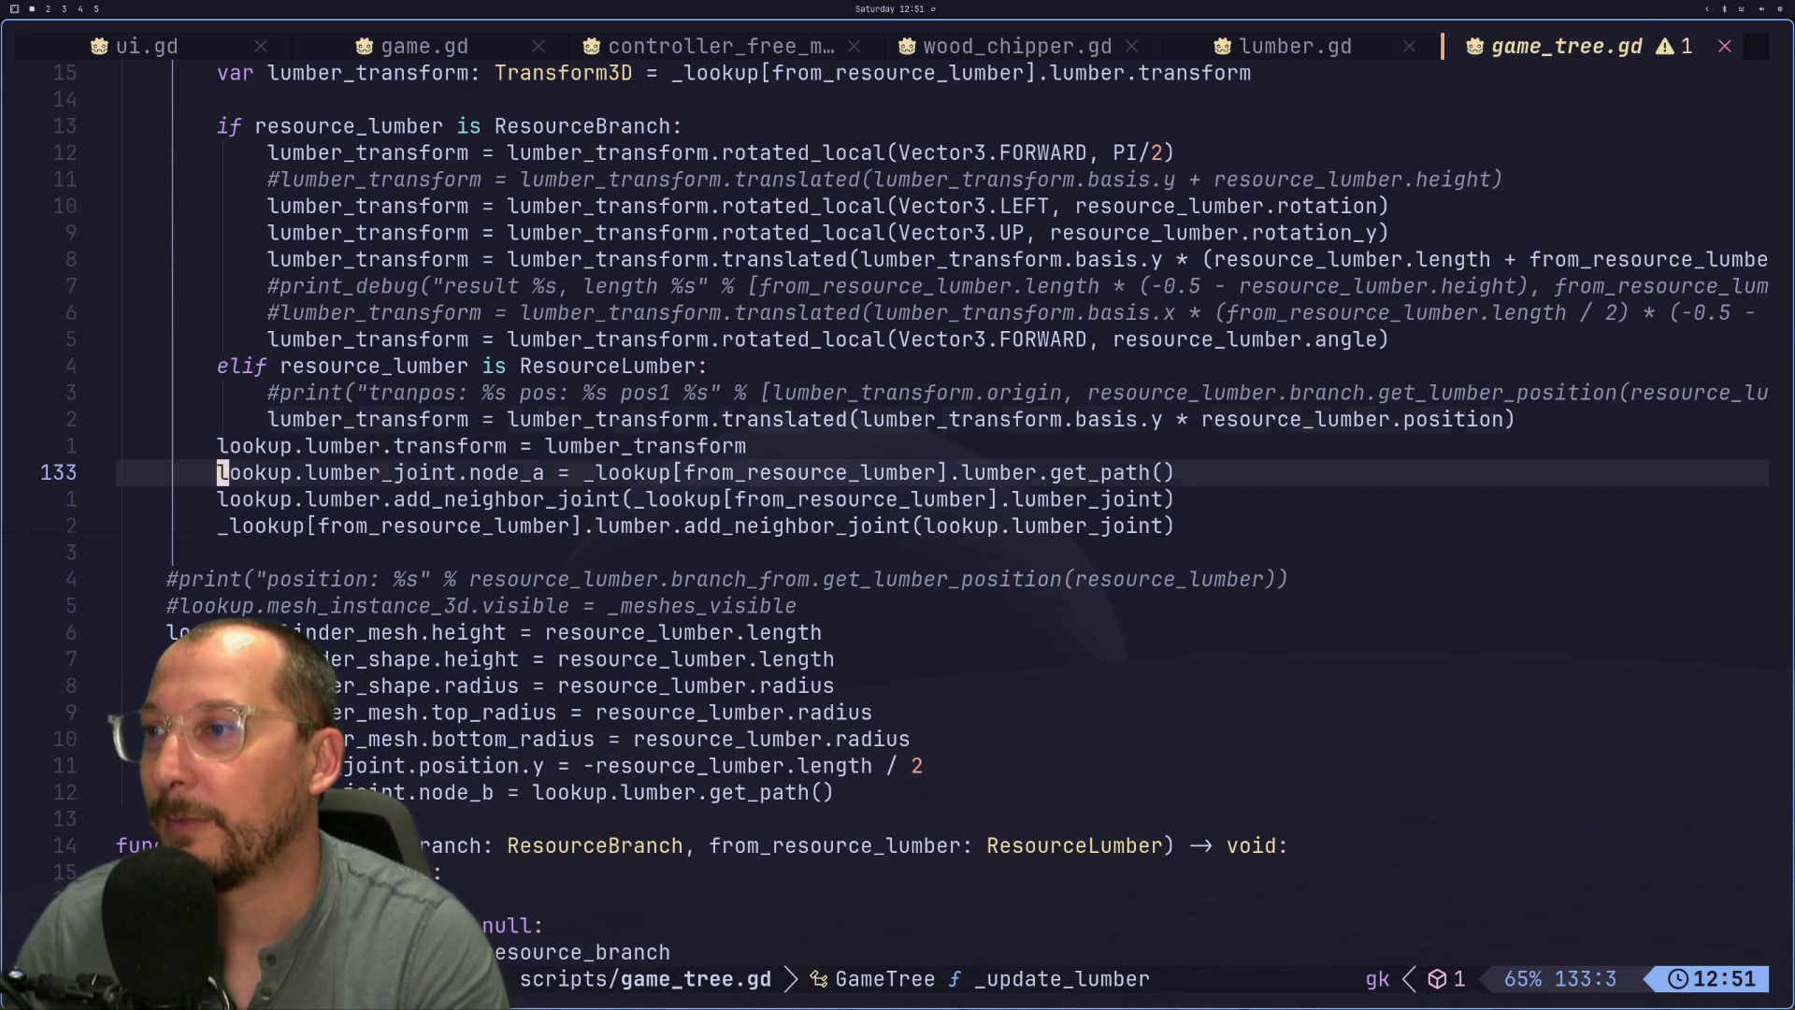
text(/mas)
key(Return)
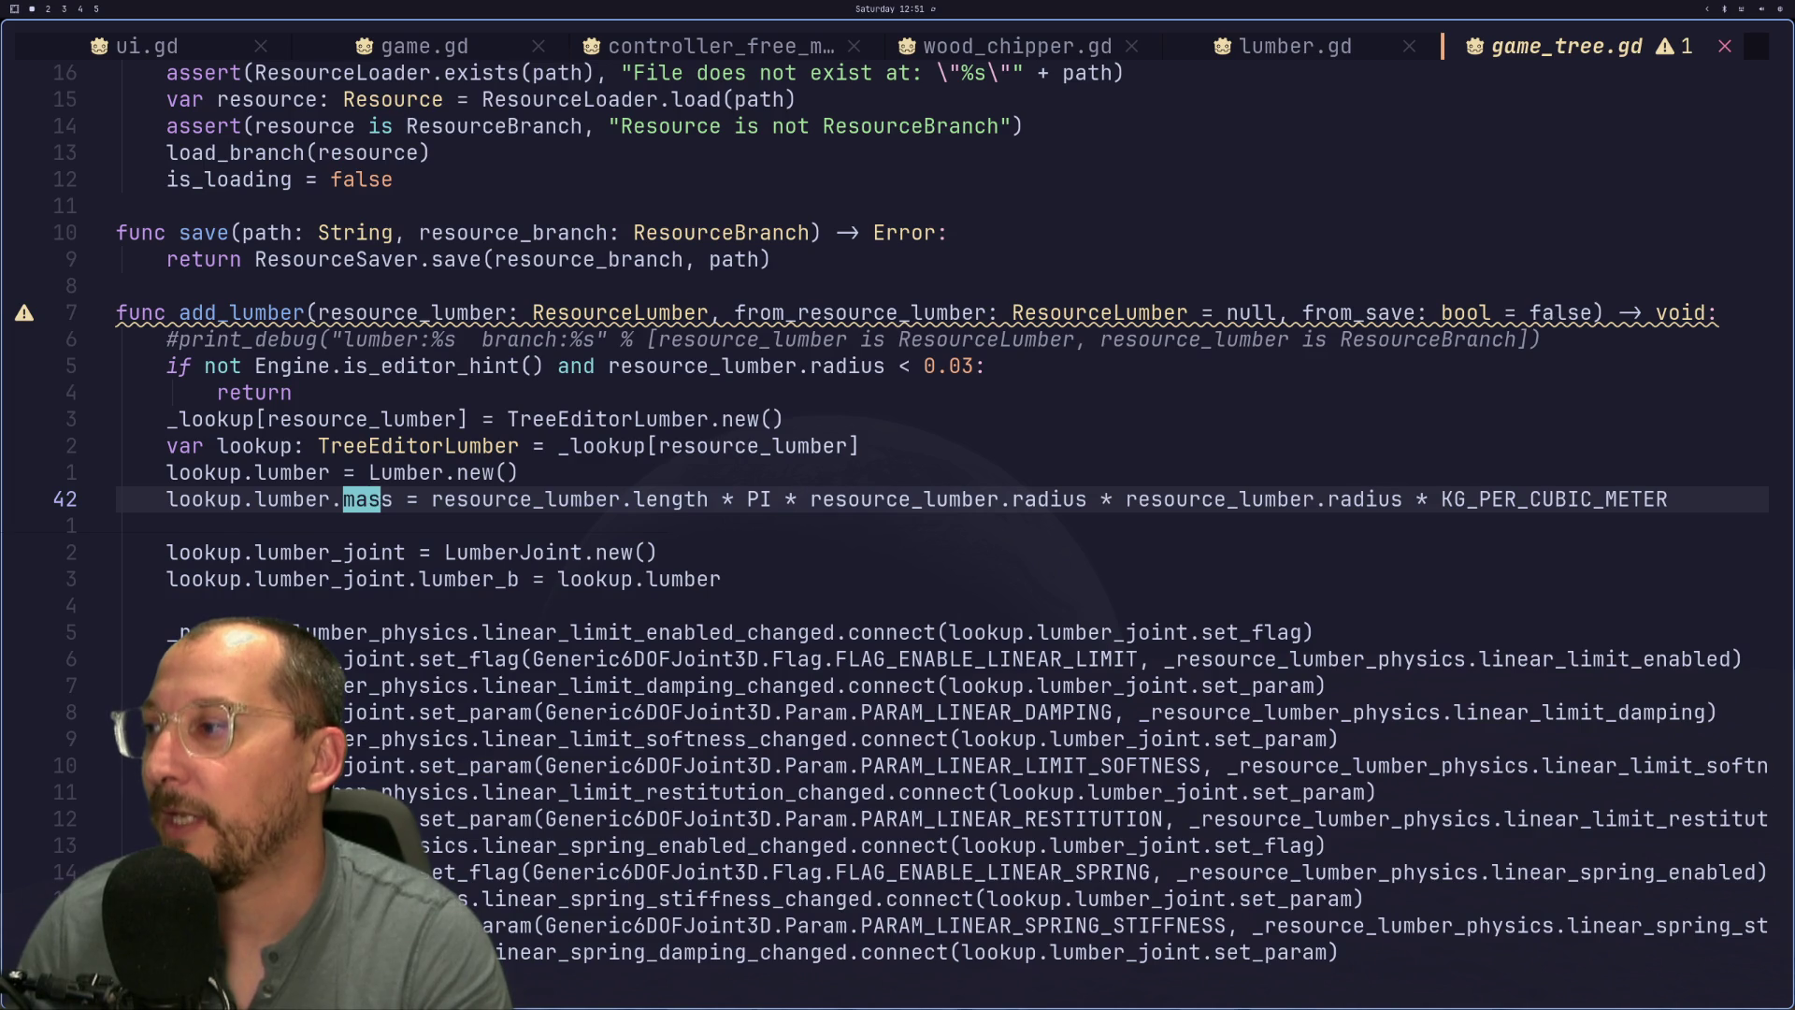
- Change KG_PER_CUBIC_METER to 410 / 2 and go back to the running game
key(l)
key(l)
key(l)
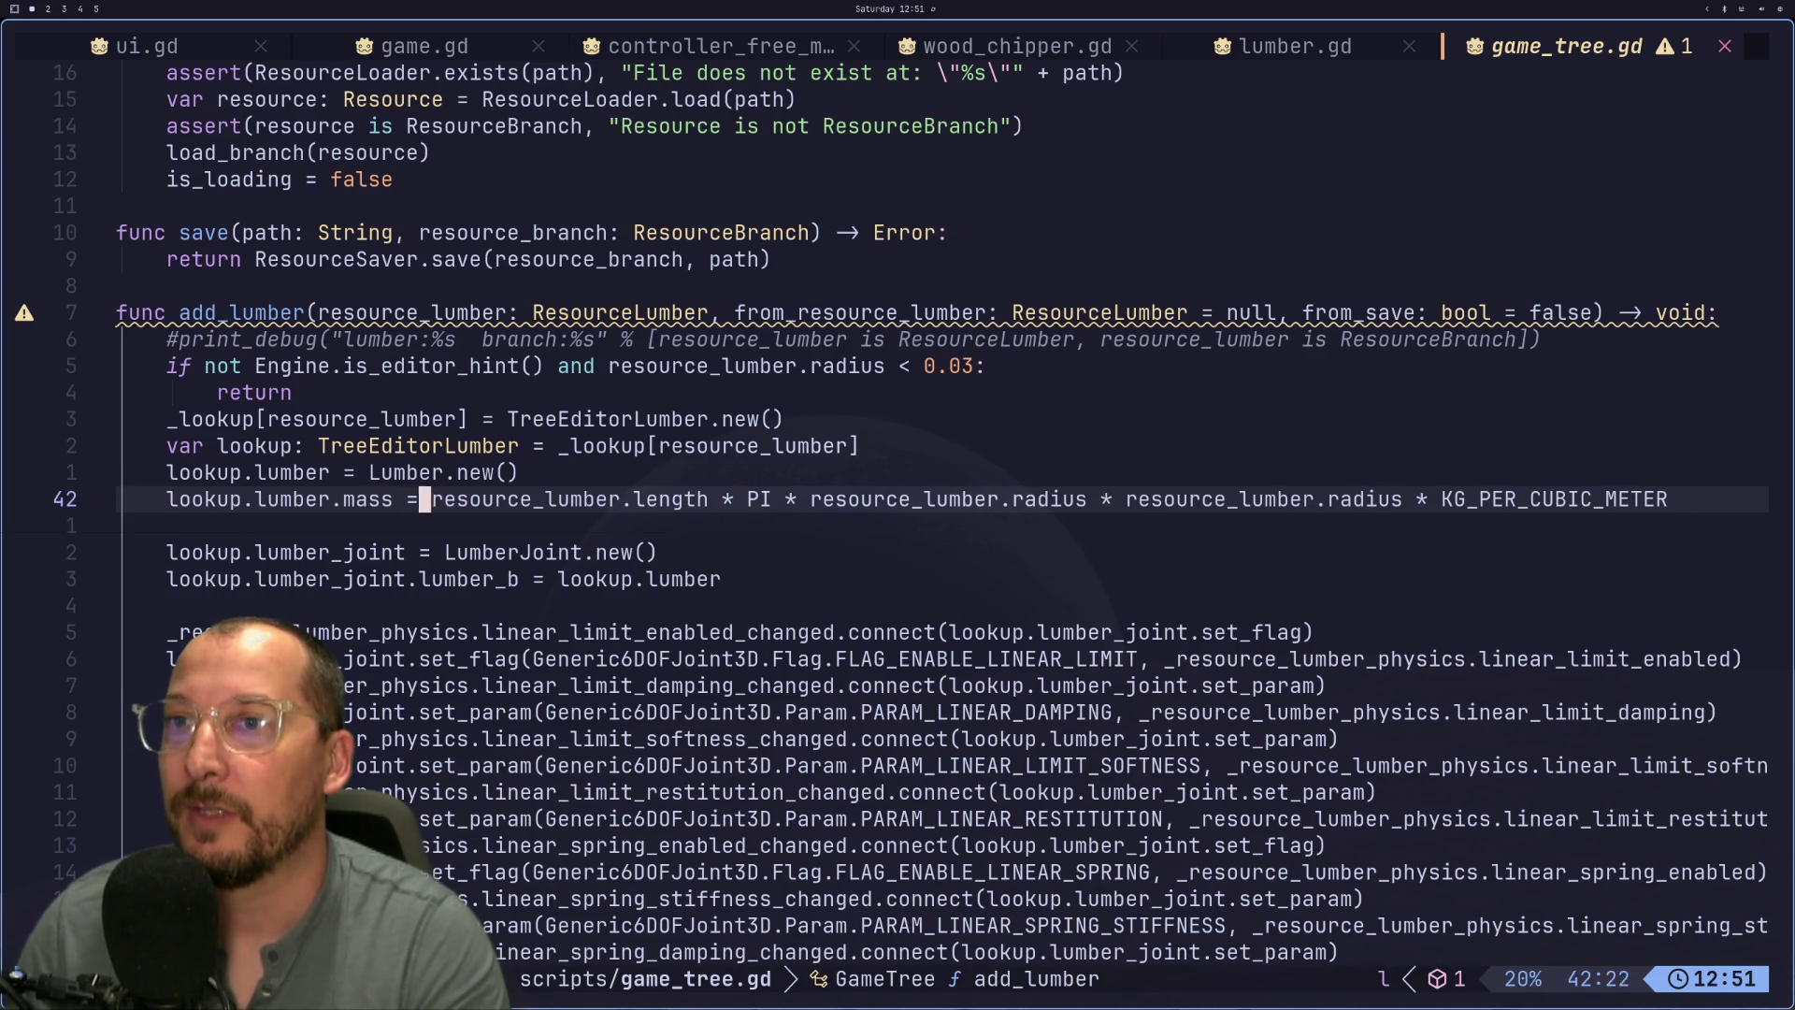
key(l)
key(l)
key(l)
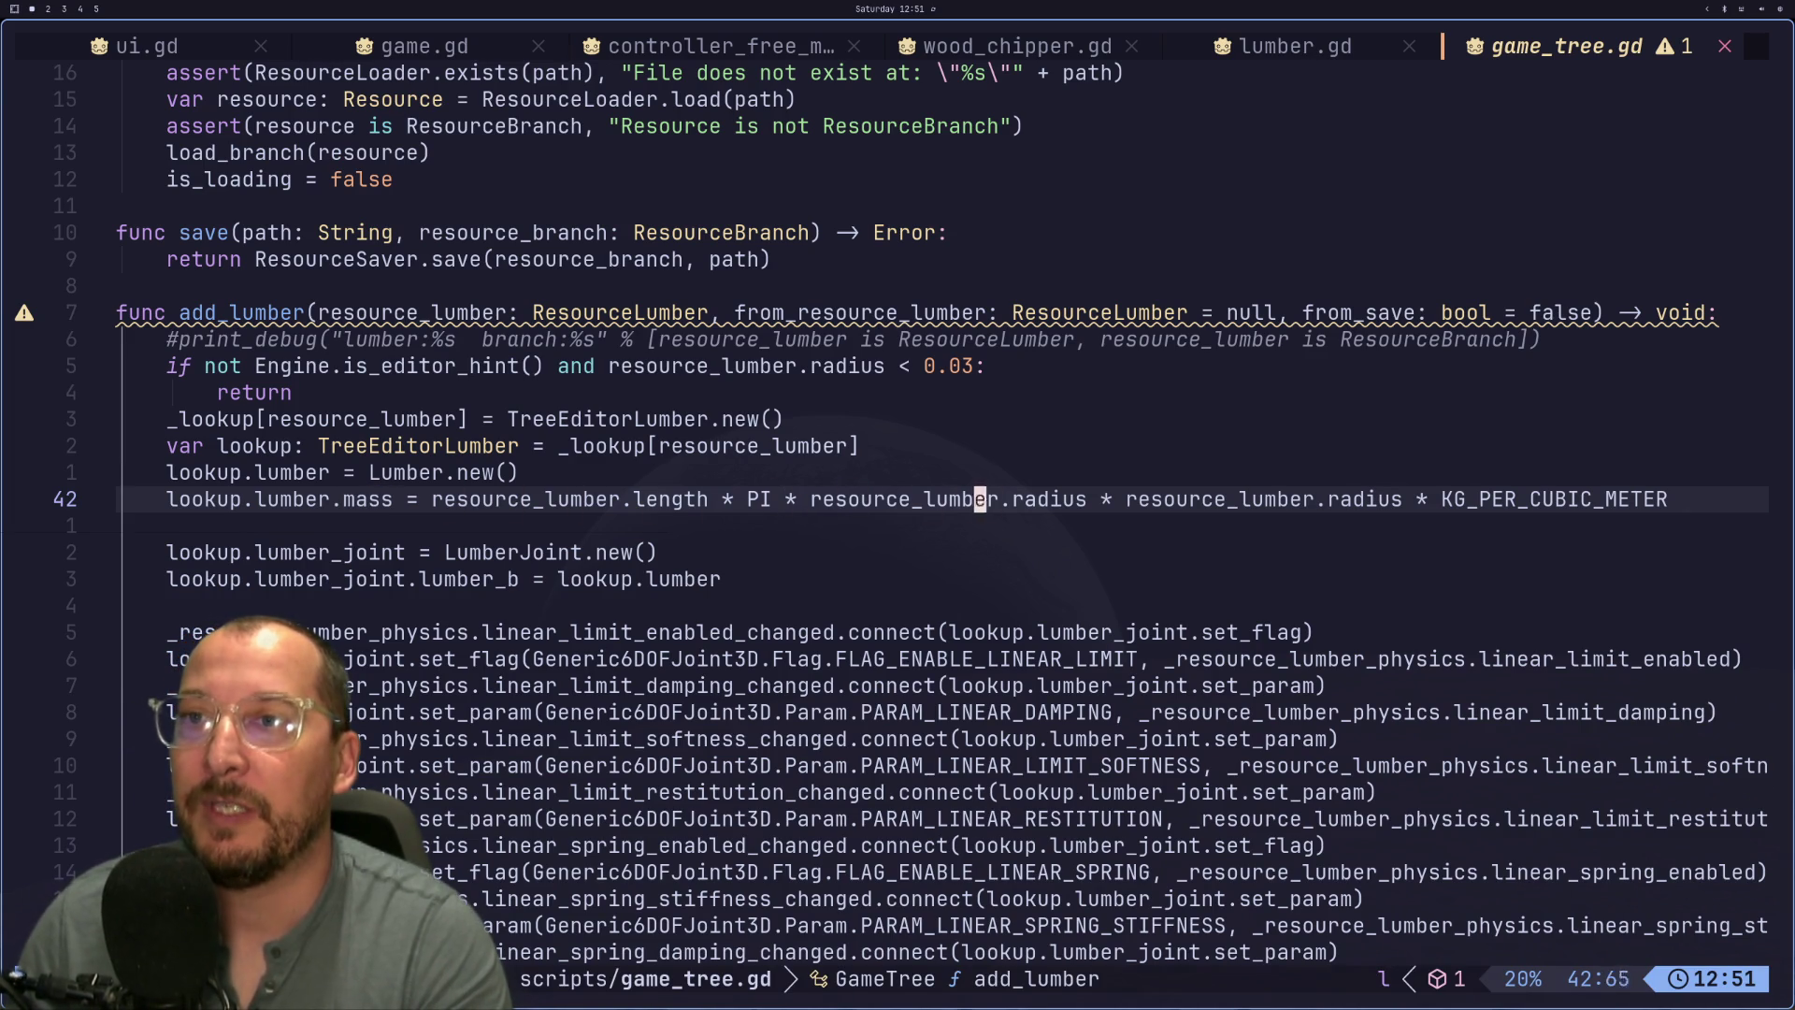
key(g)
key(k)
key(g)
key(k)
key(g)
key(k)
key(k)
key(k)
key(k)
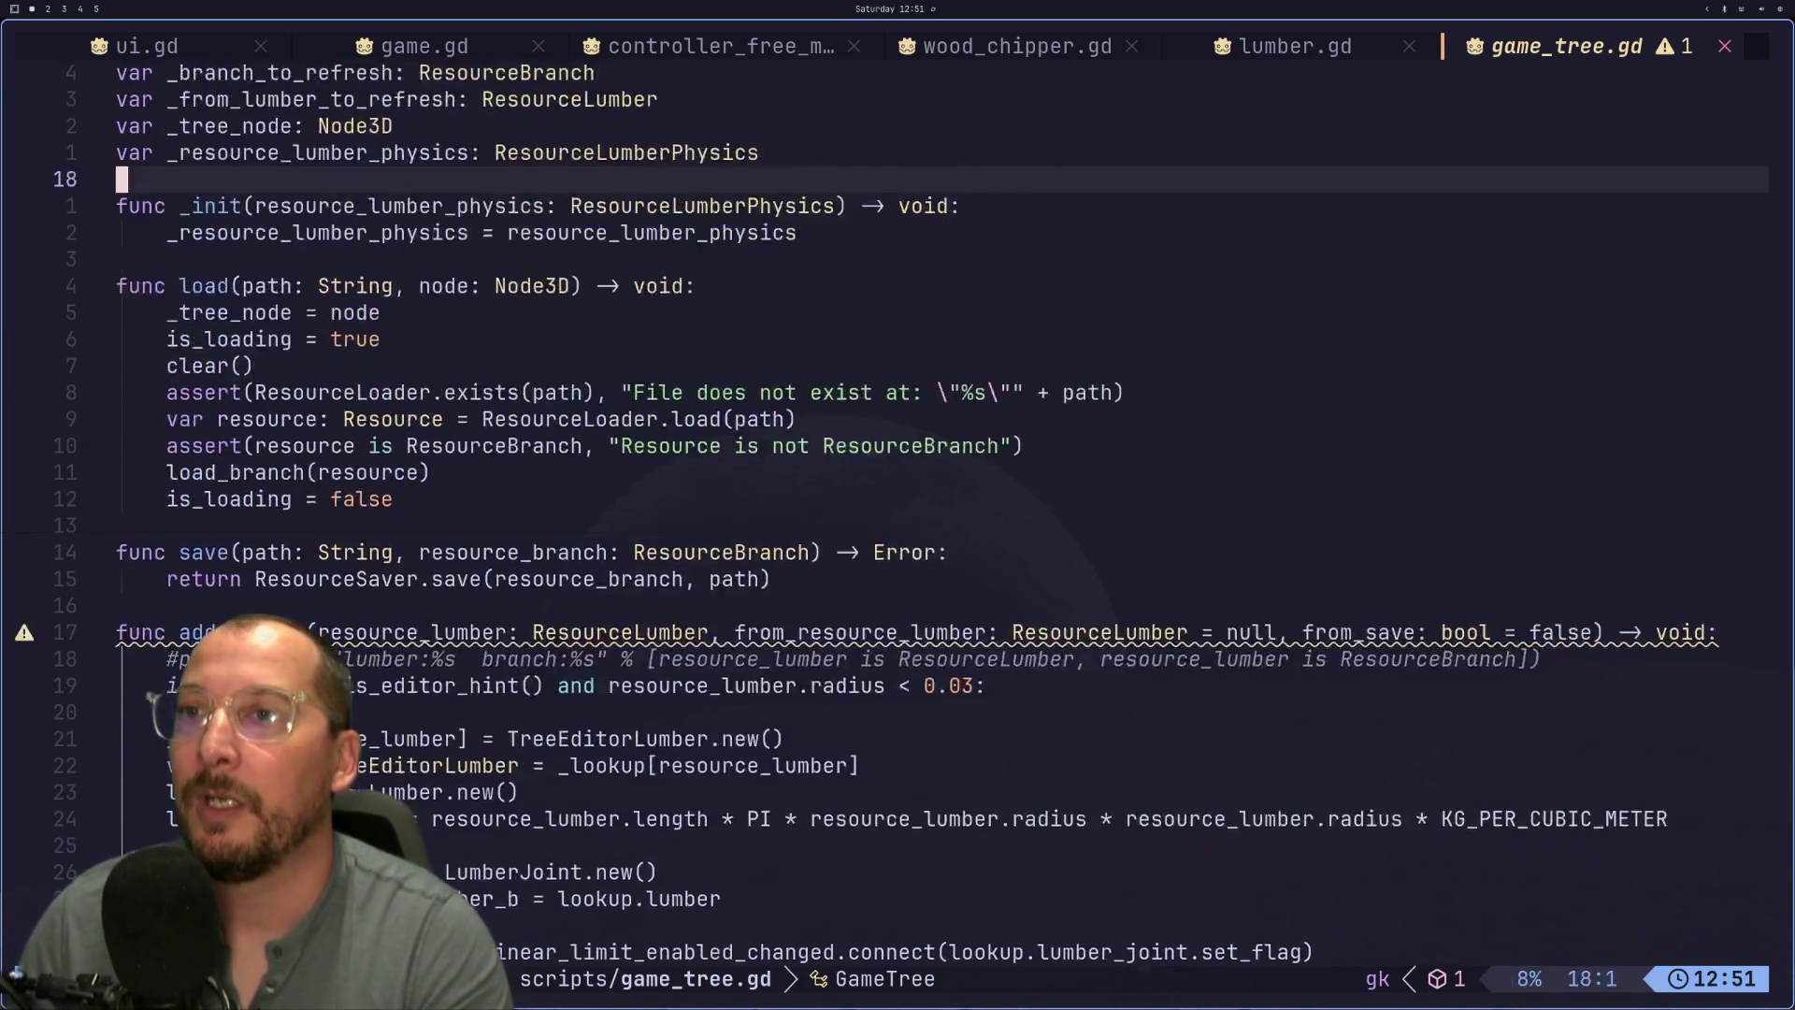
key(j)
key(j)
key(j)
text(gjgj)
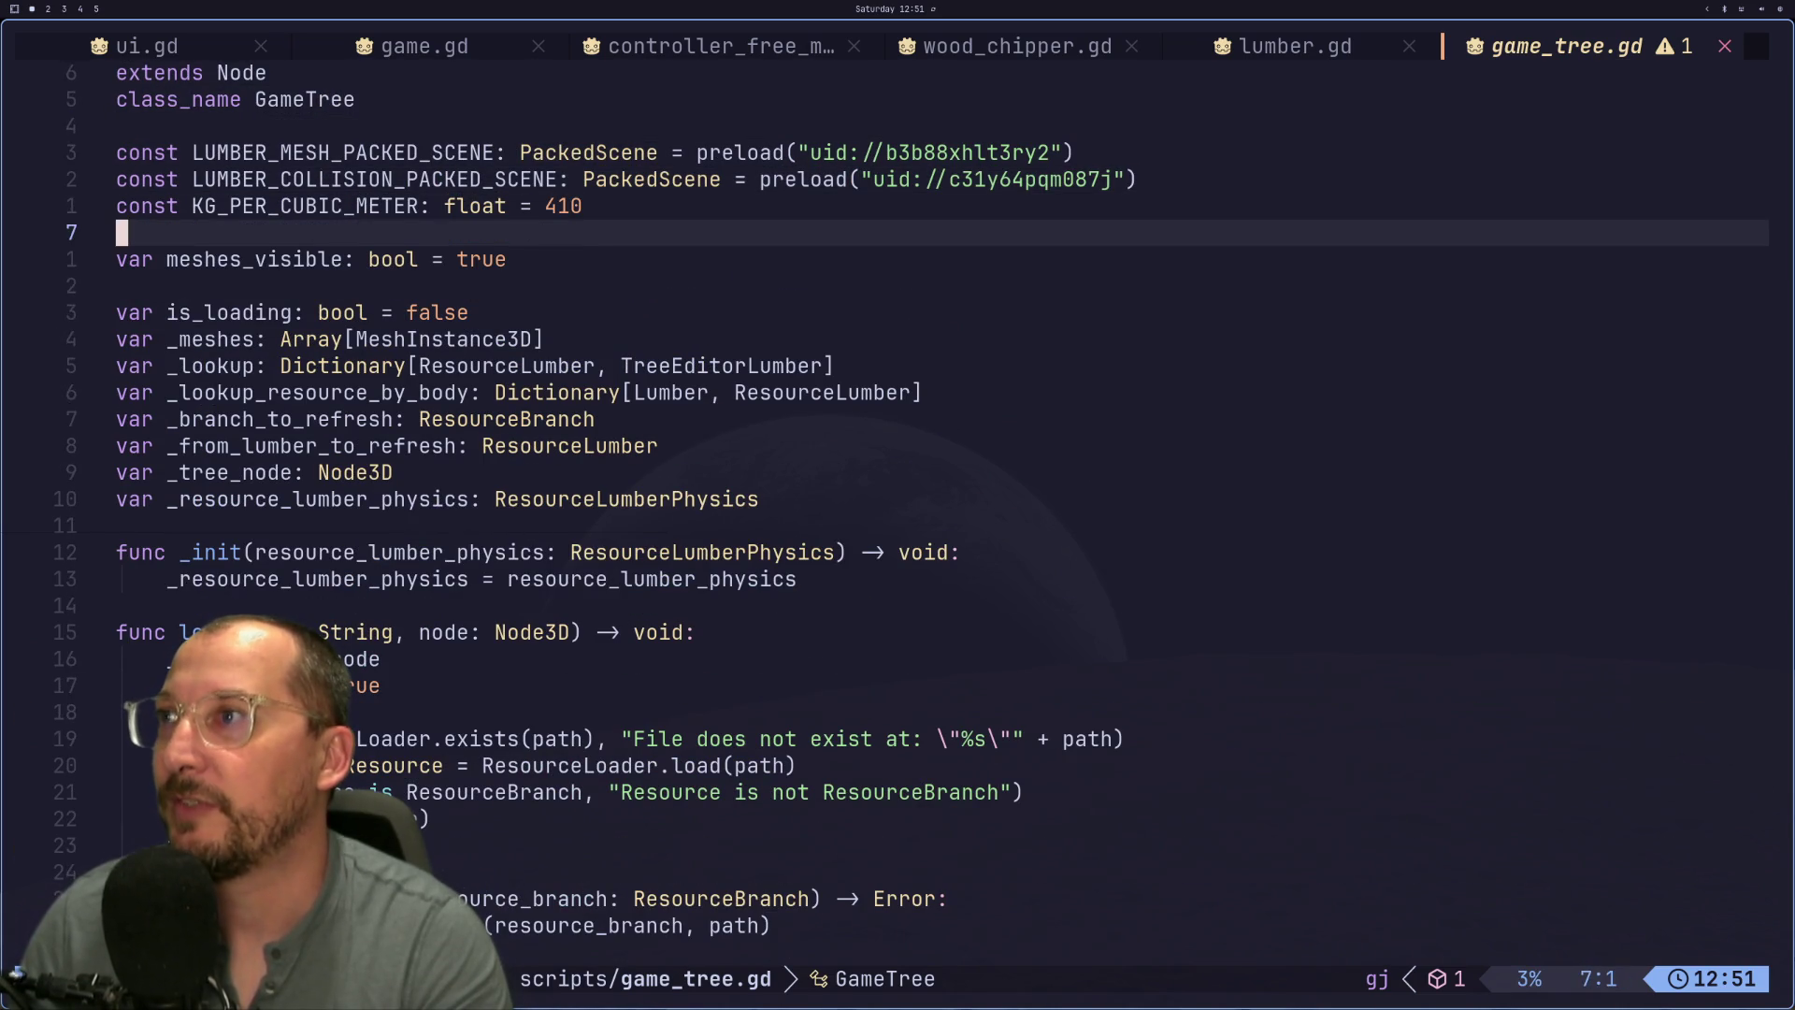
text(gka / 2)
key(Escape)
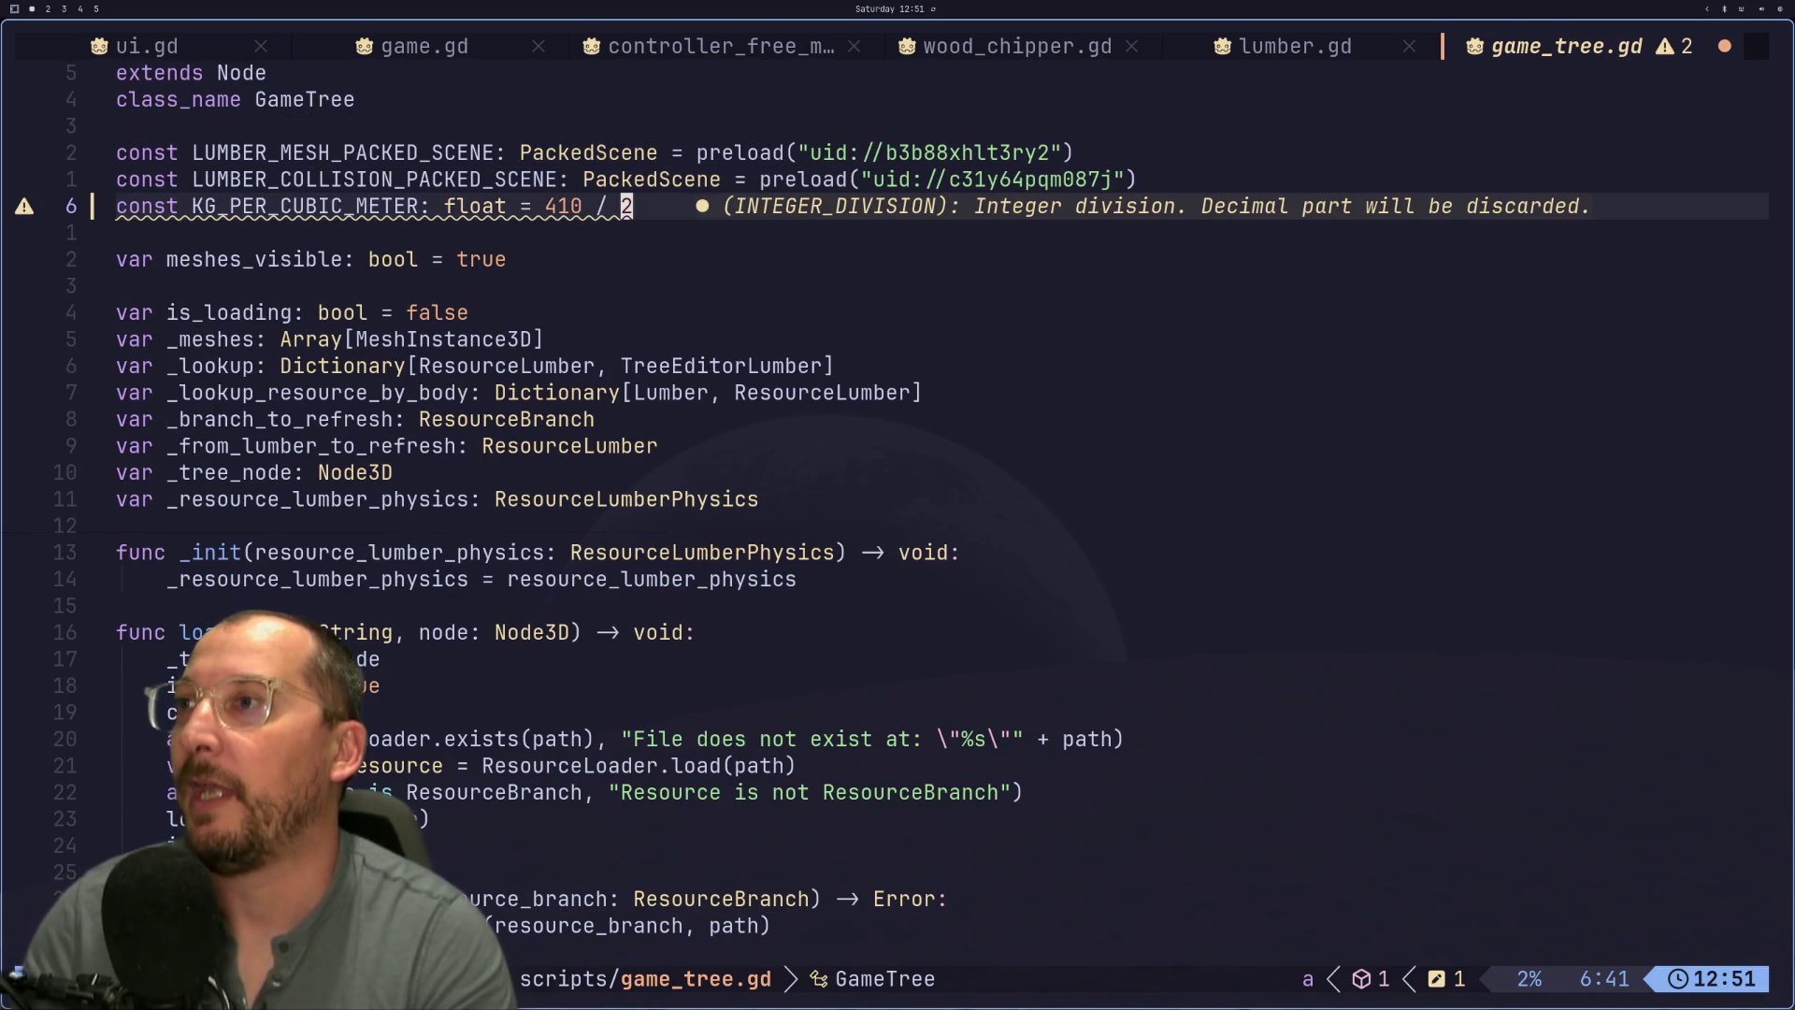
key(super+2)
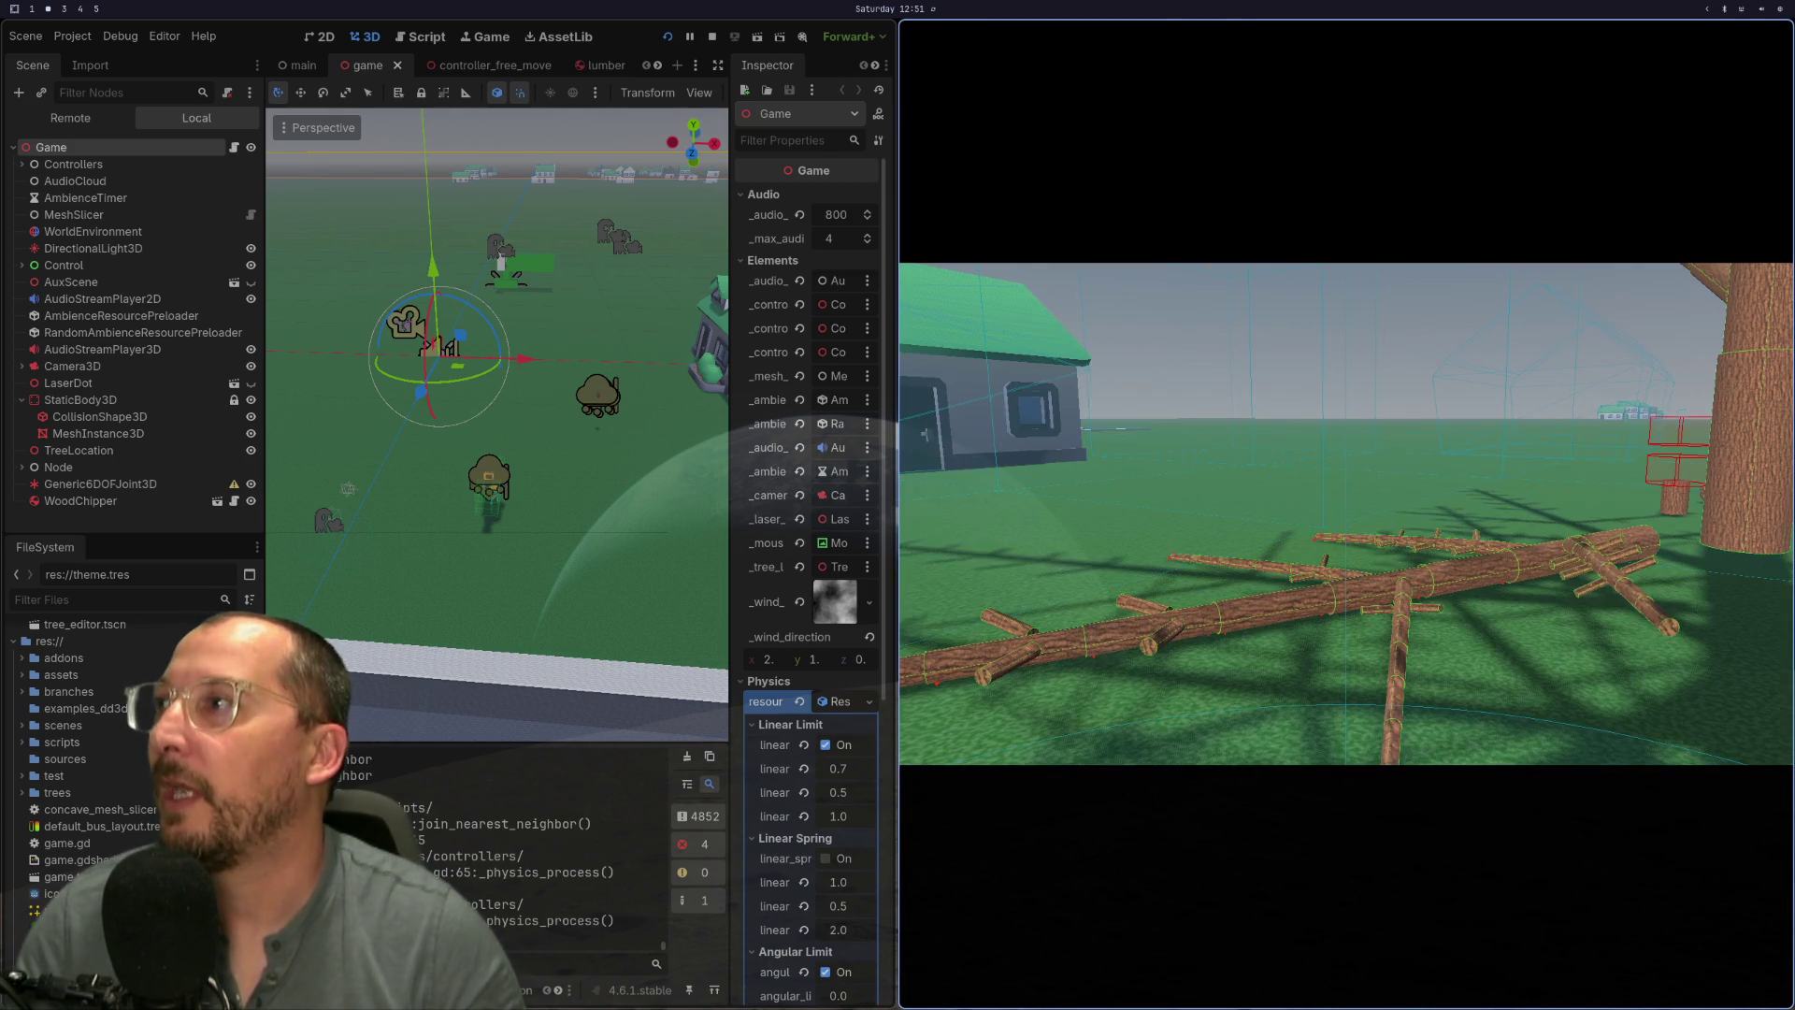
- Comment out the gravity_scale = 0.2 line in lumber.gd
key(super+1)
click(1232, 47)
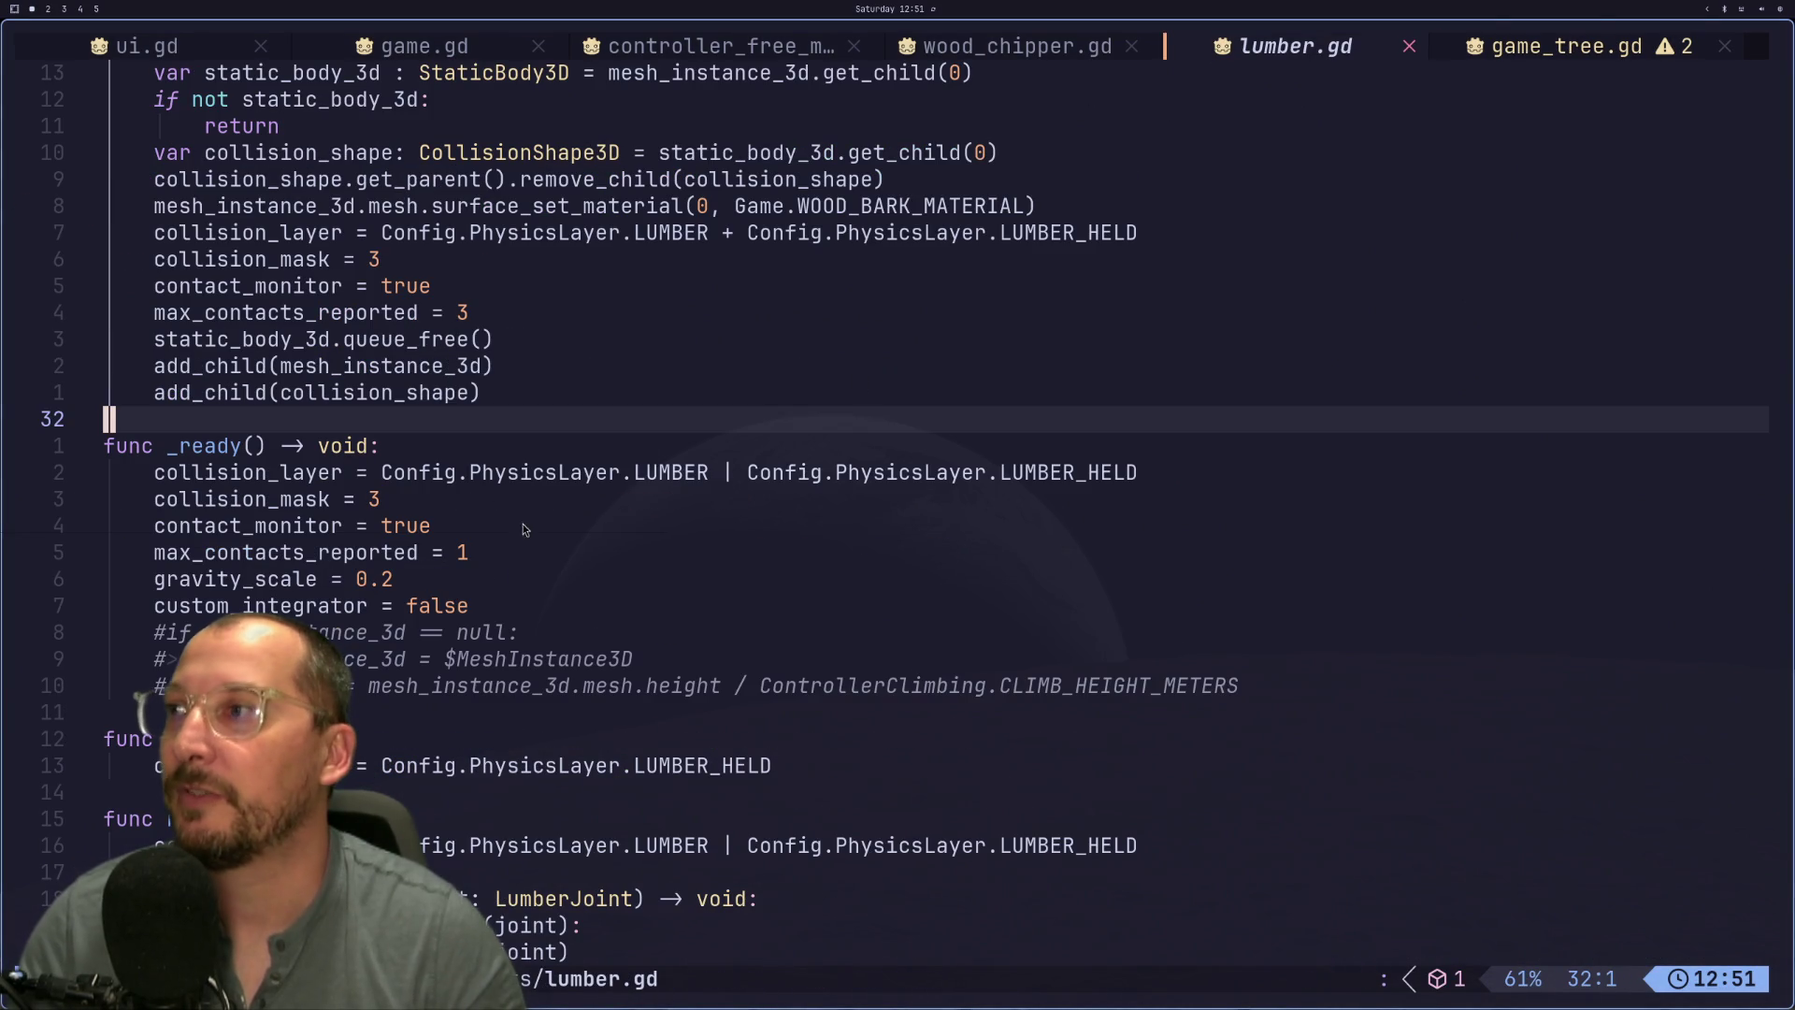
click(140, 634)
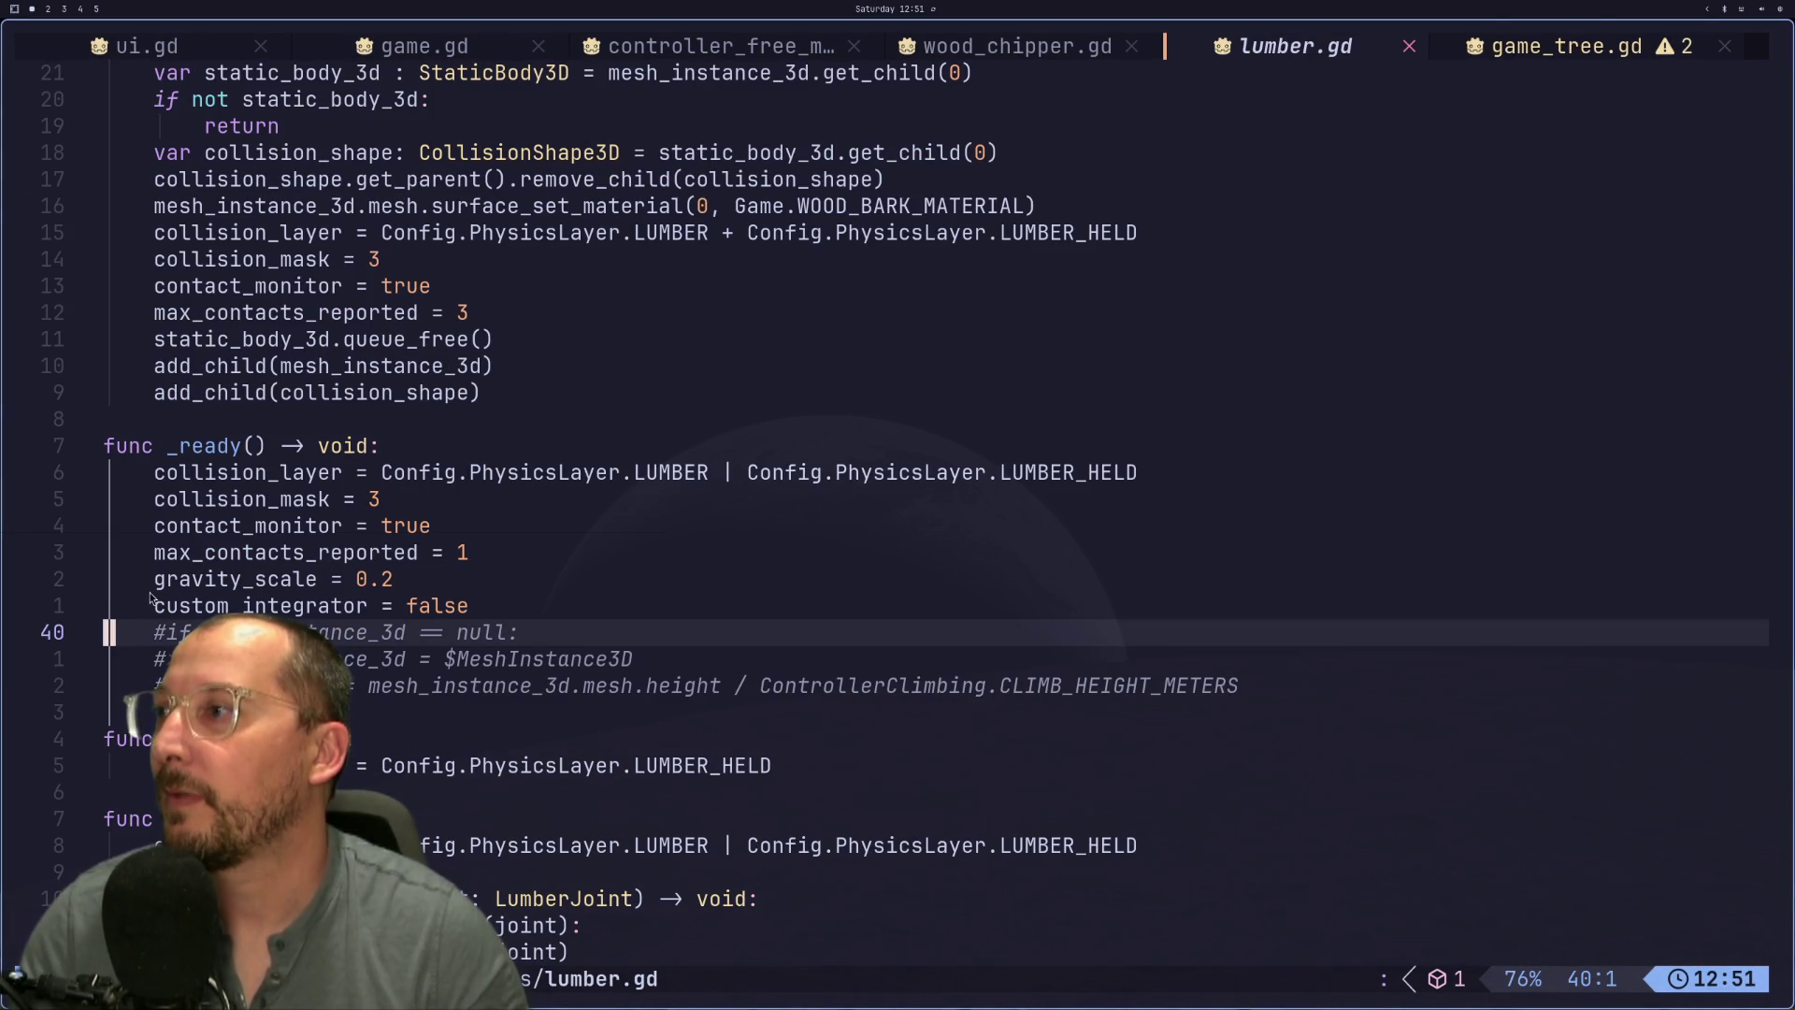
key(k)
key(k)
key(o)
key(Escape)
key(u)
key(i)
key(Escape)
- Save lumber.gd and restart the running game in Godot
text(:w)
key(Return)
key(super+2)
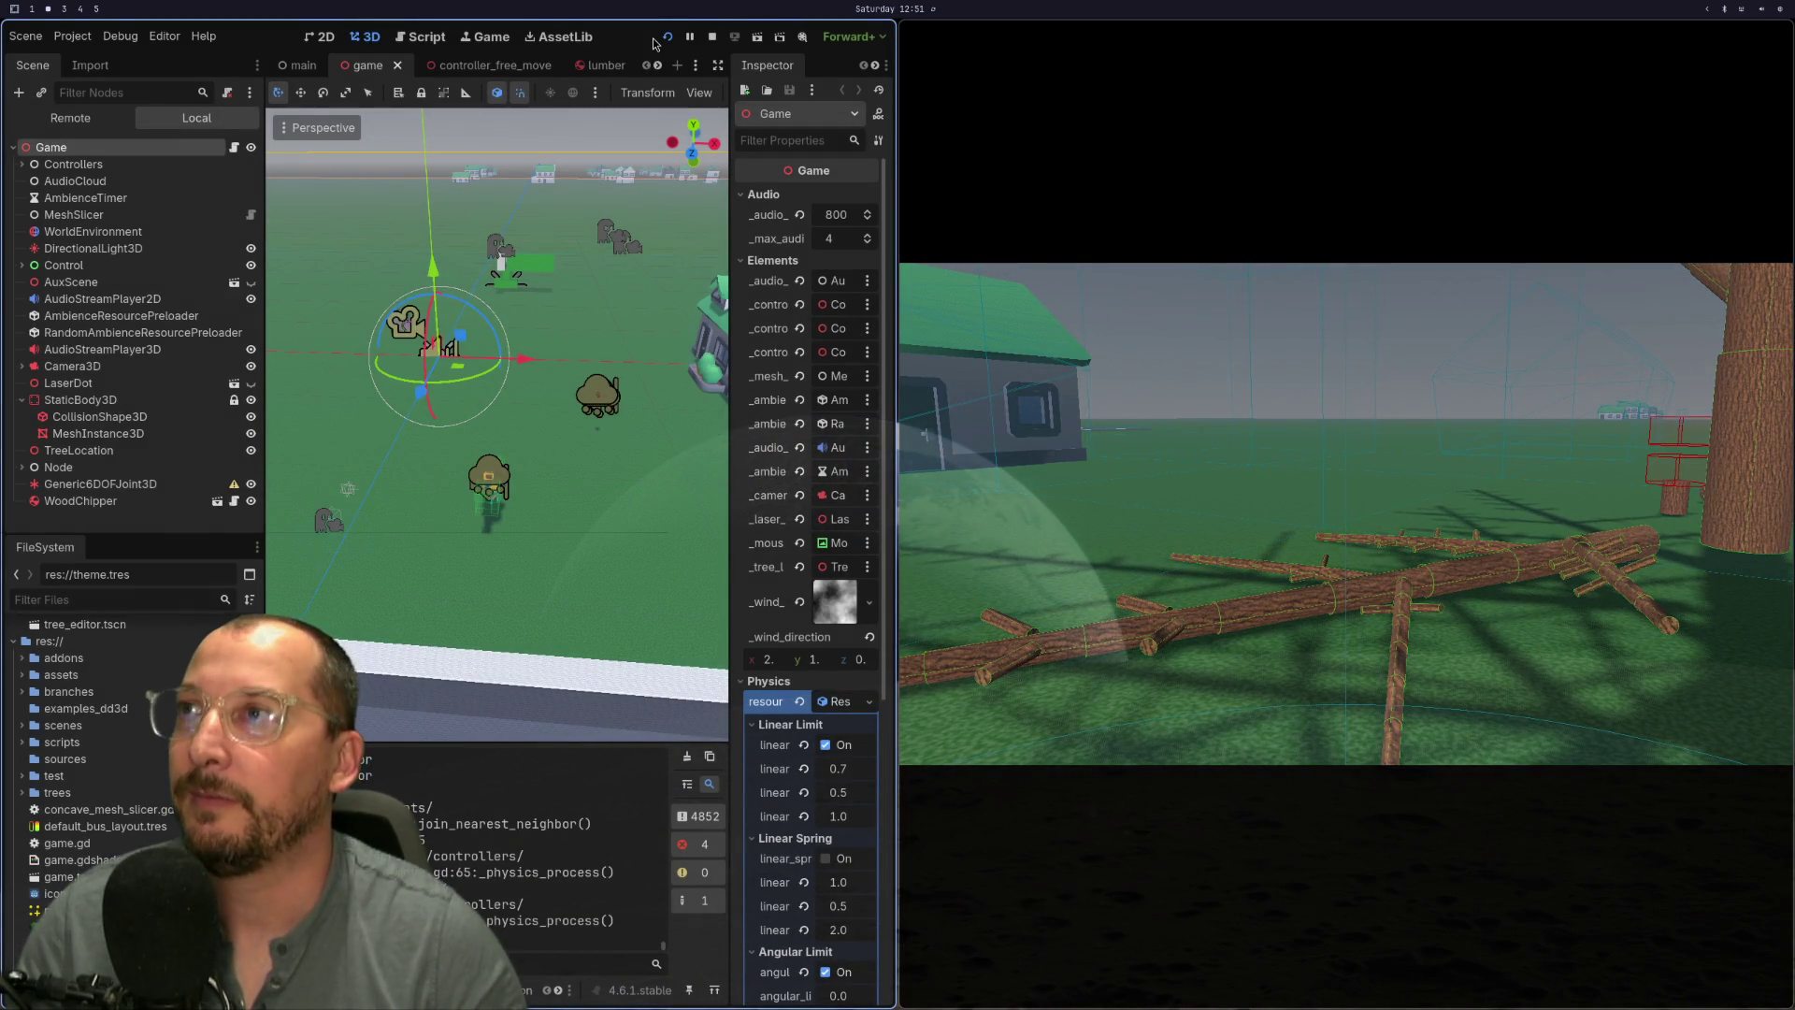
click(667, 37)
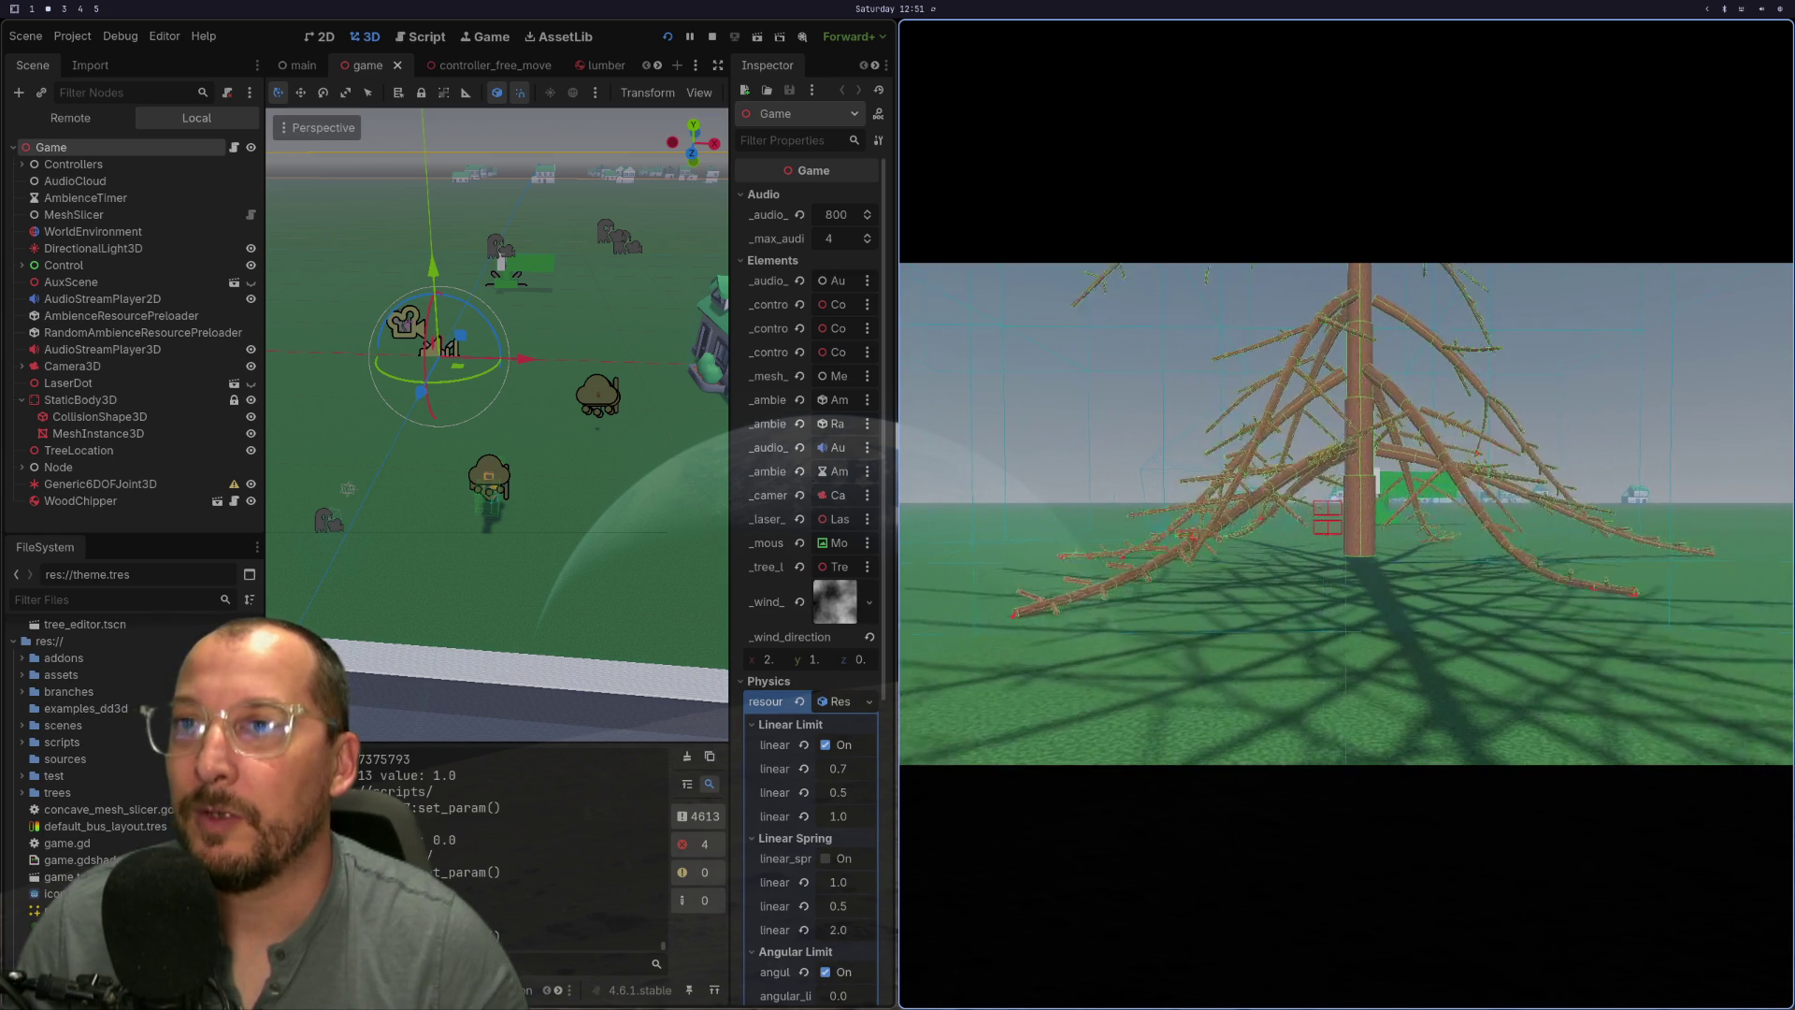
- Change KG_PER_CUBIC_METER in game_tree.gd to 410 / 4 and save the script
key(super+1)
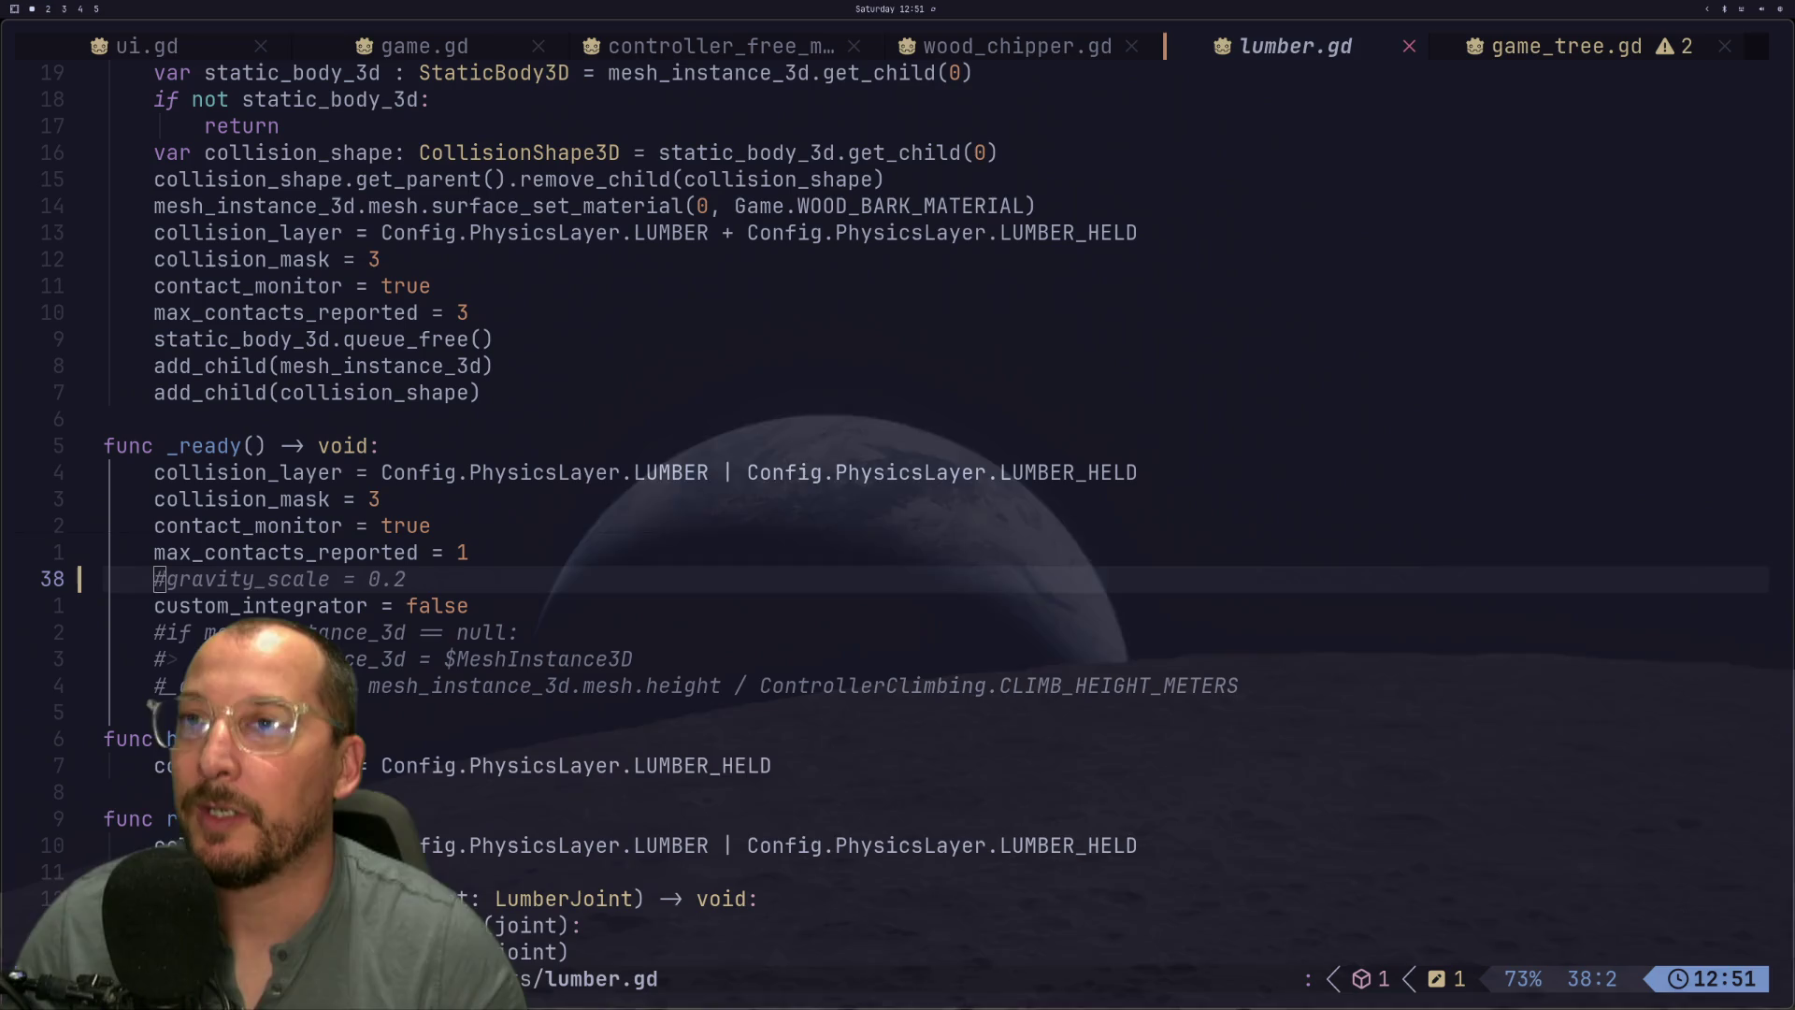
scroll(937, 182, up, 6)
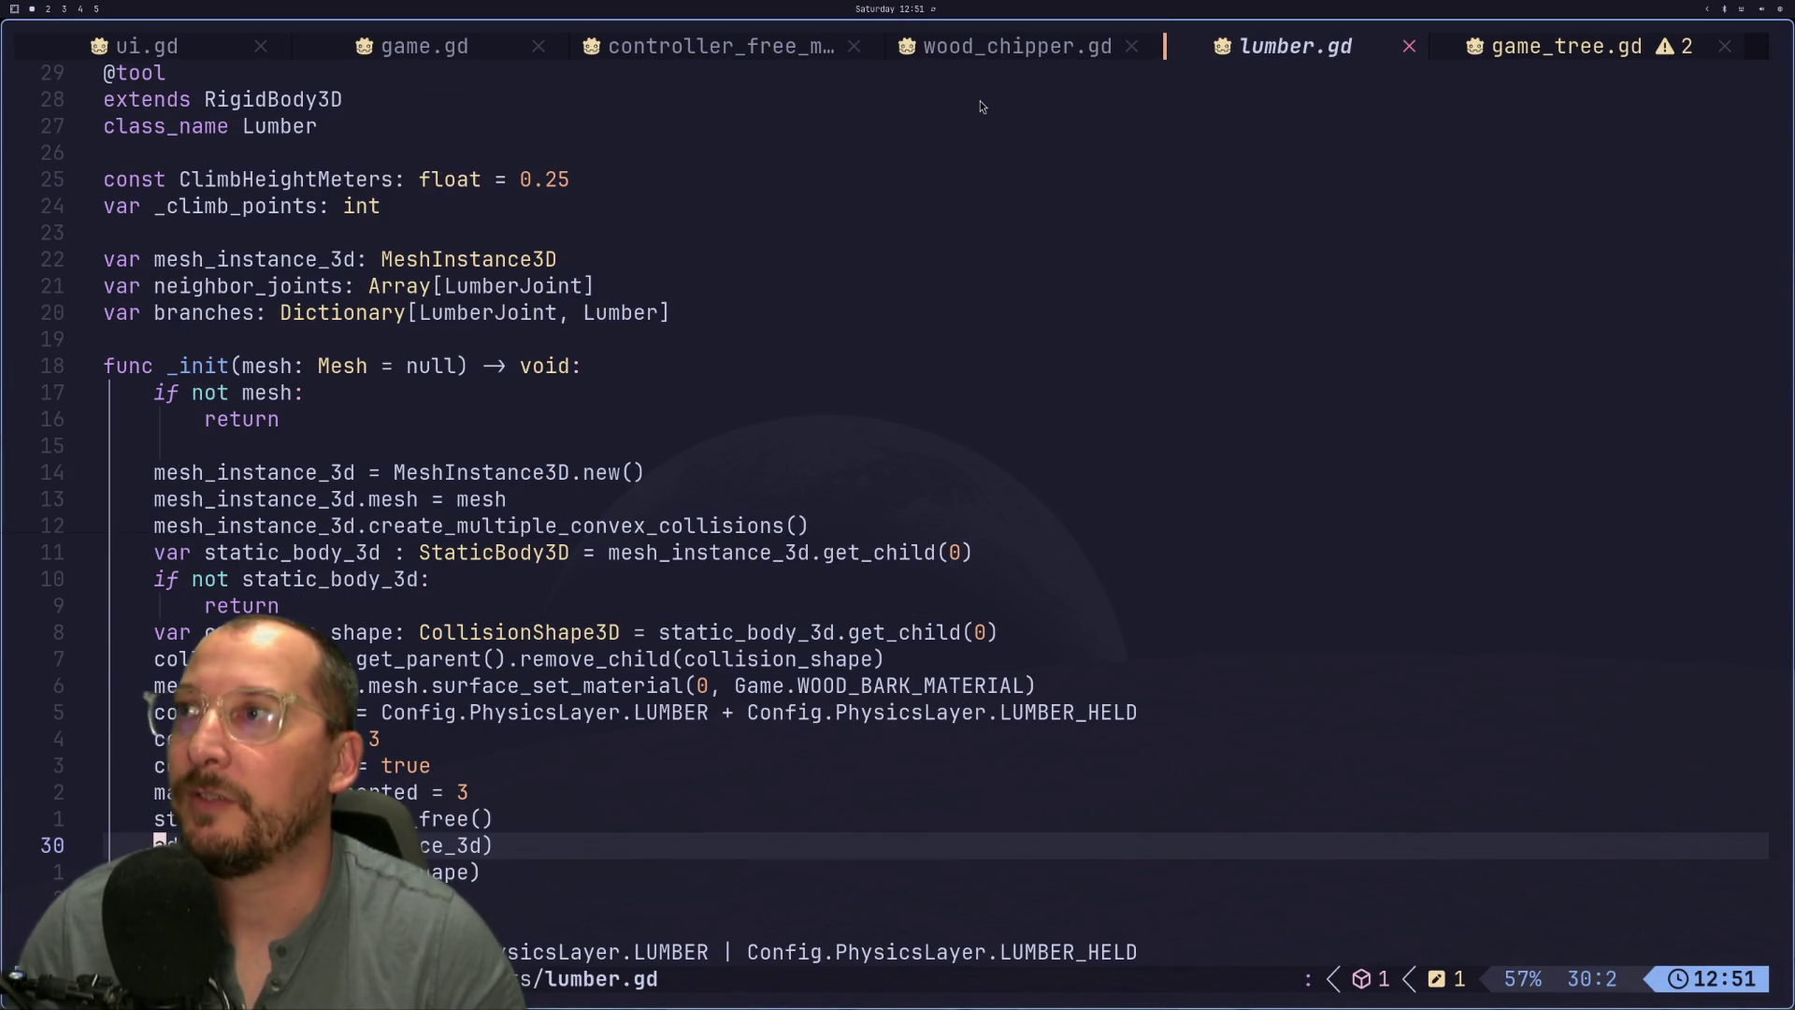
click(1524, 43)
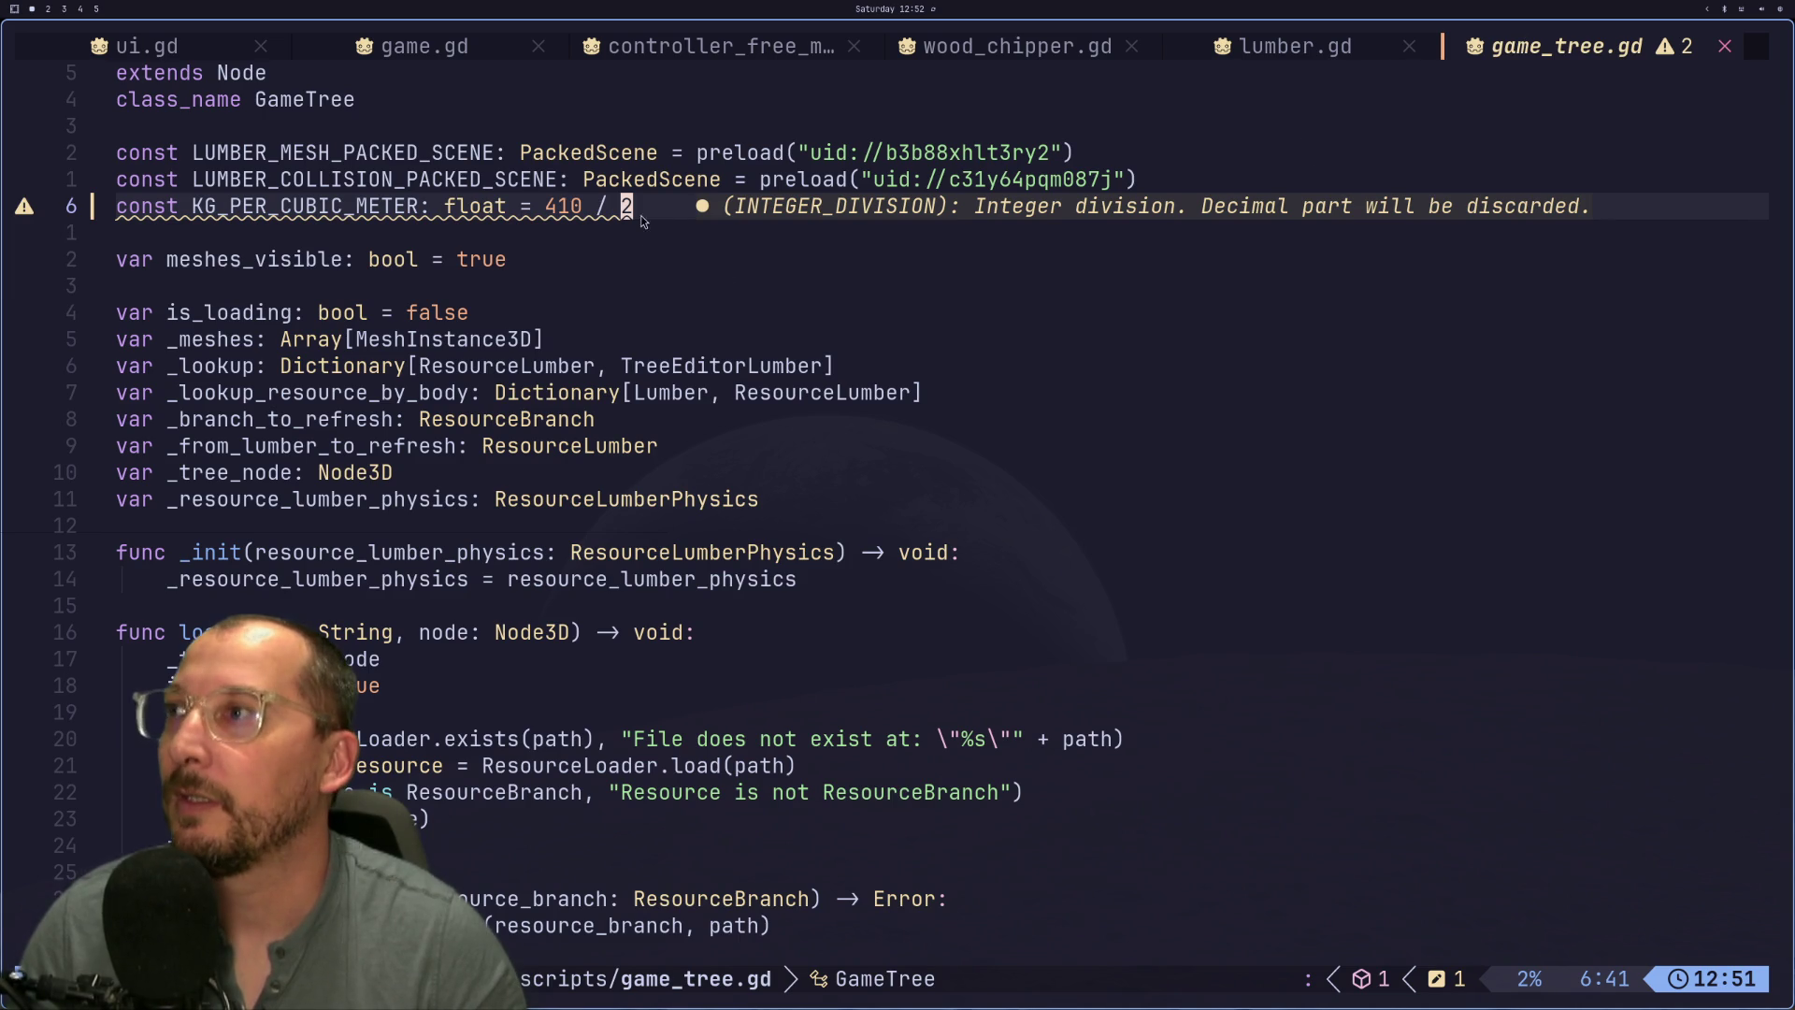
text(c4)
key(Escape)
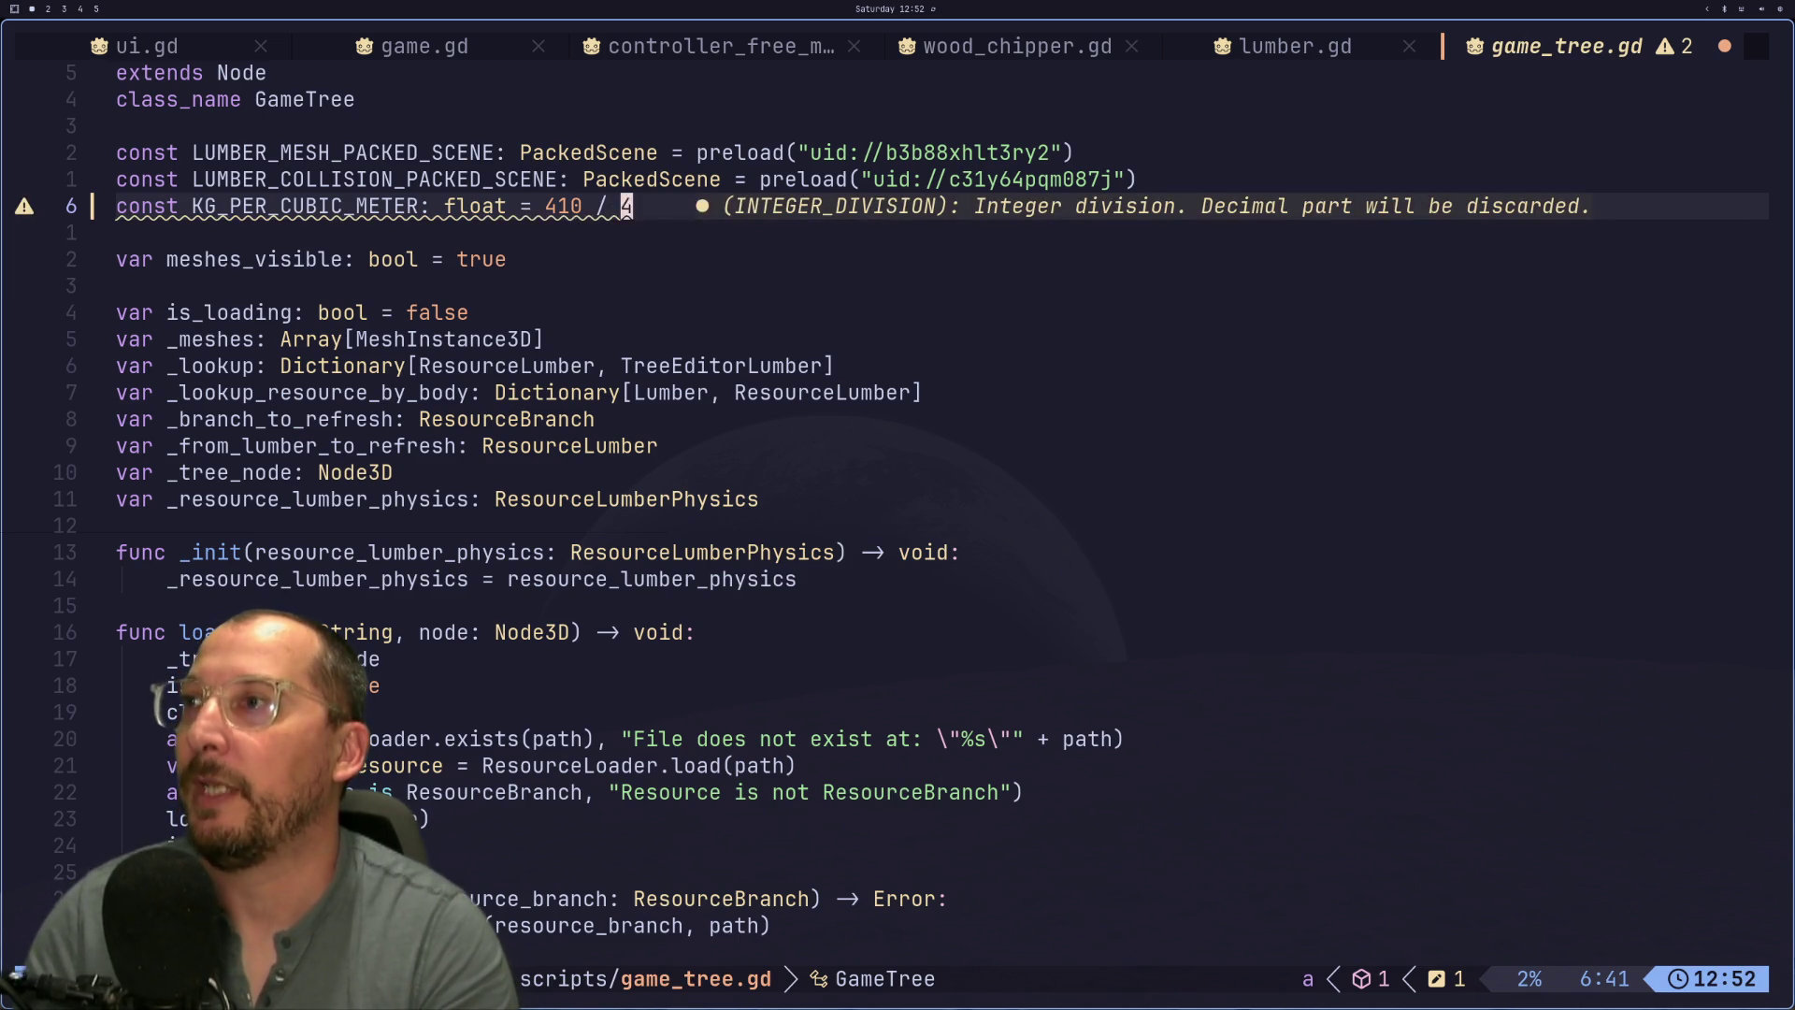
text(:w)
key(Return)
key(super+2)
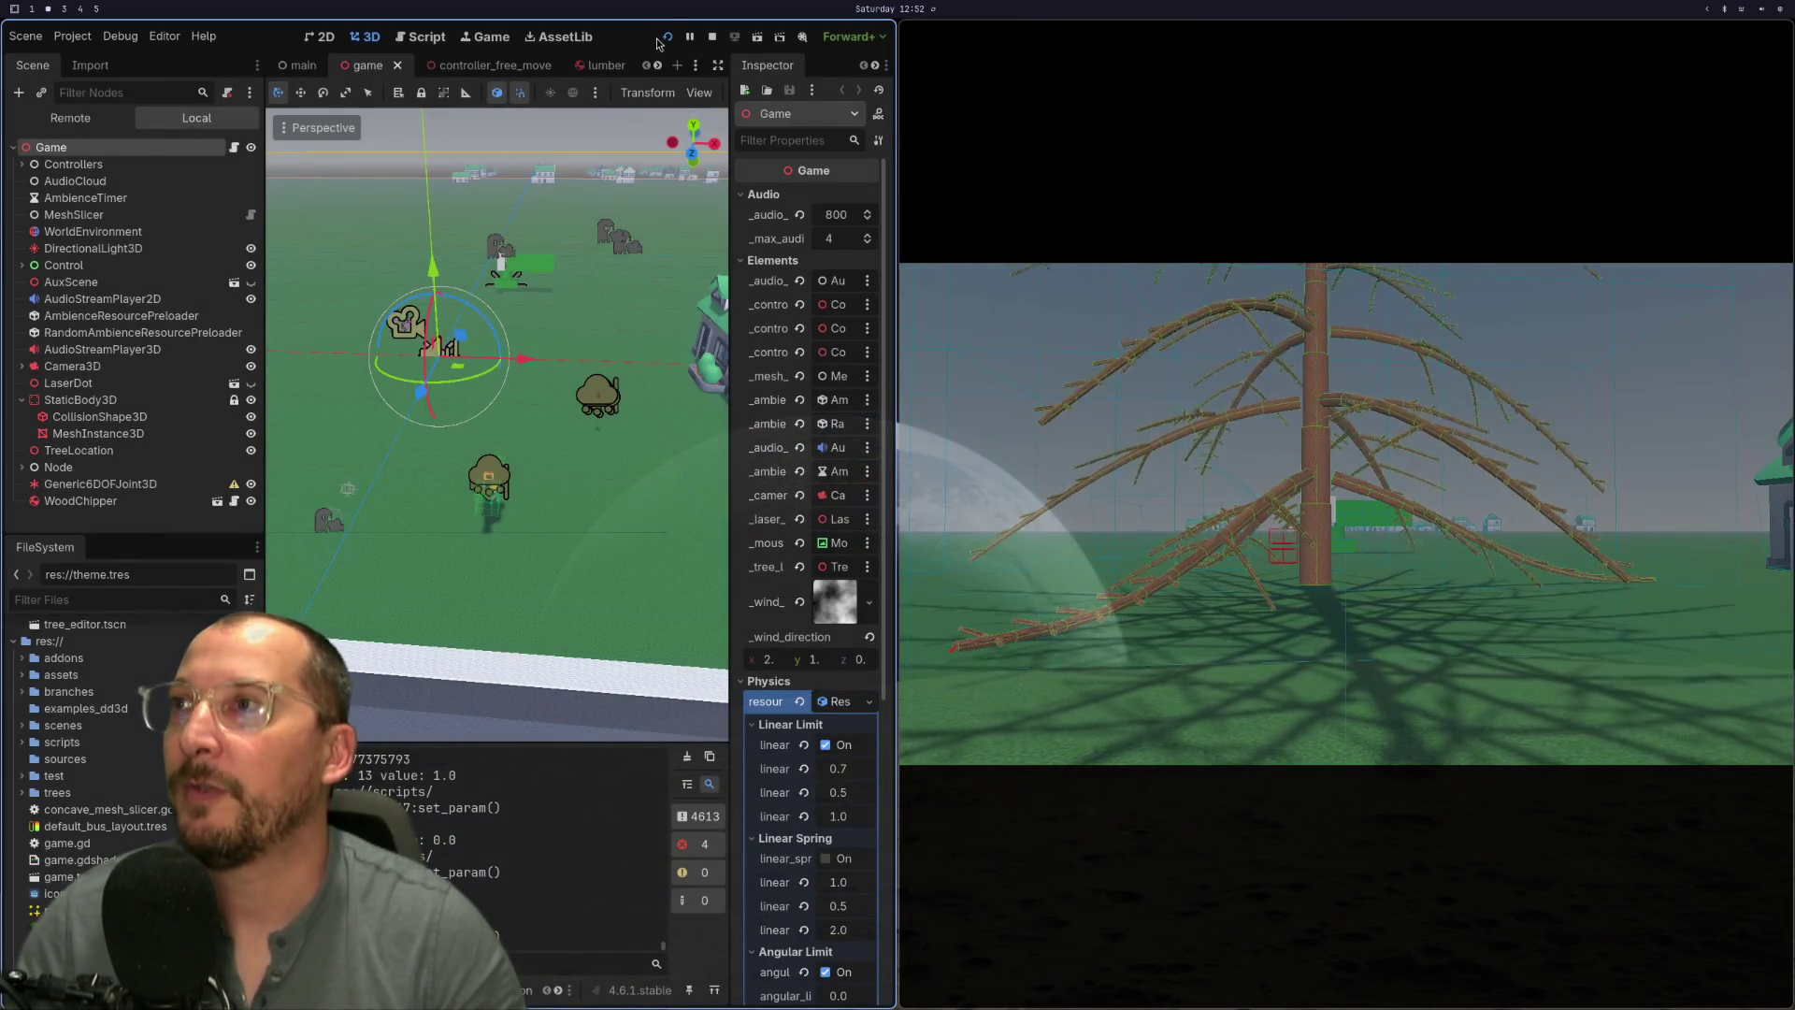
- Stop the game and relaunch it with the 410 / 4 lumber density
click(668, 38)
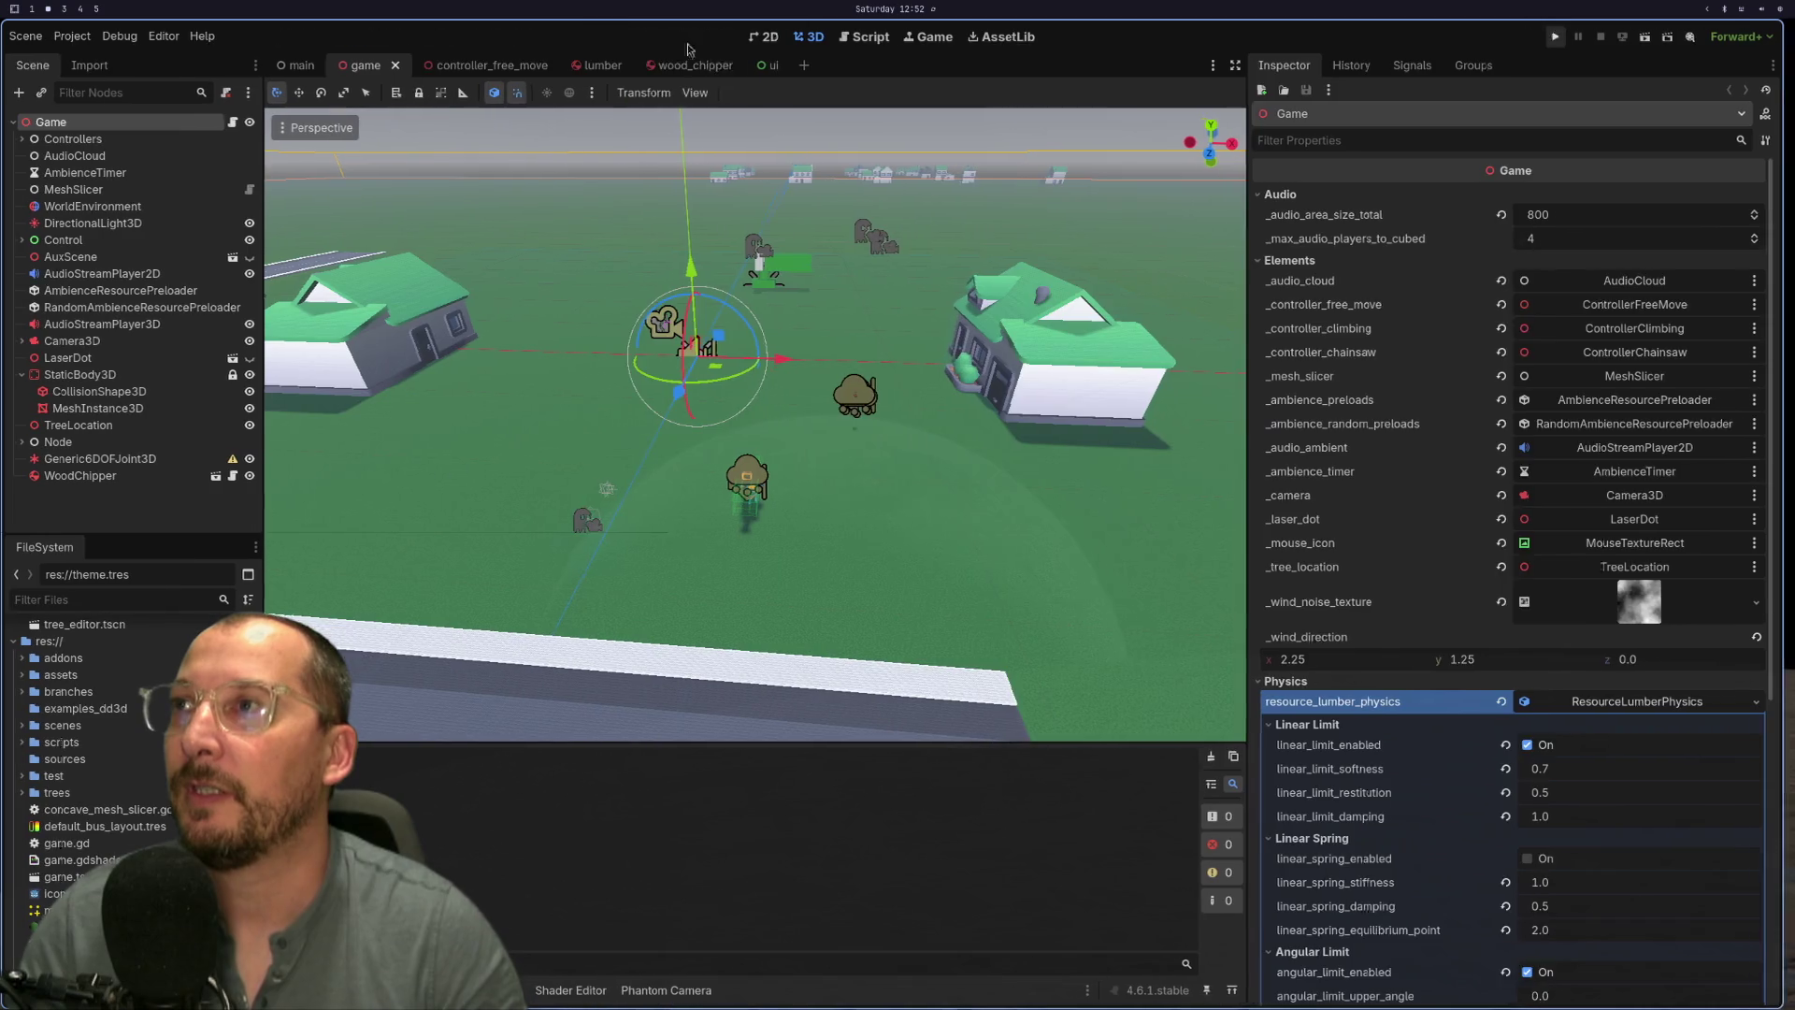
click(1567, 37)
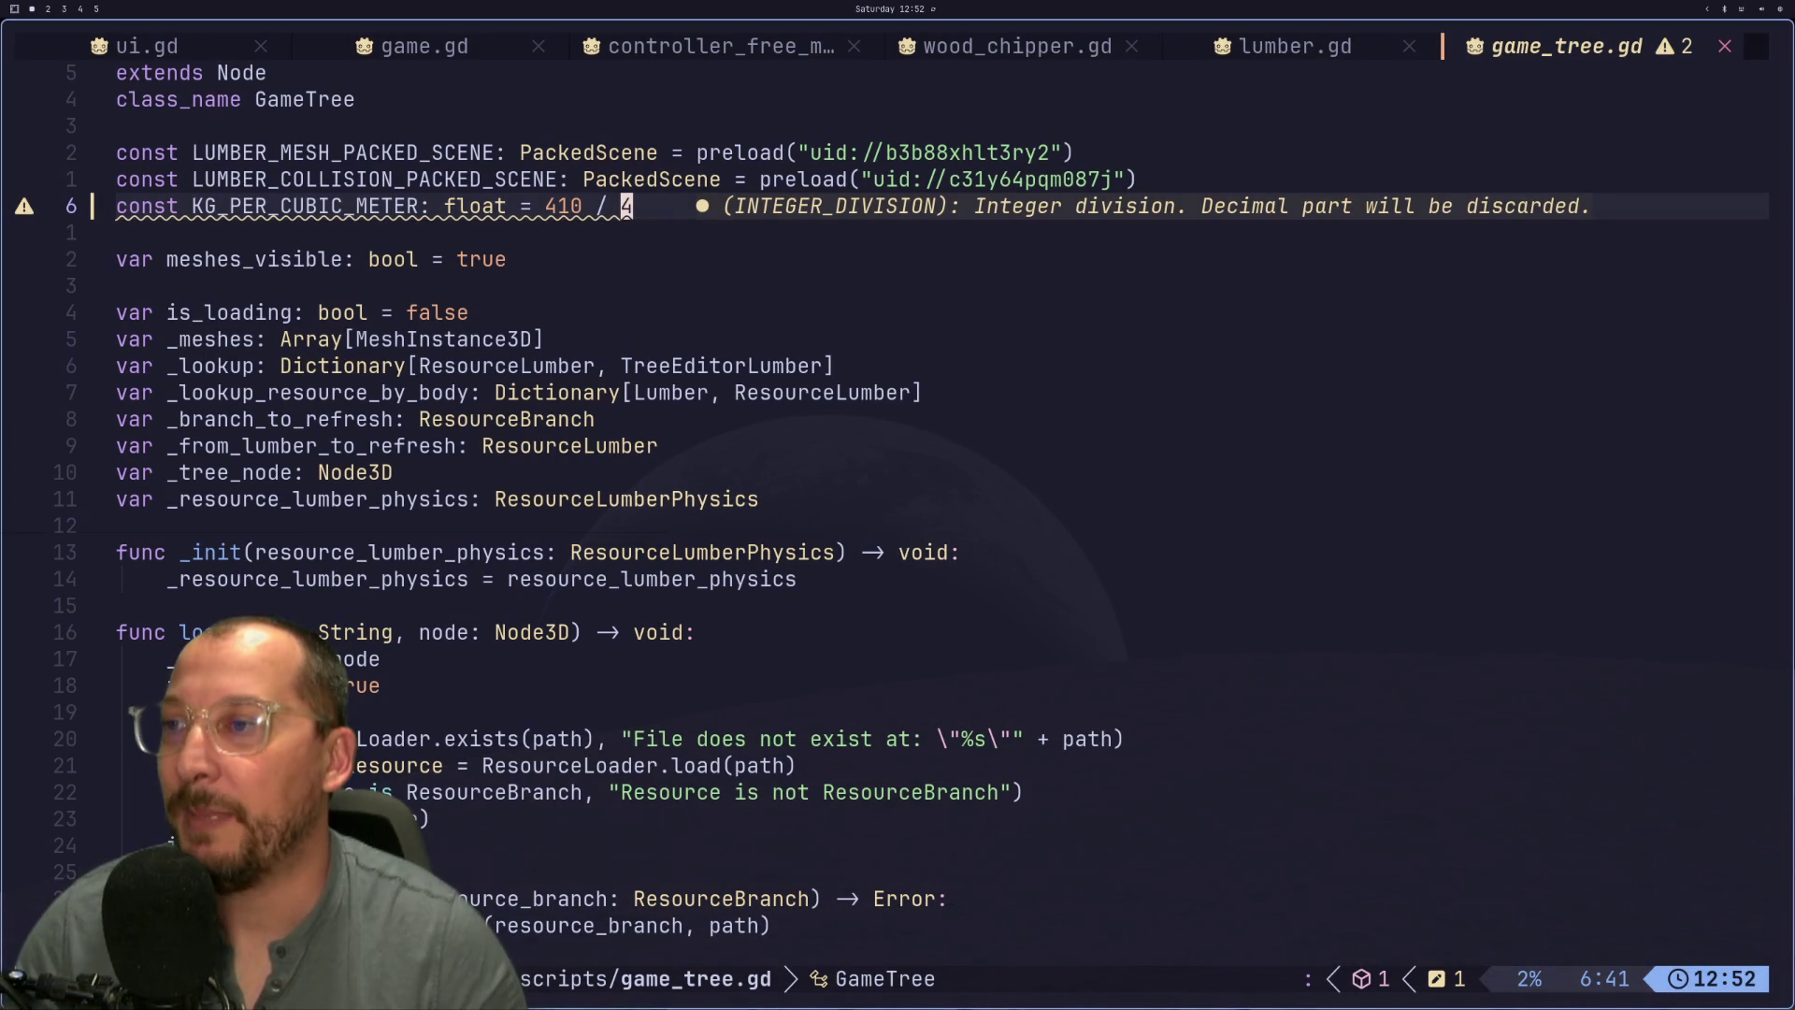
- Change the density divisor to 6 (410 / 6), save, and rerun the game
text(c6)
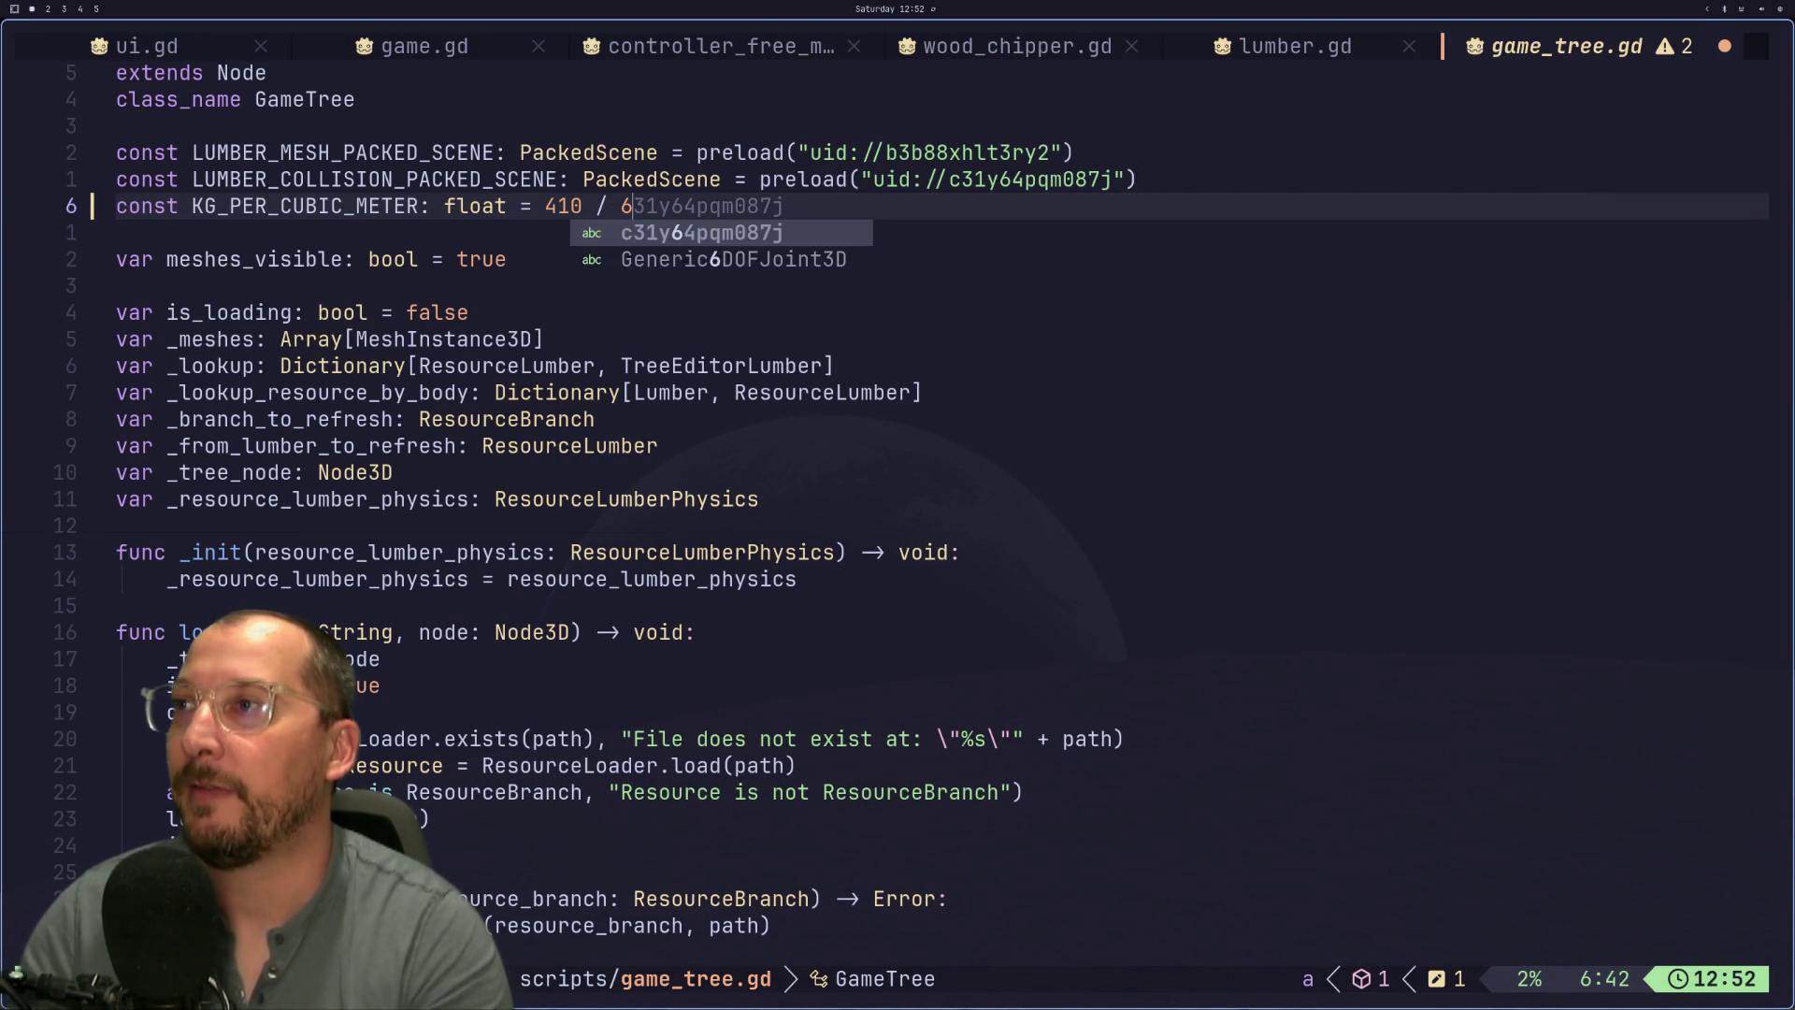
key(Escape)
key(super+2)
key(super+1)
key(super+2)
key(F8)
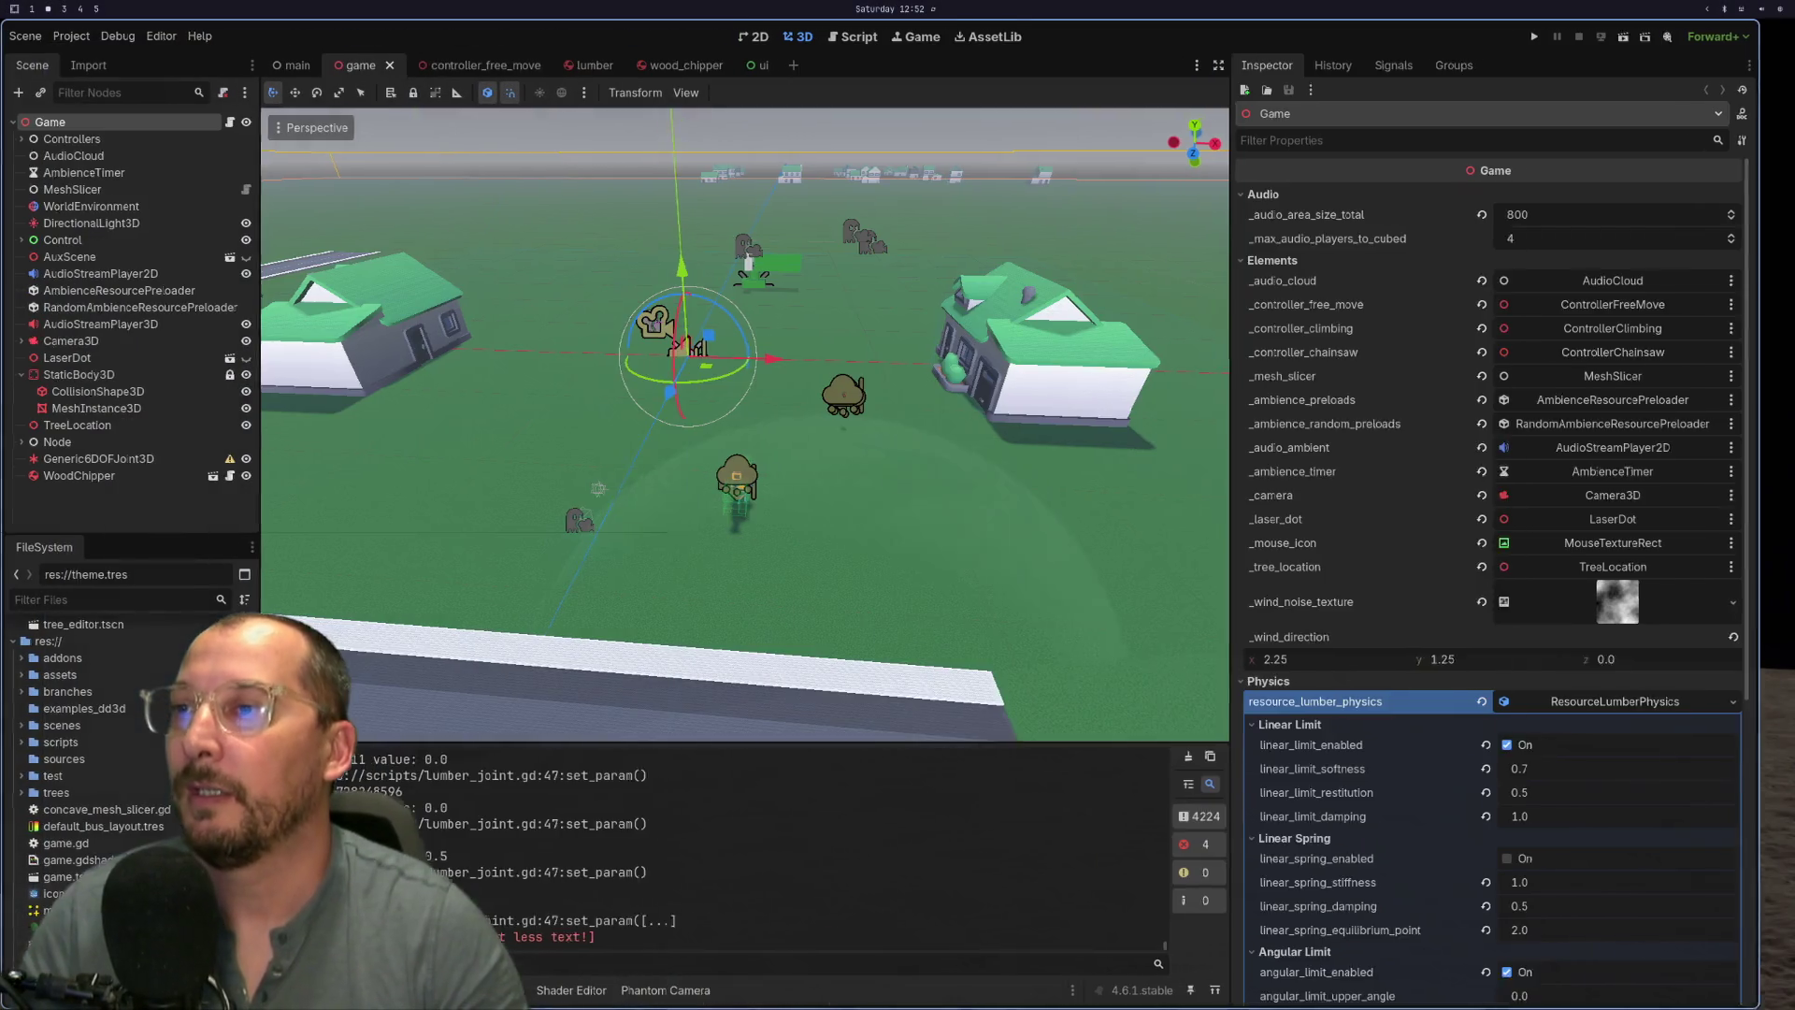
click(1563, 37)
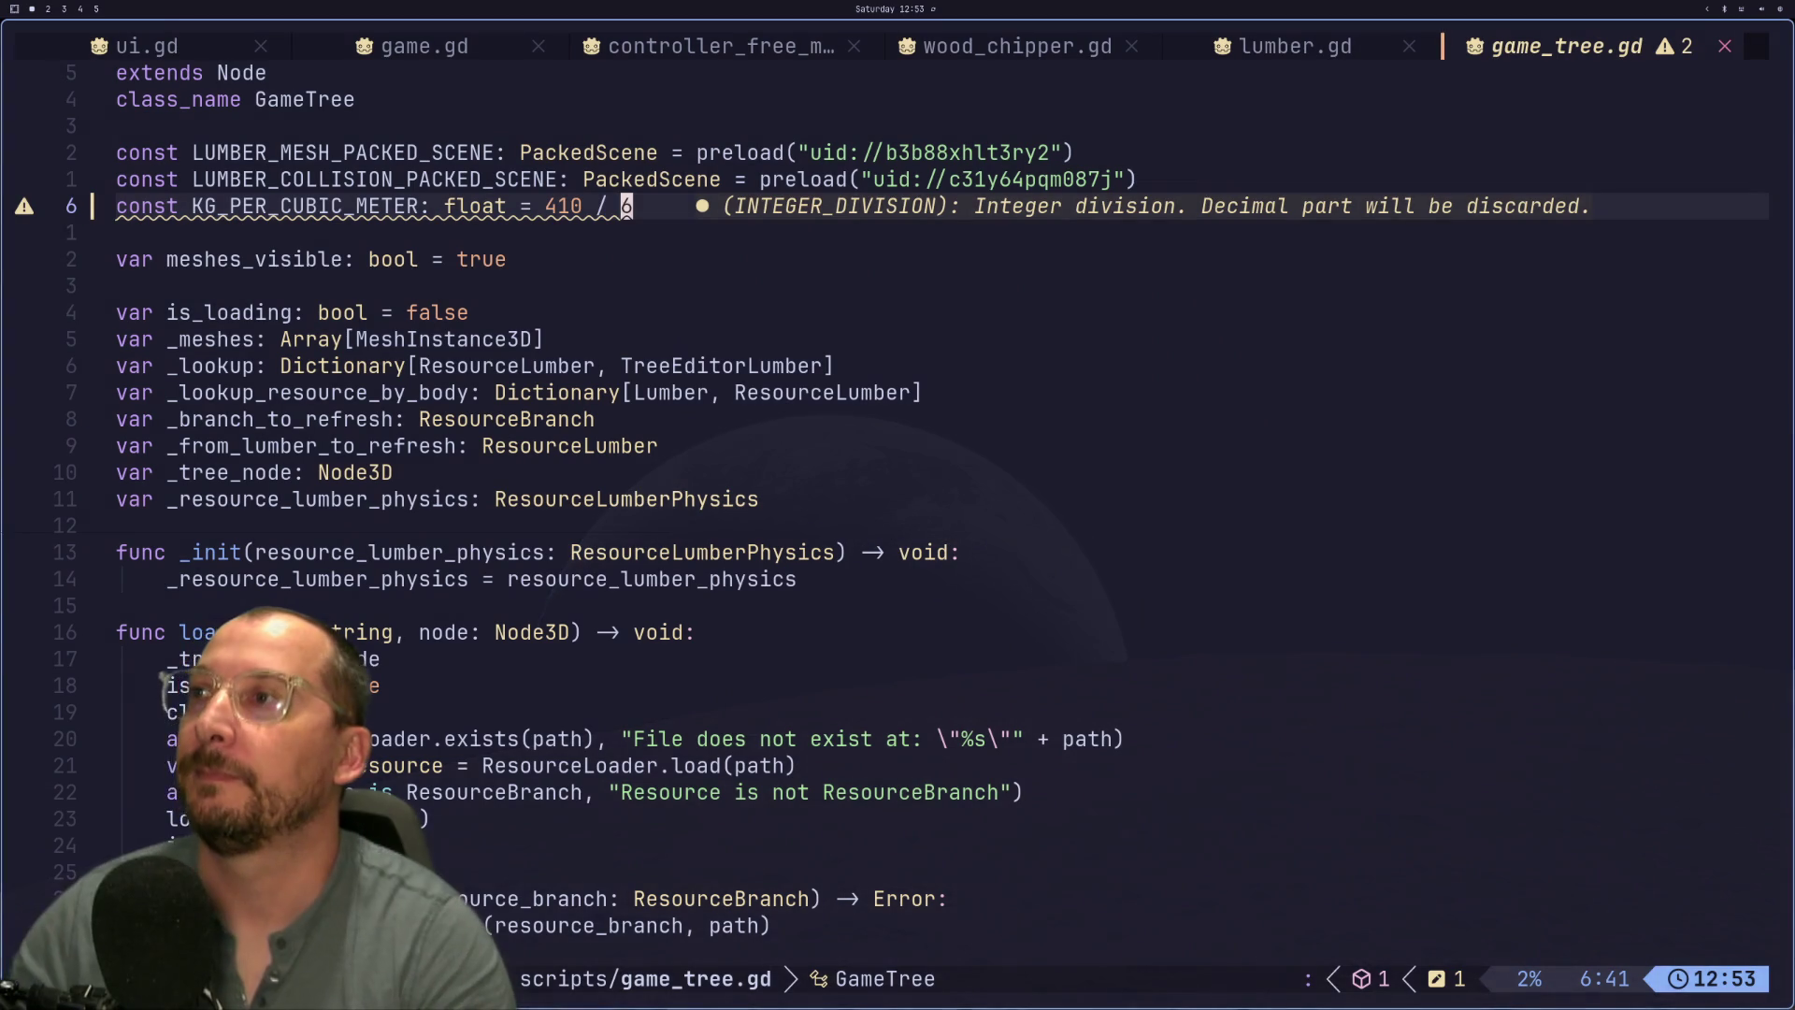
- Change the KG_PER_CUBIC_METER divisor in game_tree.gd from 410 / 6 to 410 / 7
key(BackSpace)
text(7)
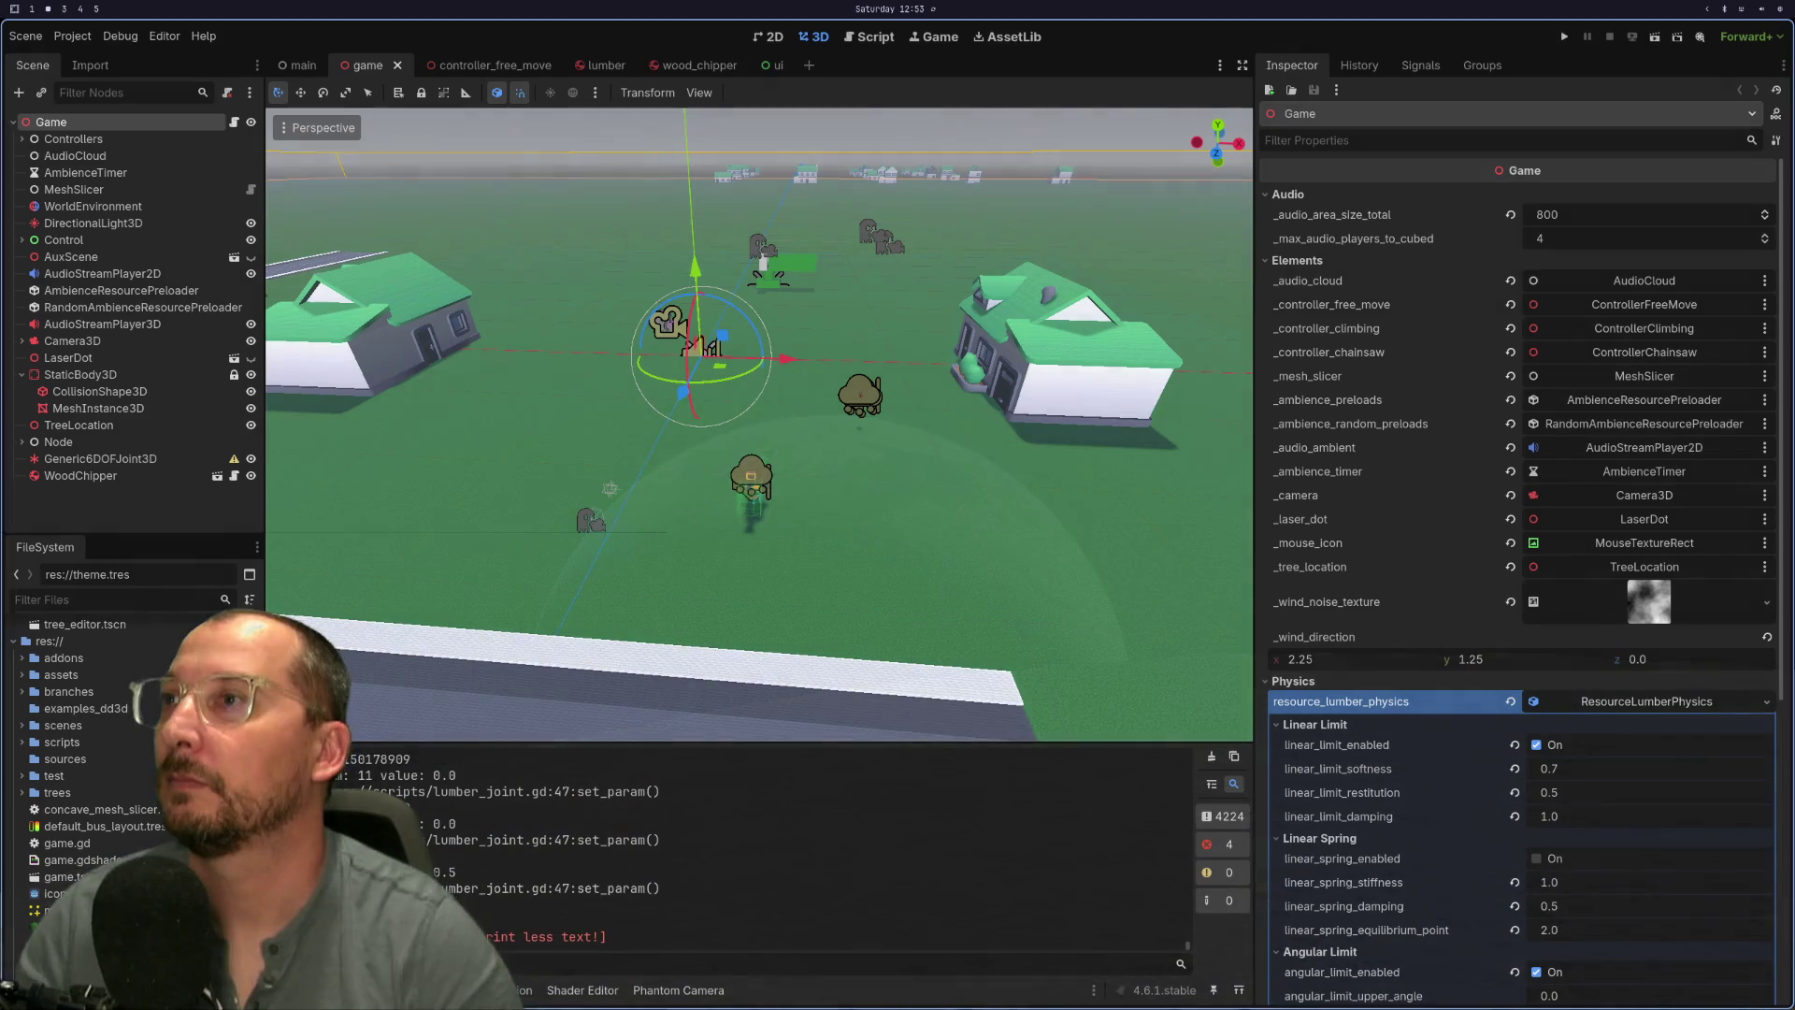
- Play the game to watch the lumber branches fall, stop it, and return to game_tree.gd in Neovim
click(1564, 36)
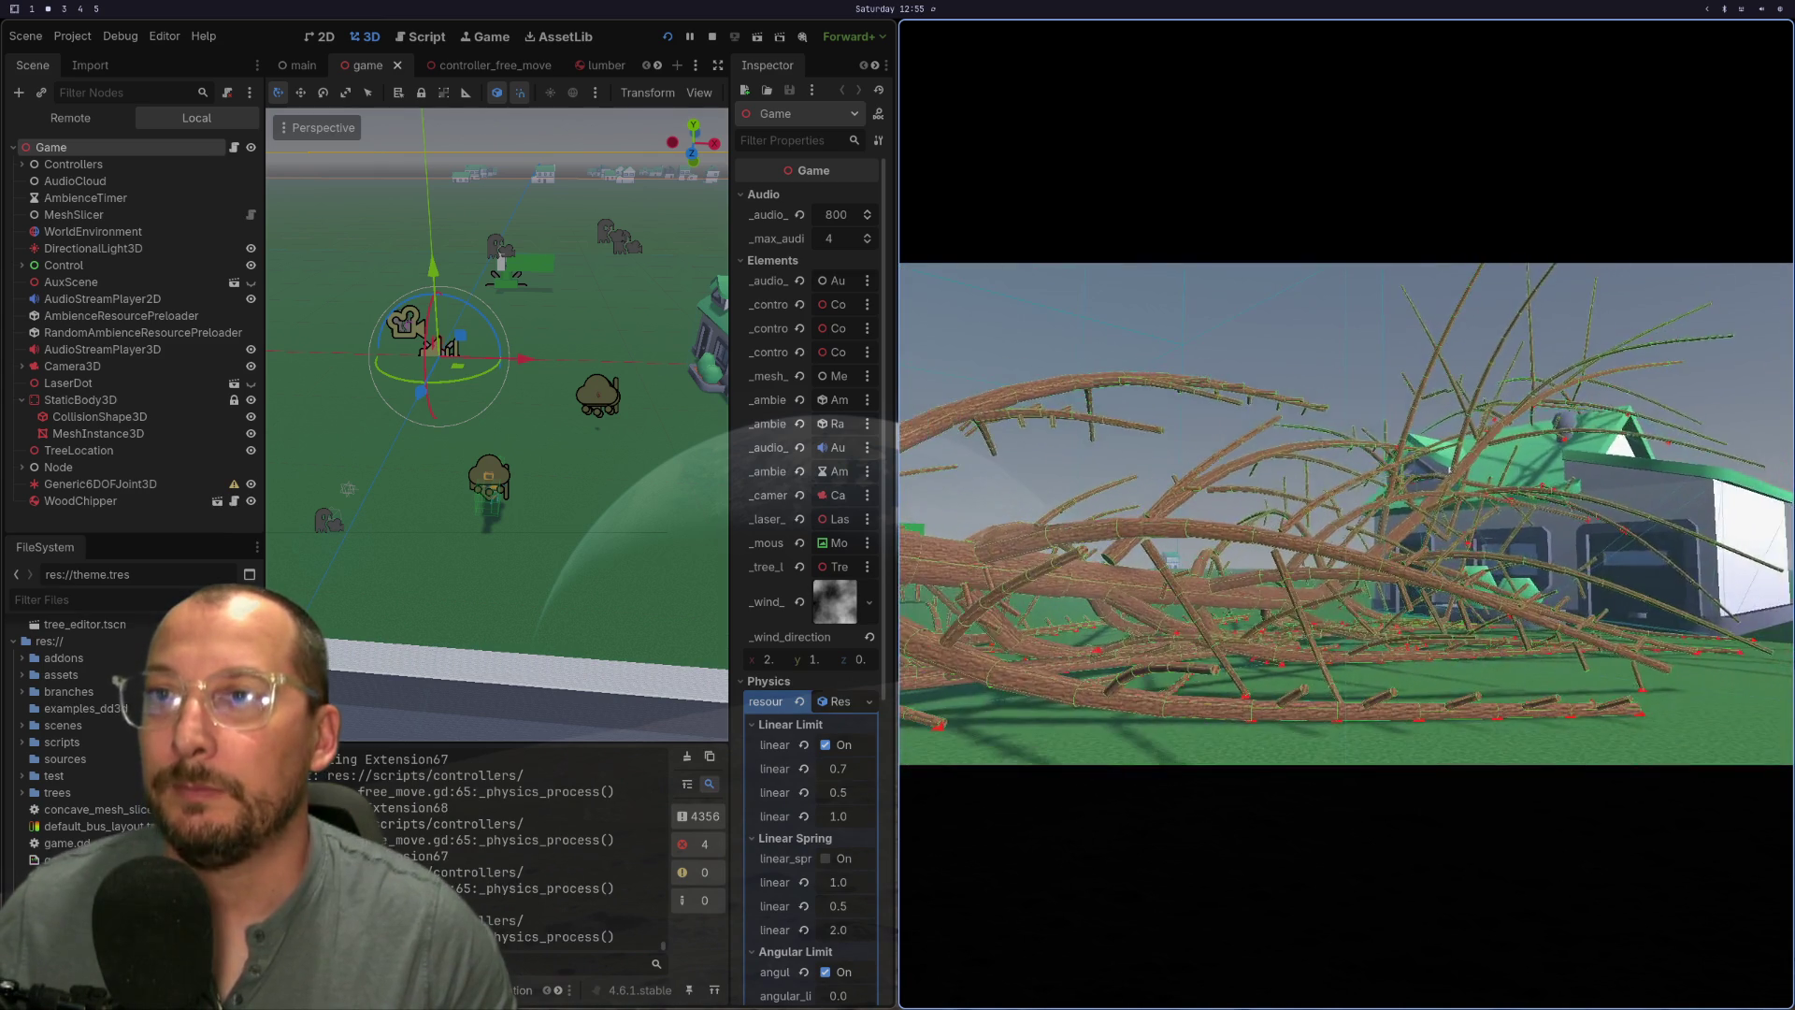
key(F8)
key(super+1)
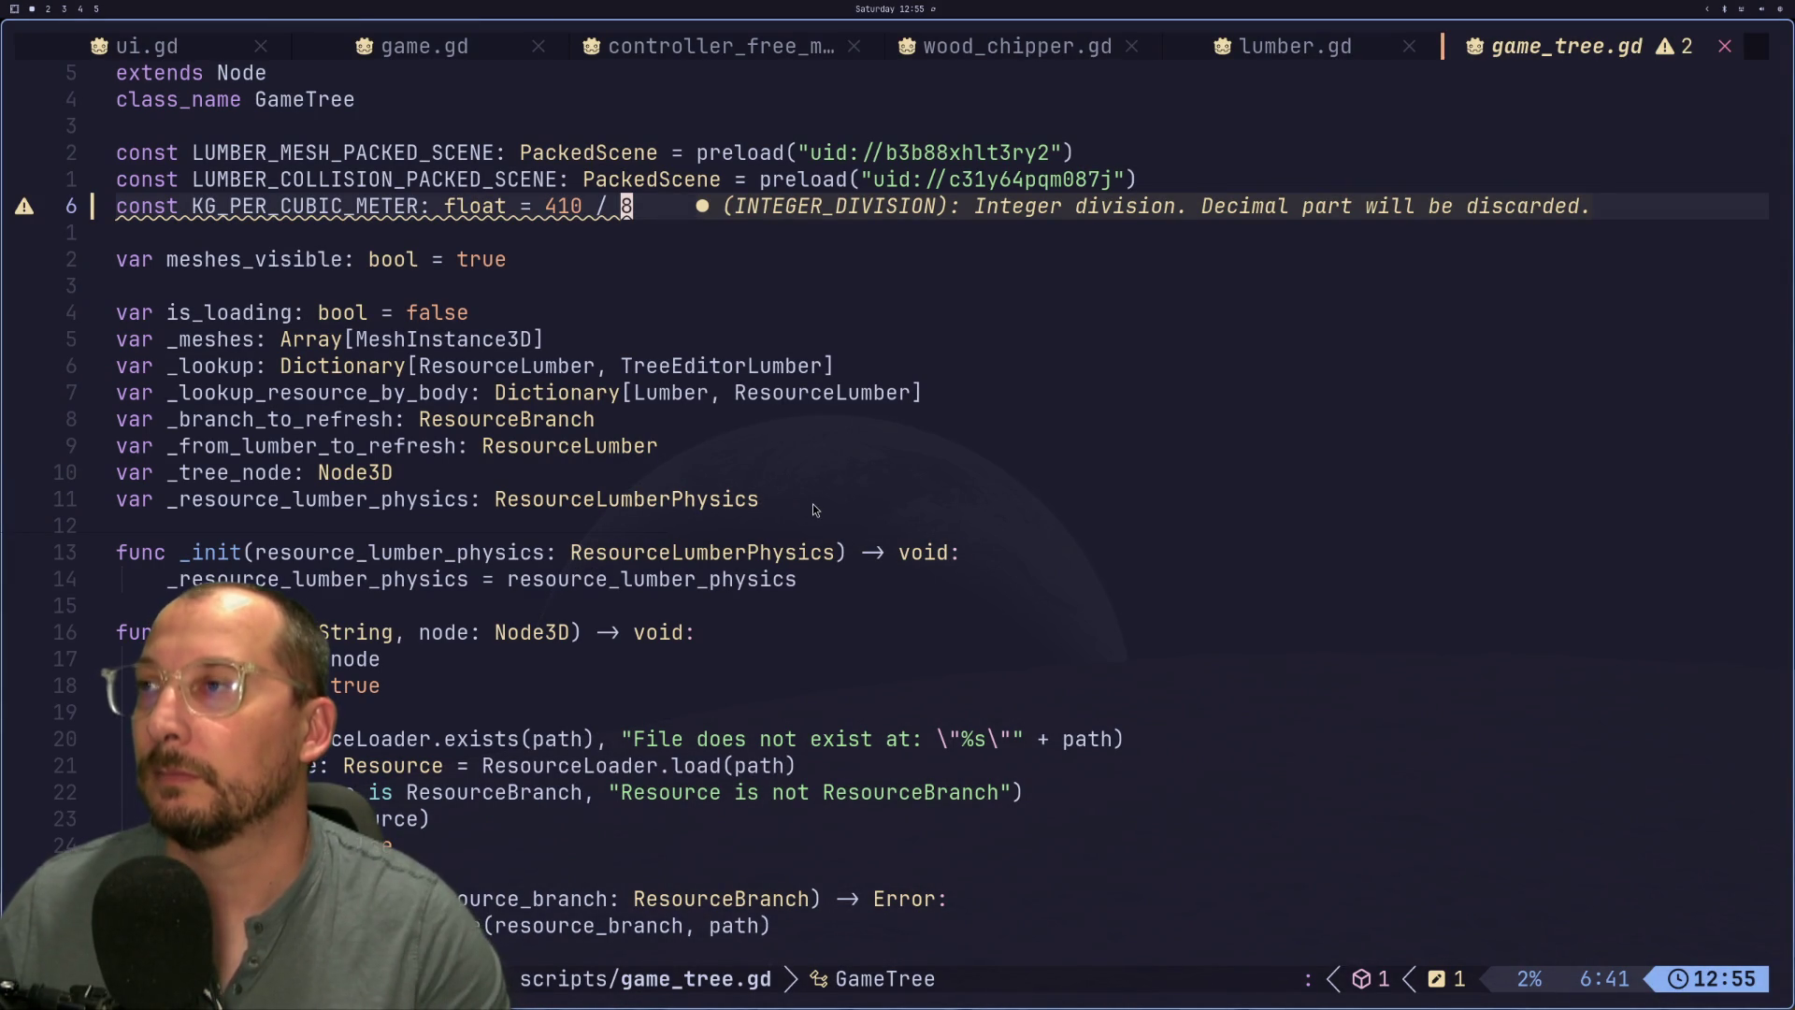
- Check the gravity_scale line in lumber.gd, then go back to game_tree.gd
key(shift+h)
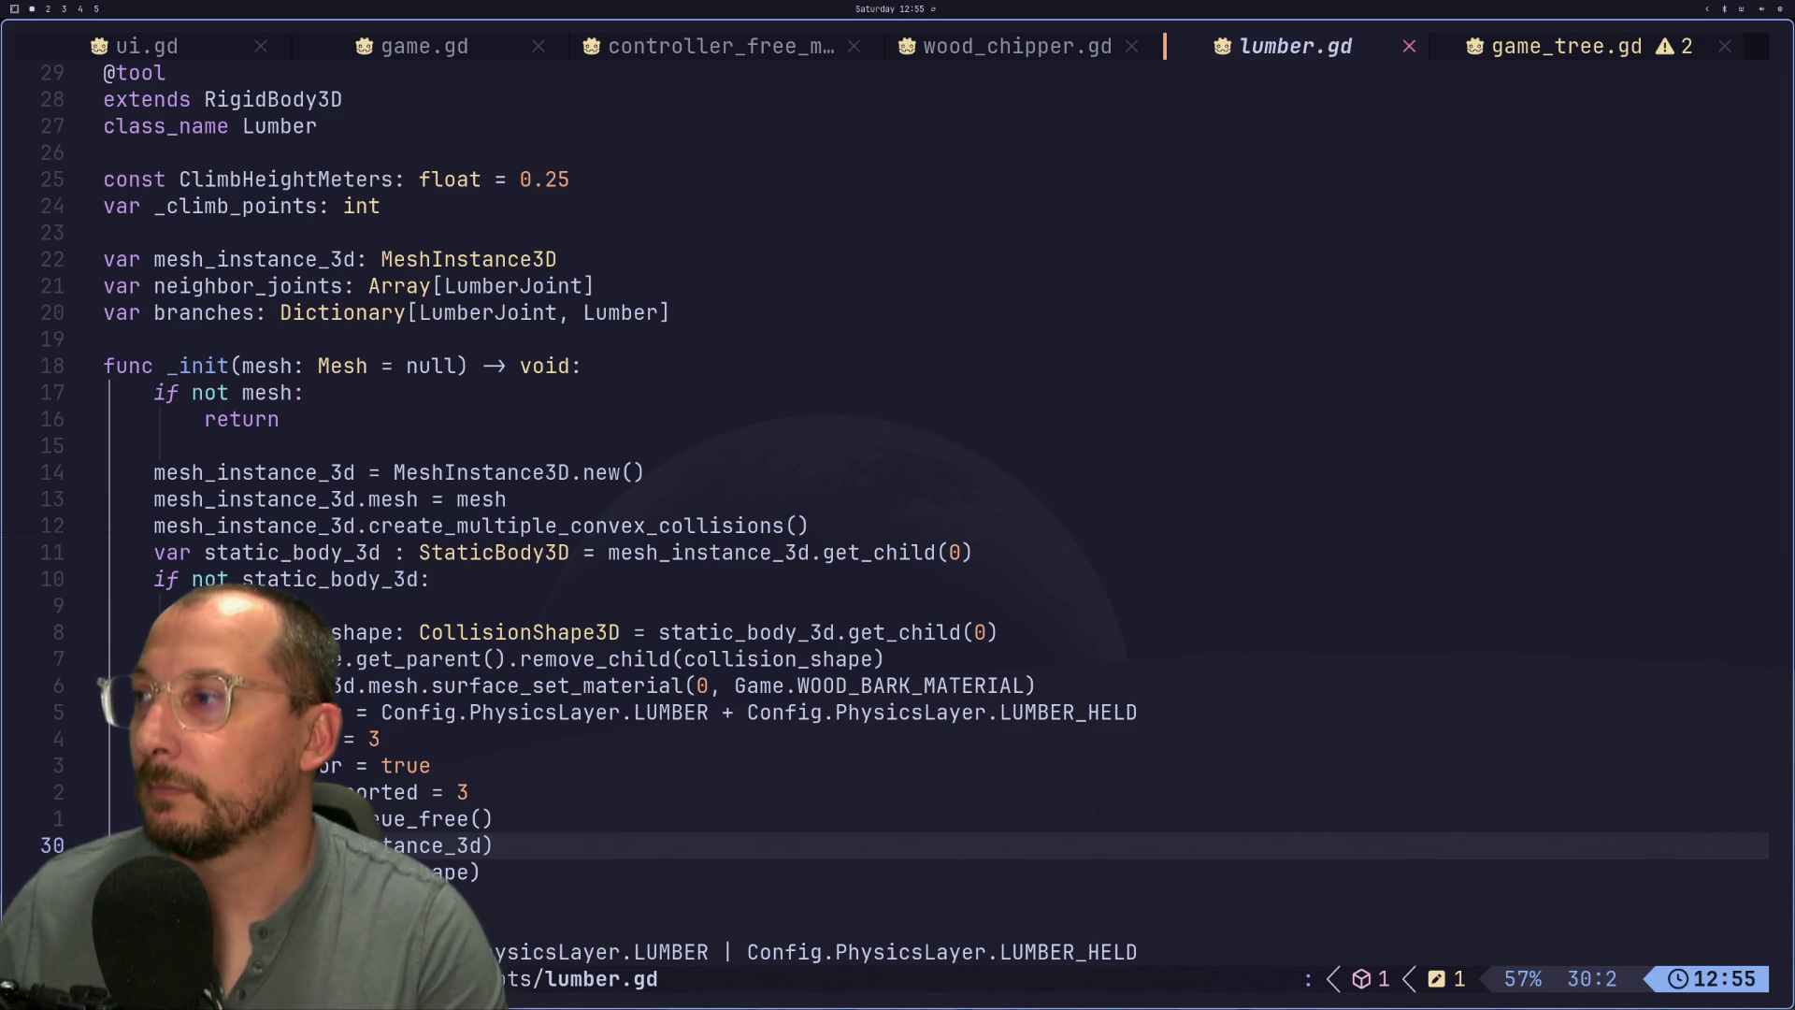
key(j)
key(j)
key(j)
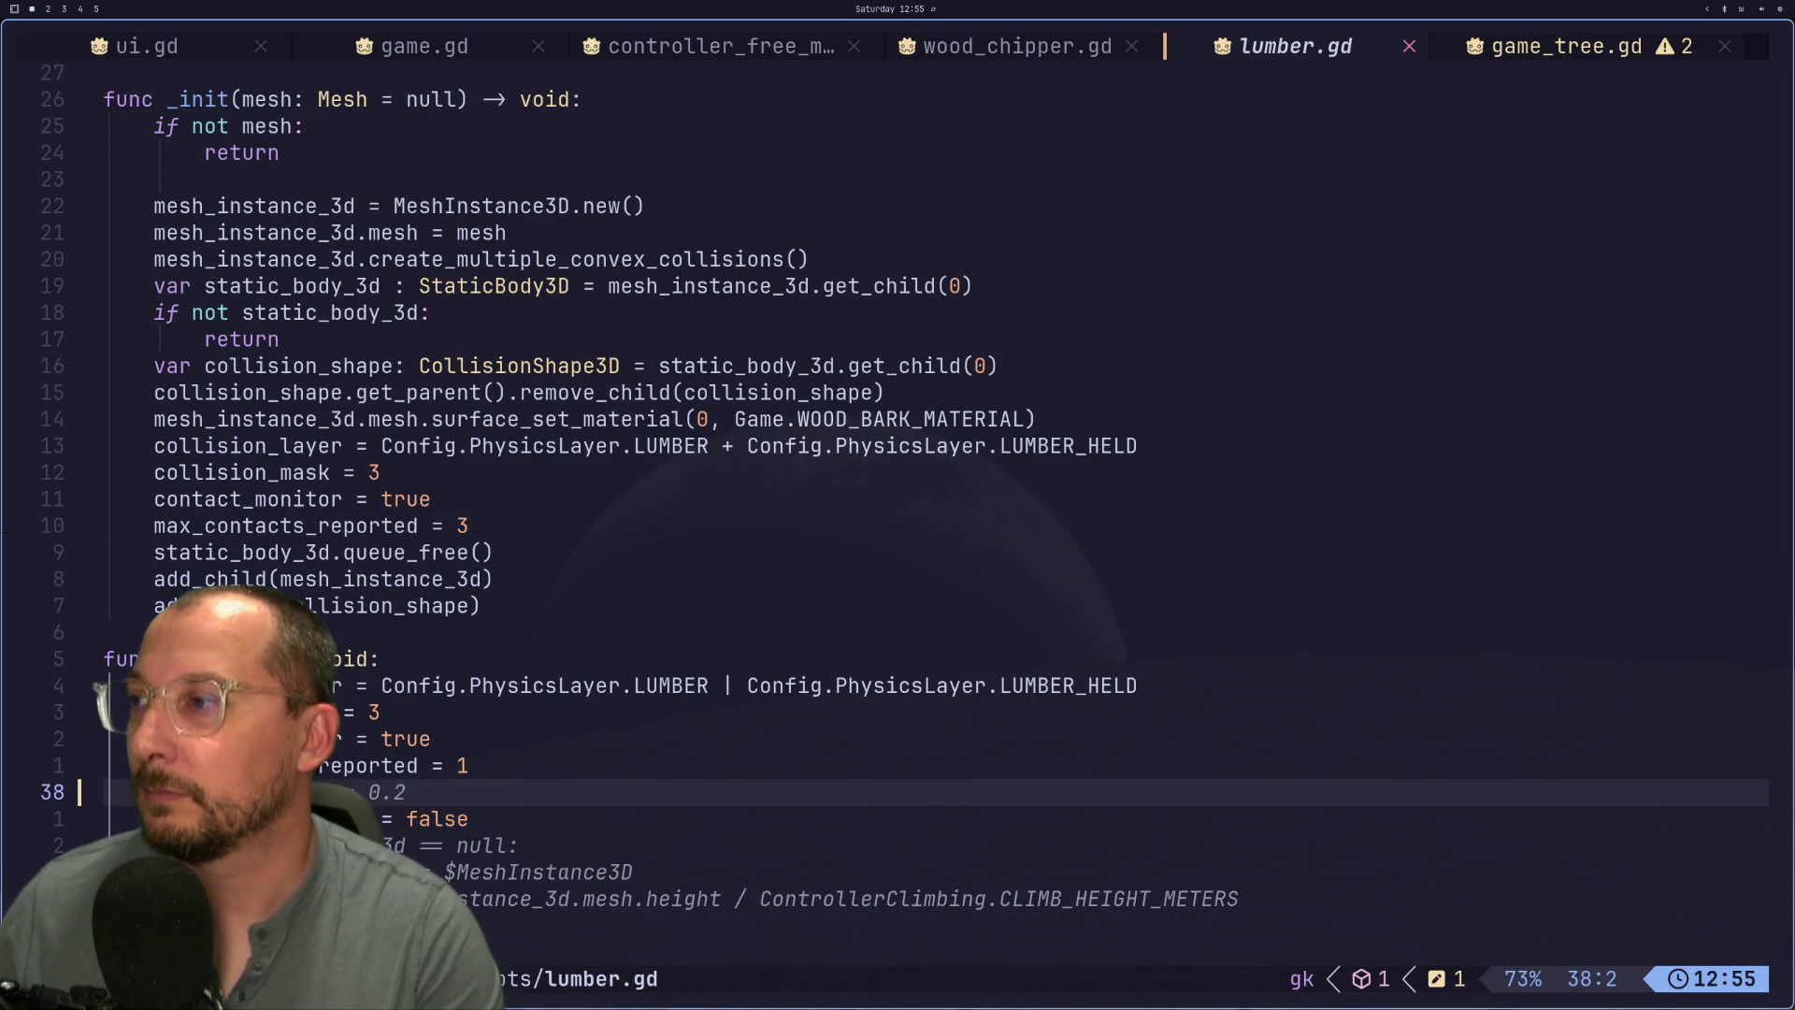
key(shift+l)
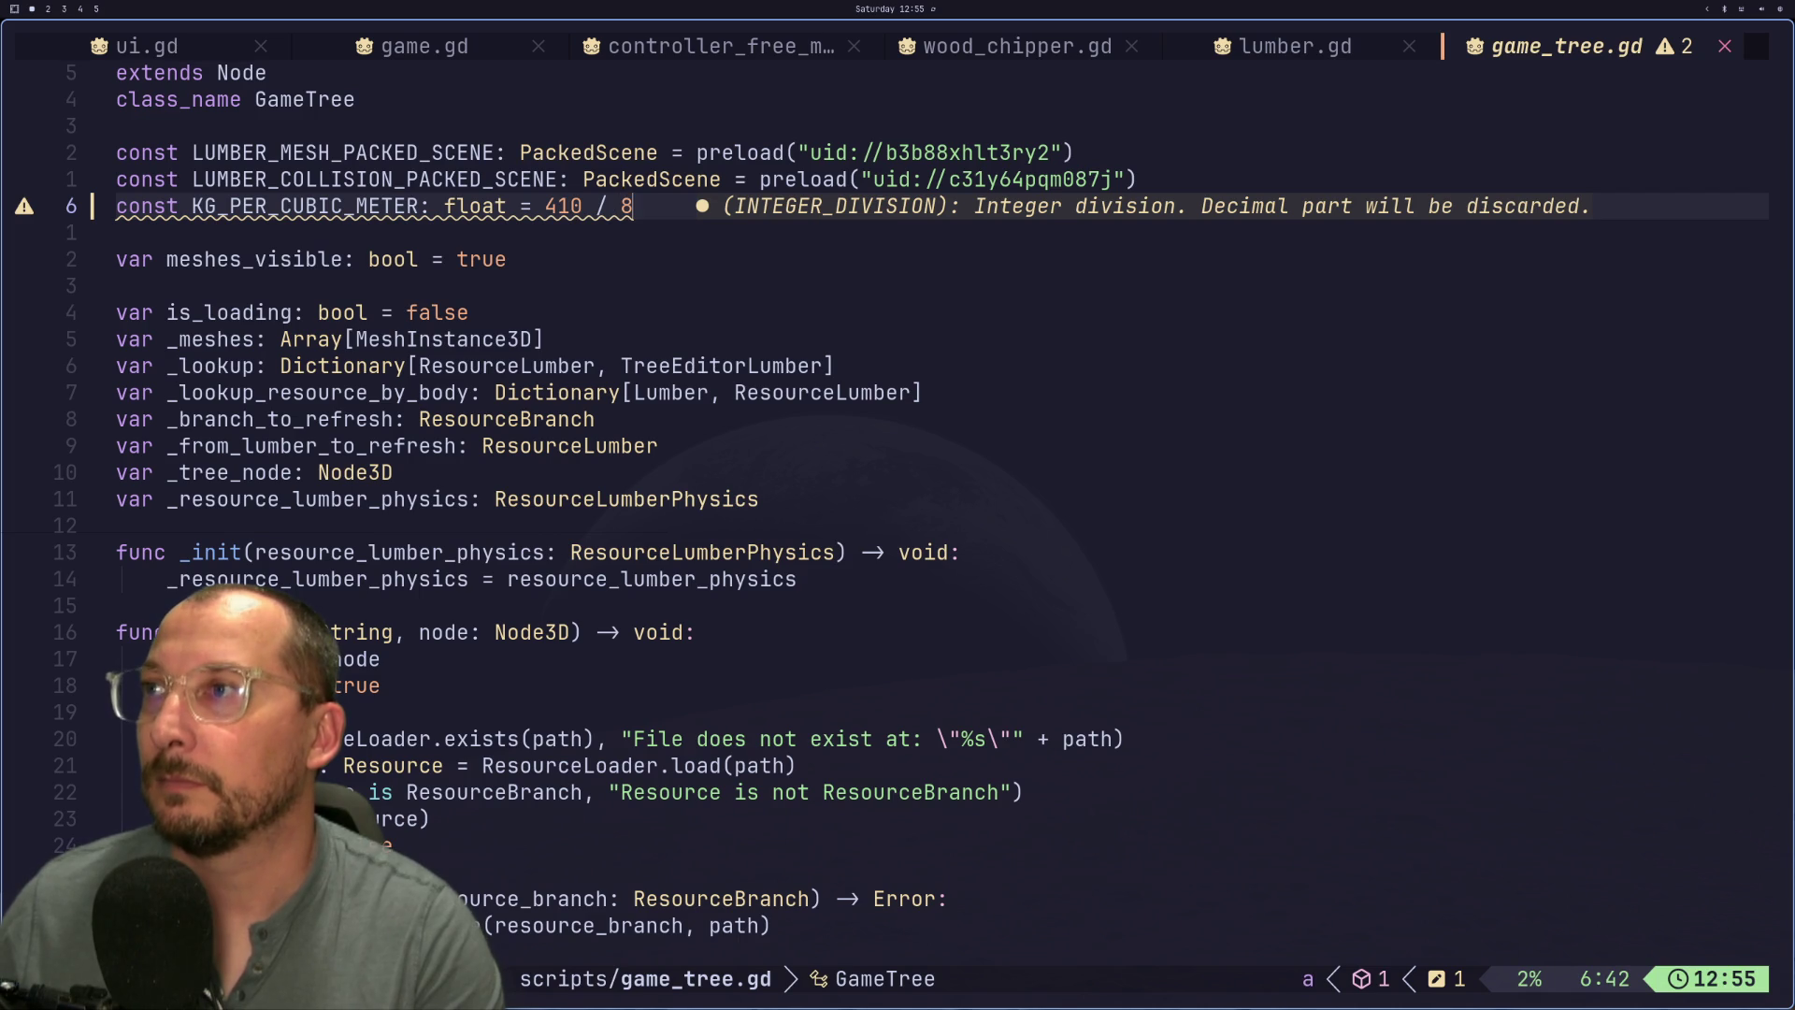
- Change the divisor to 410 / 10, save game_tree.gd, and run the game in Godot
text(xa10)
key(Escape)
text(:w)
key(Return)
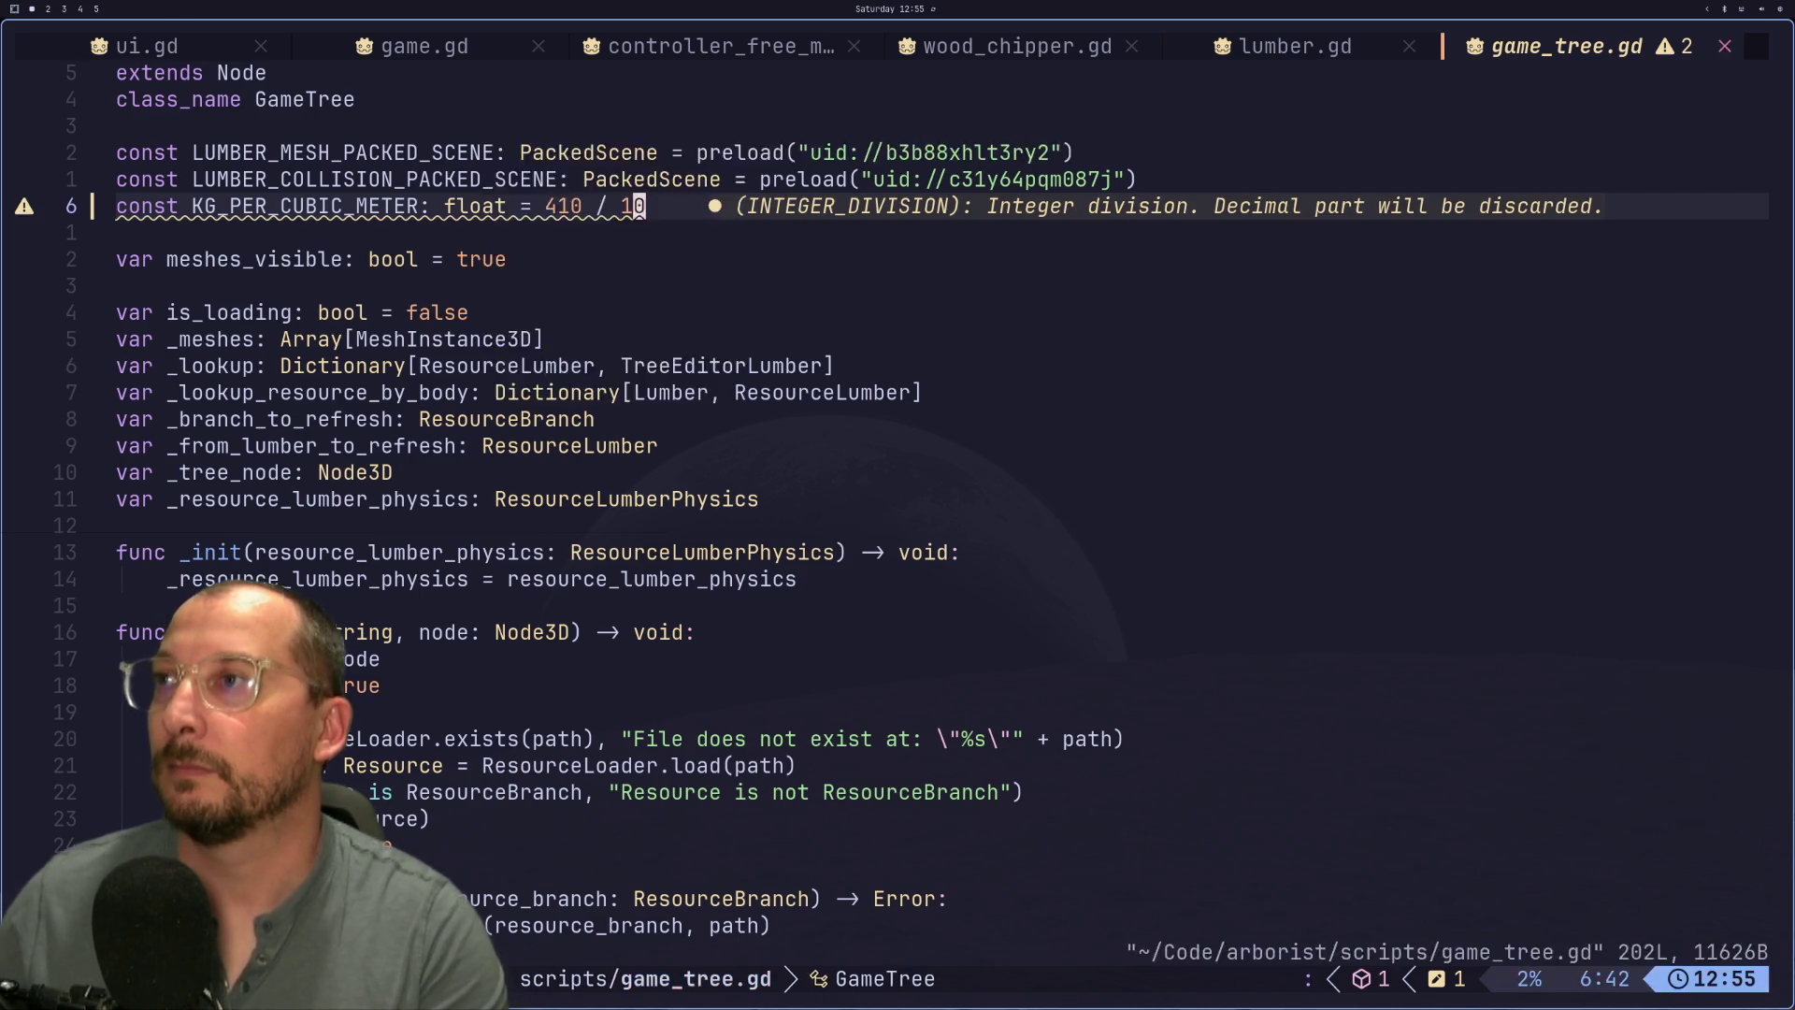
key(super+2)
click(1564, 36)
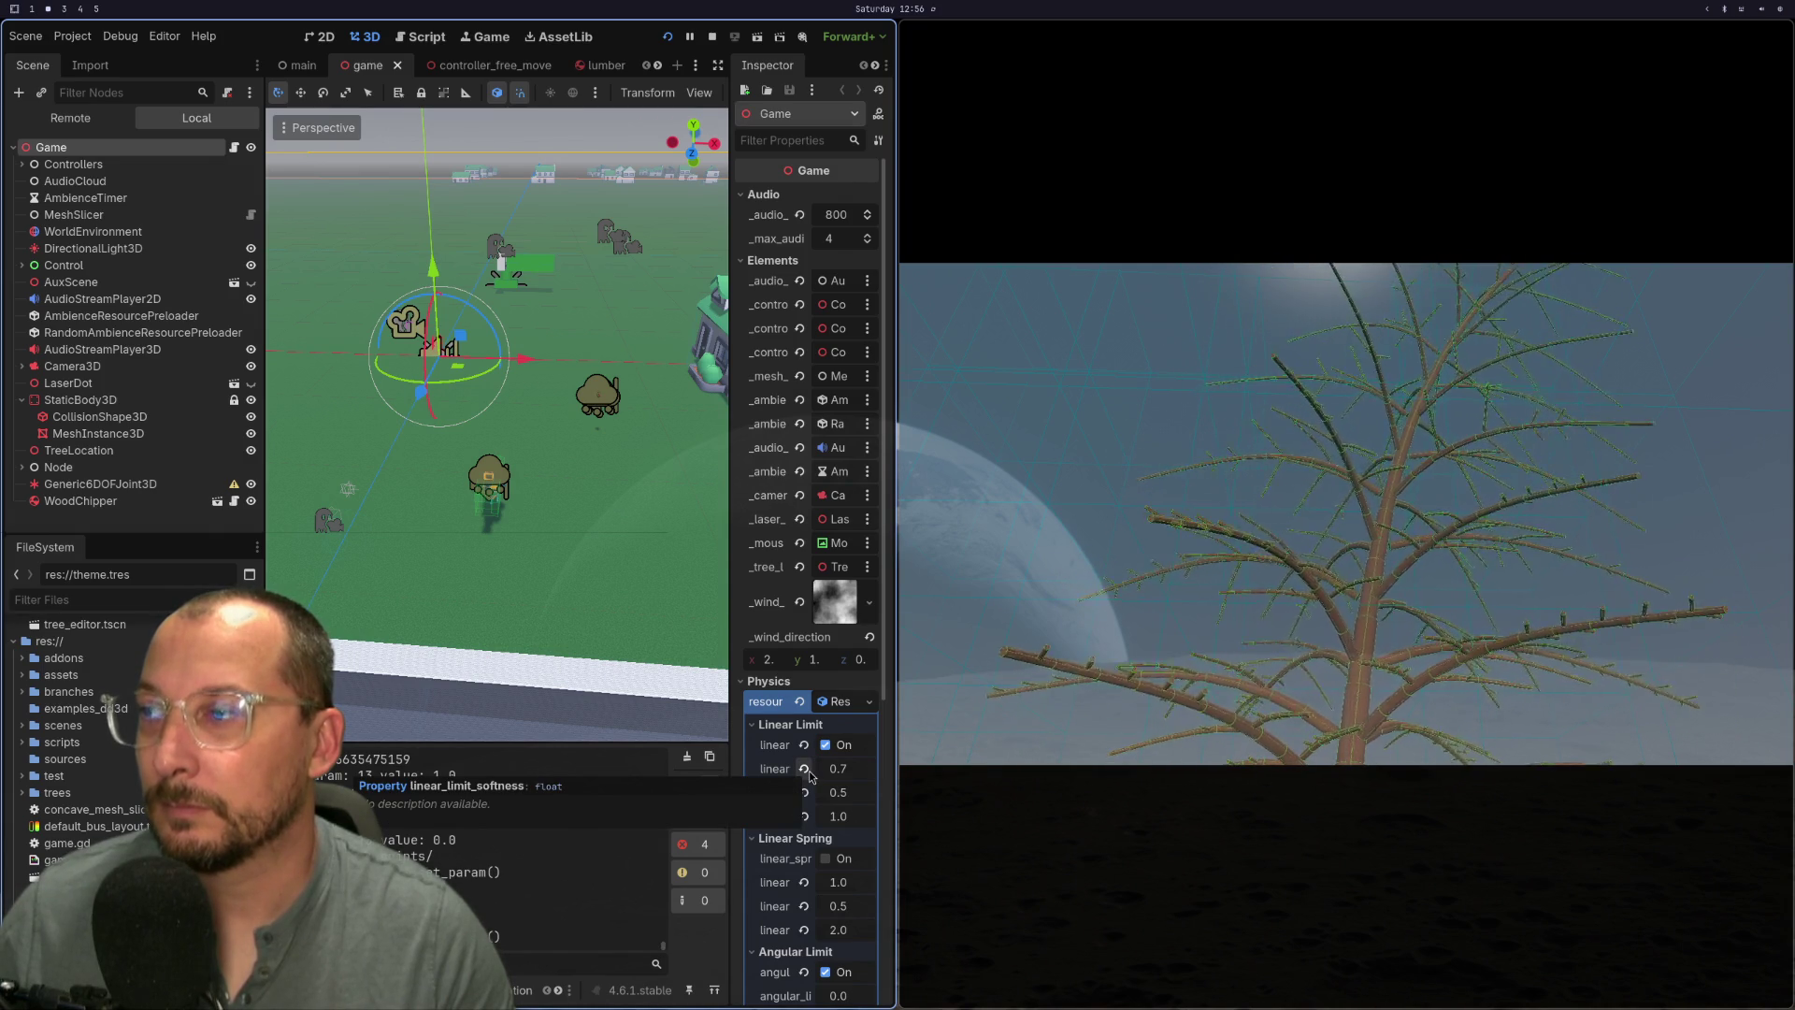
- Set the linear limit softness to 1.0, restart the game, then enter a restitution of 1.0
click(838, 768)
text(1)
key(Tab)
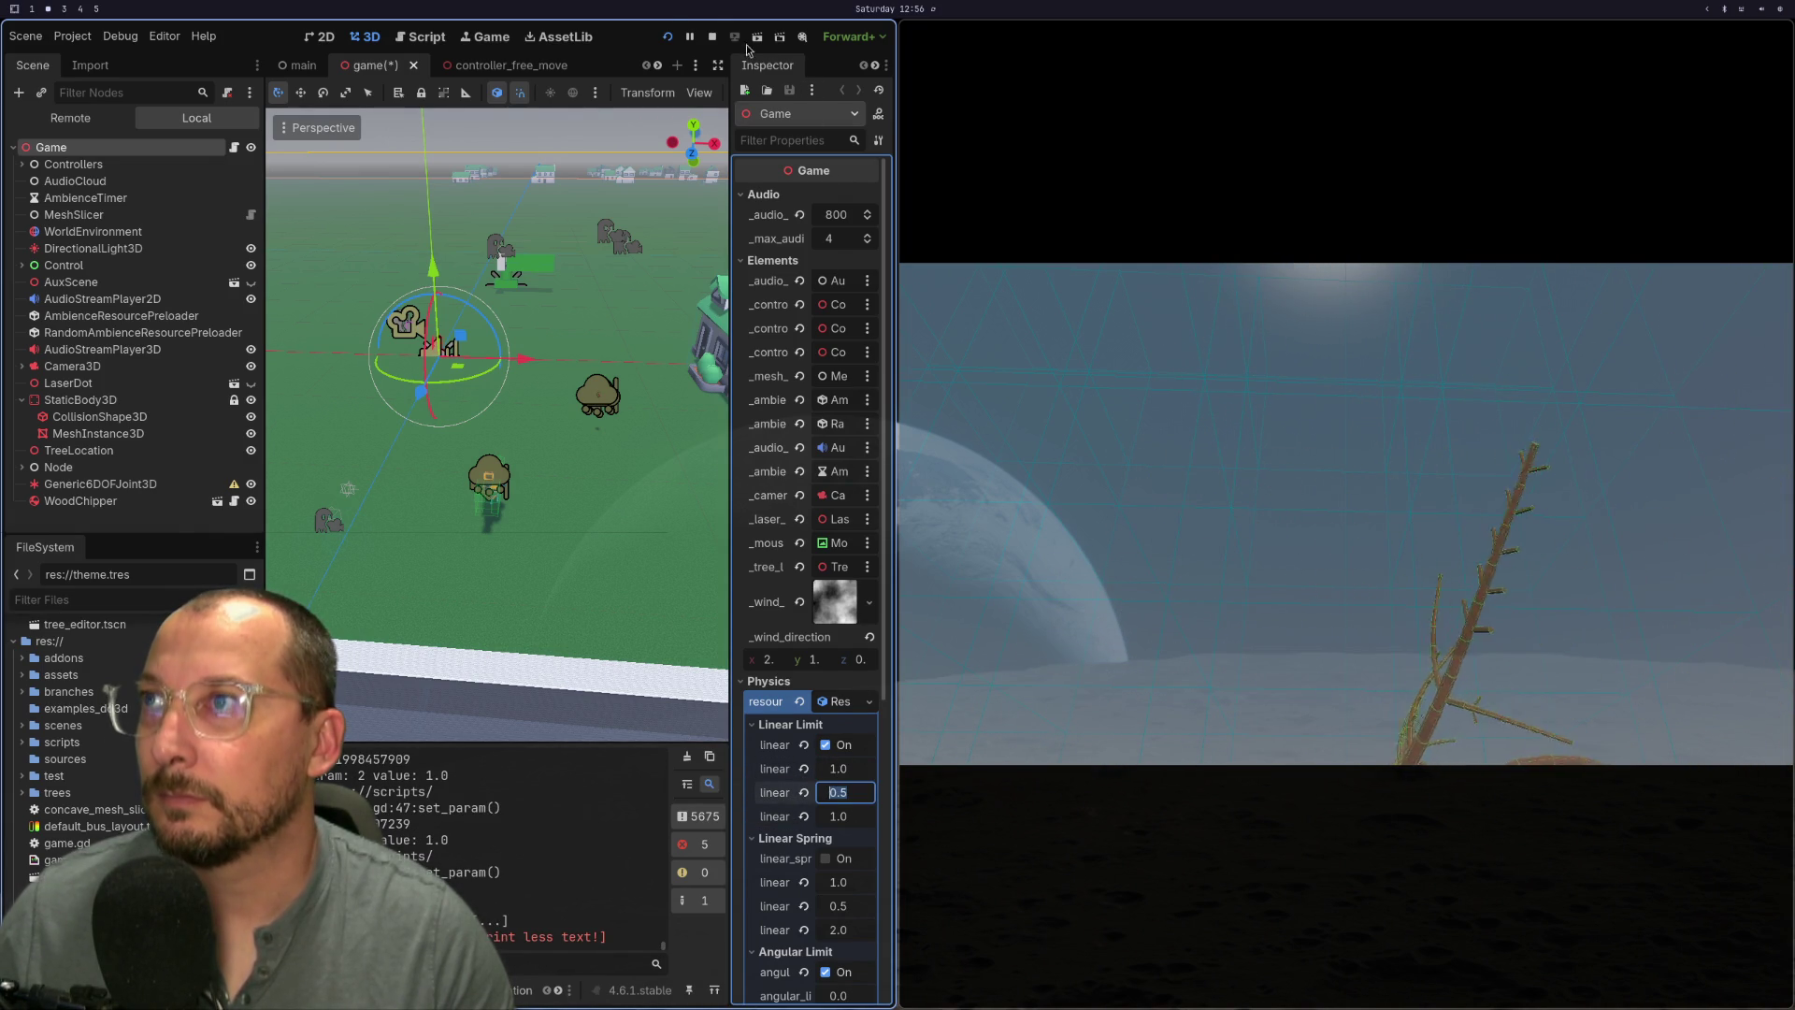
click(667, 37)
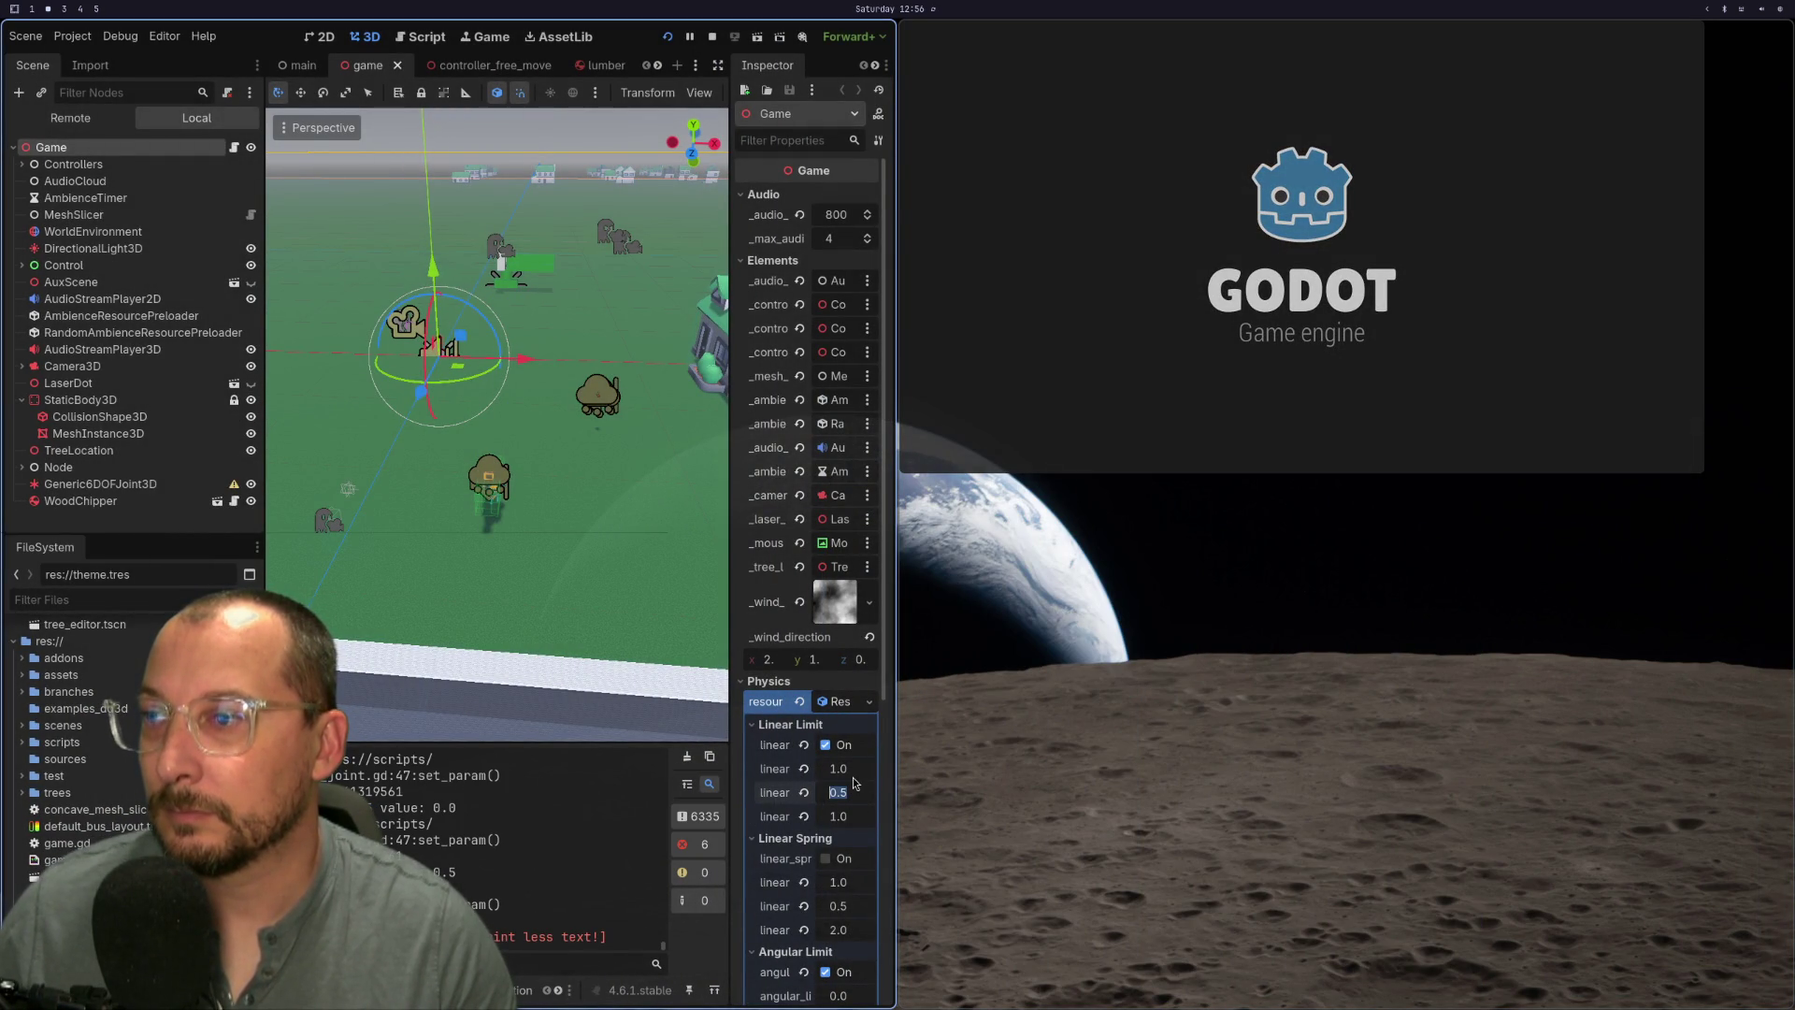
text(1)
key(Return)
- Turn off the linear limit, set its restitution to 0.5, and restart the game
click(858, 746)
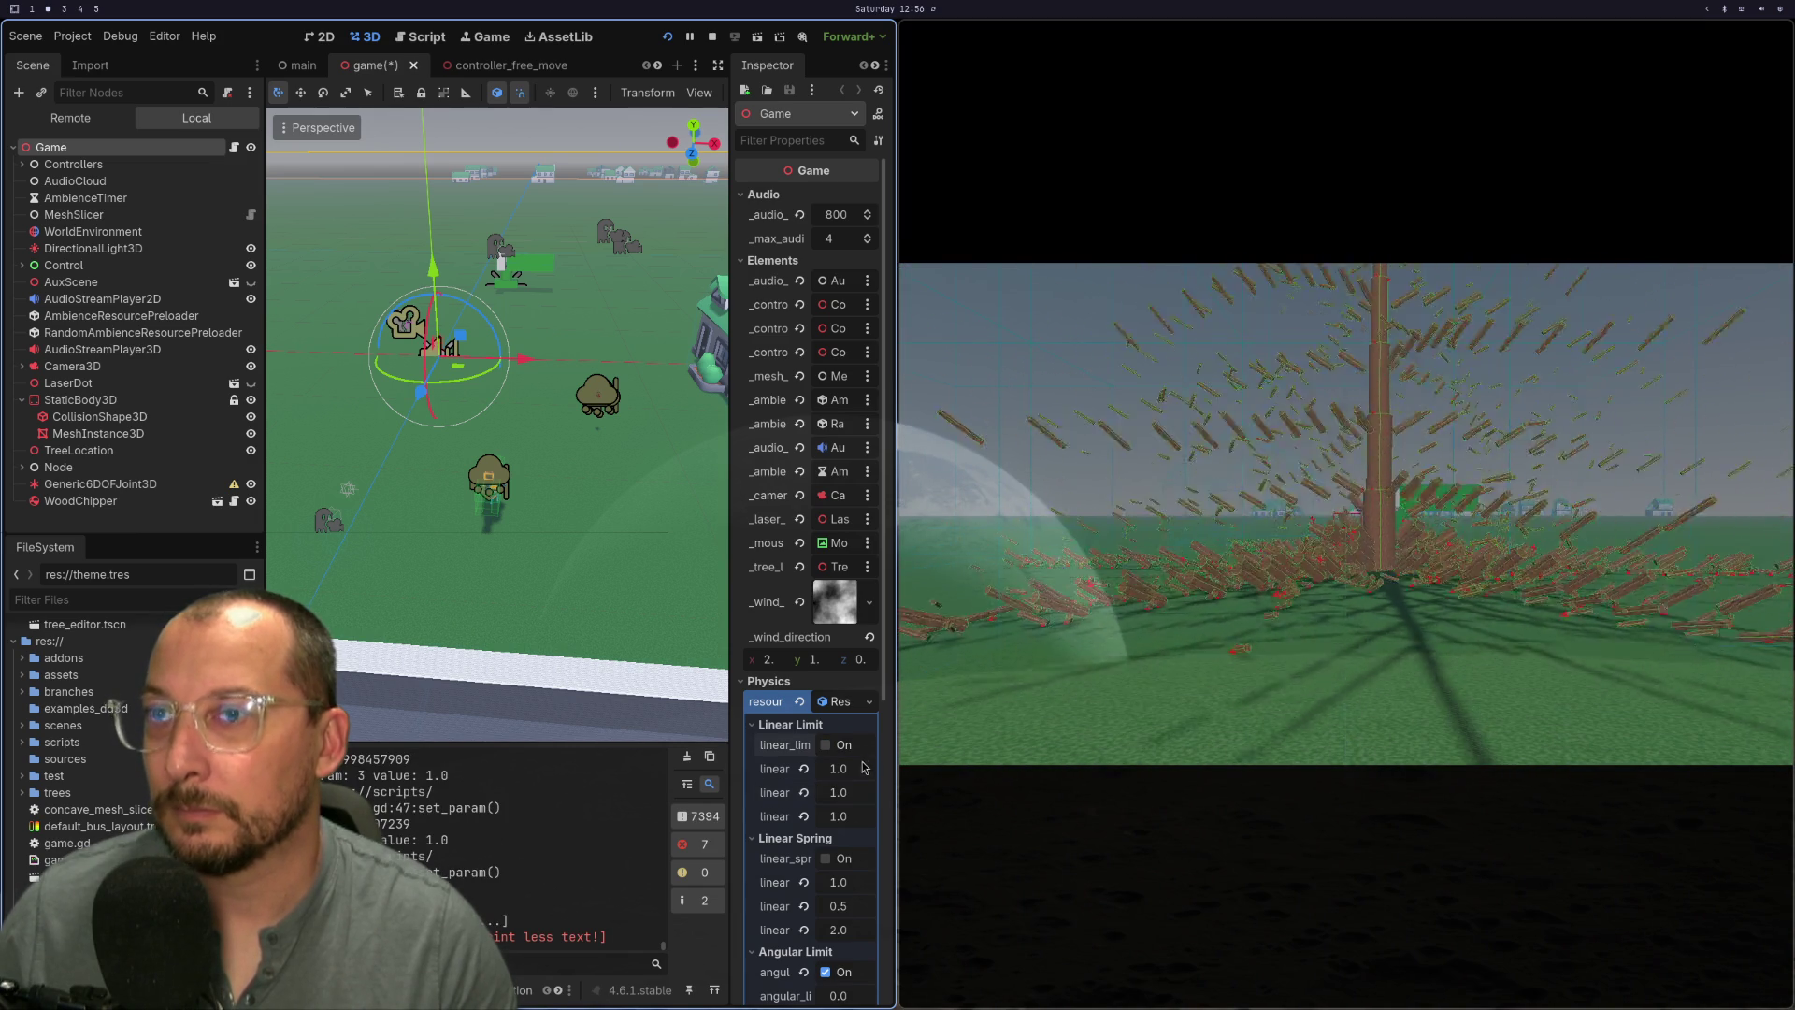
click(865, 795)
text(0.)
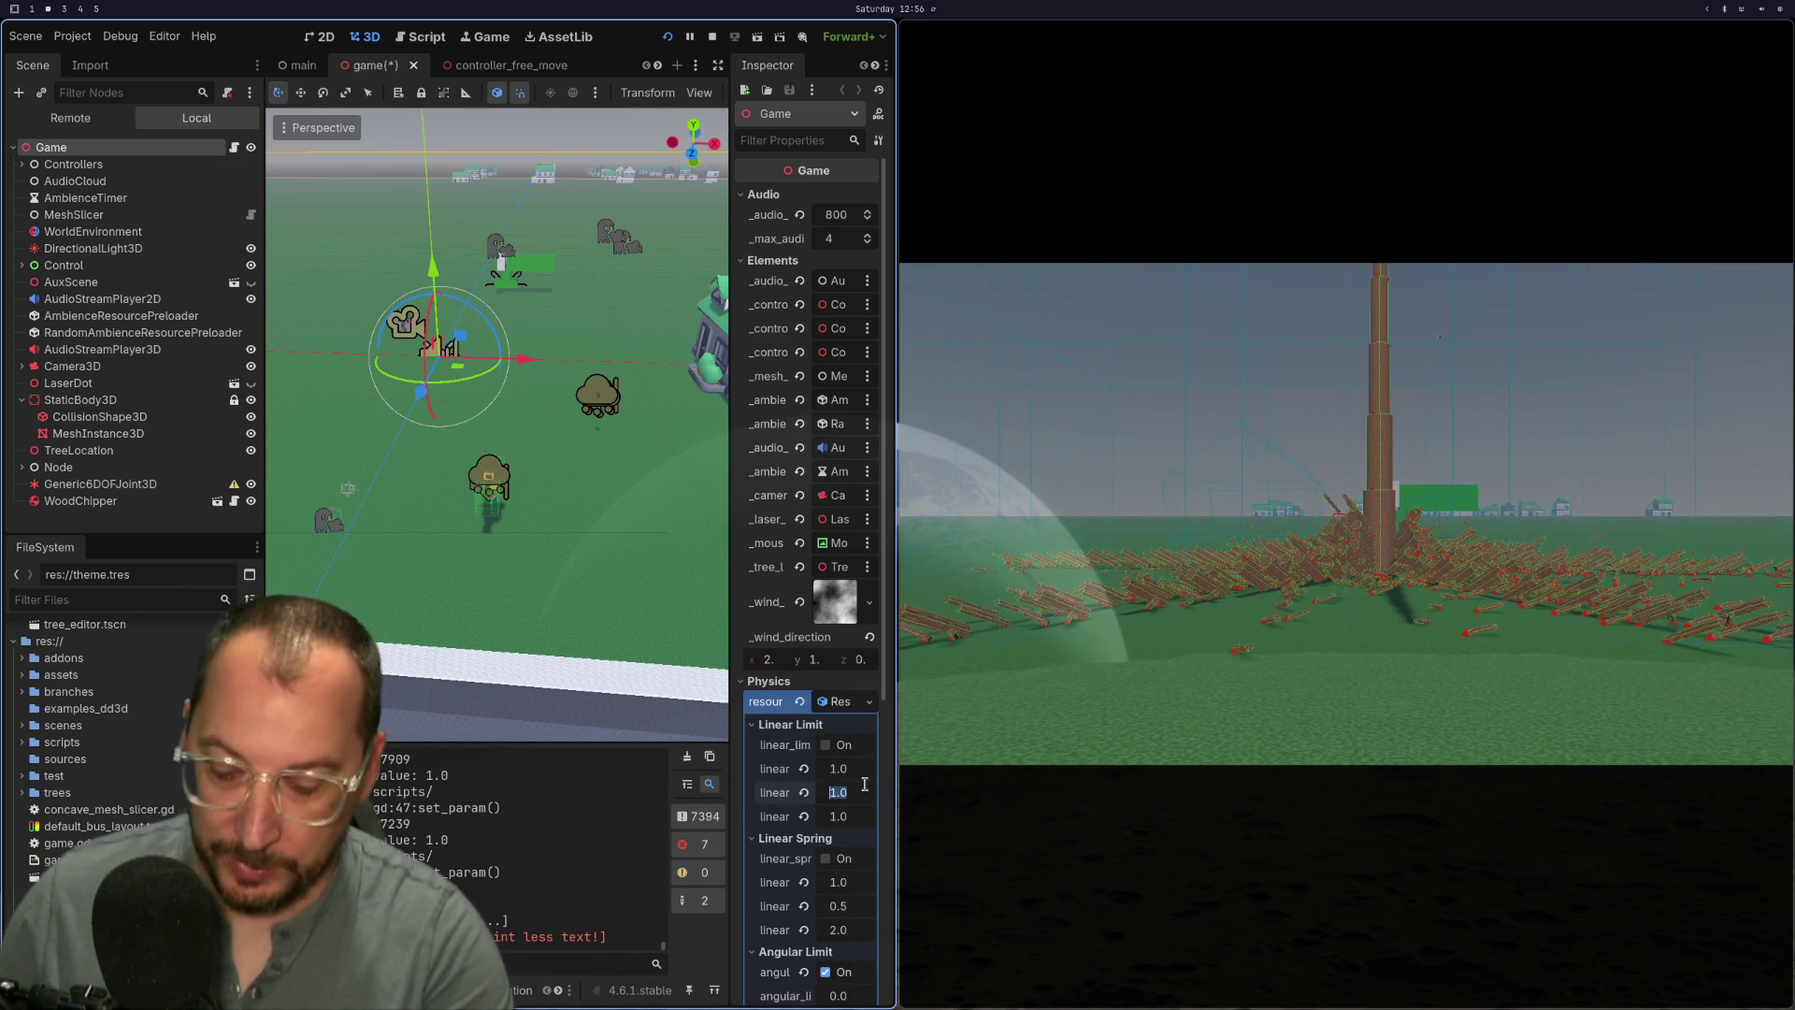
text(5)
key(Tab)
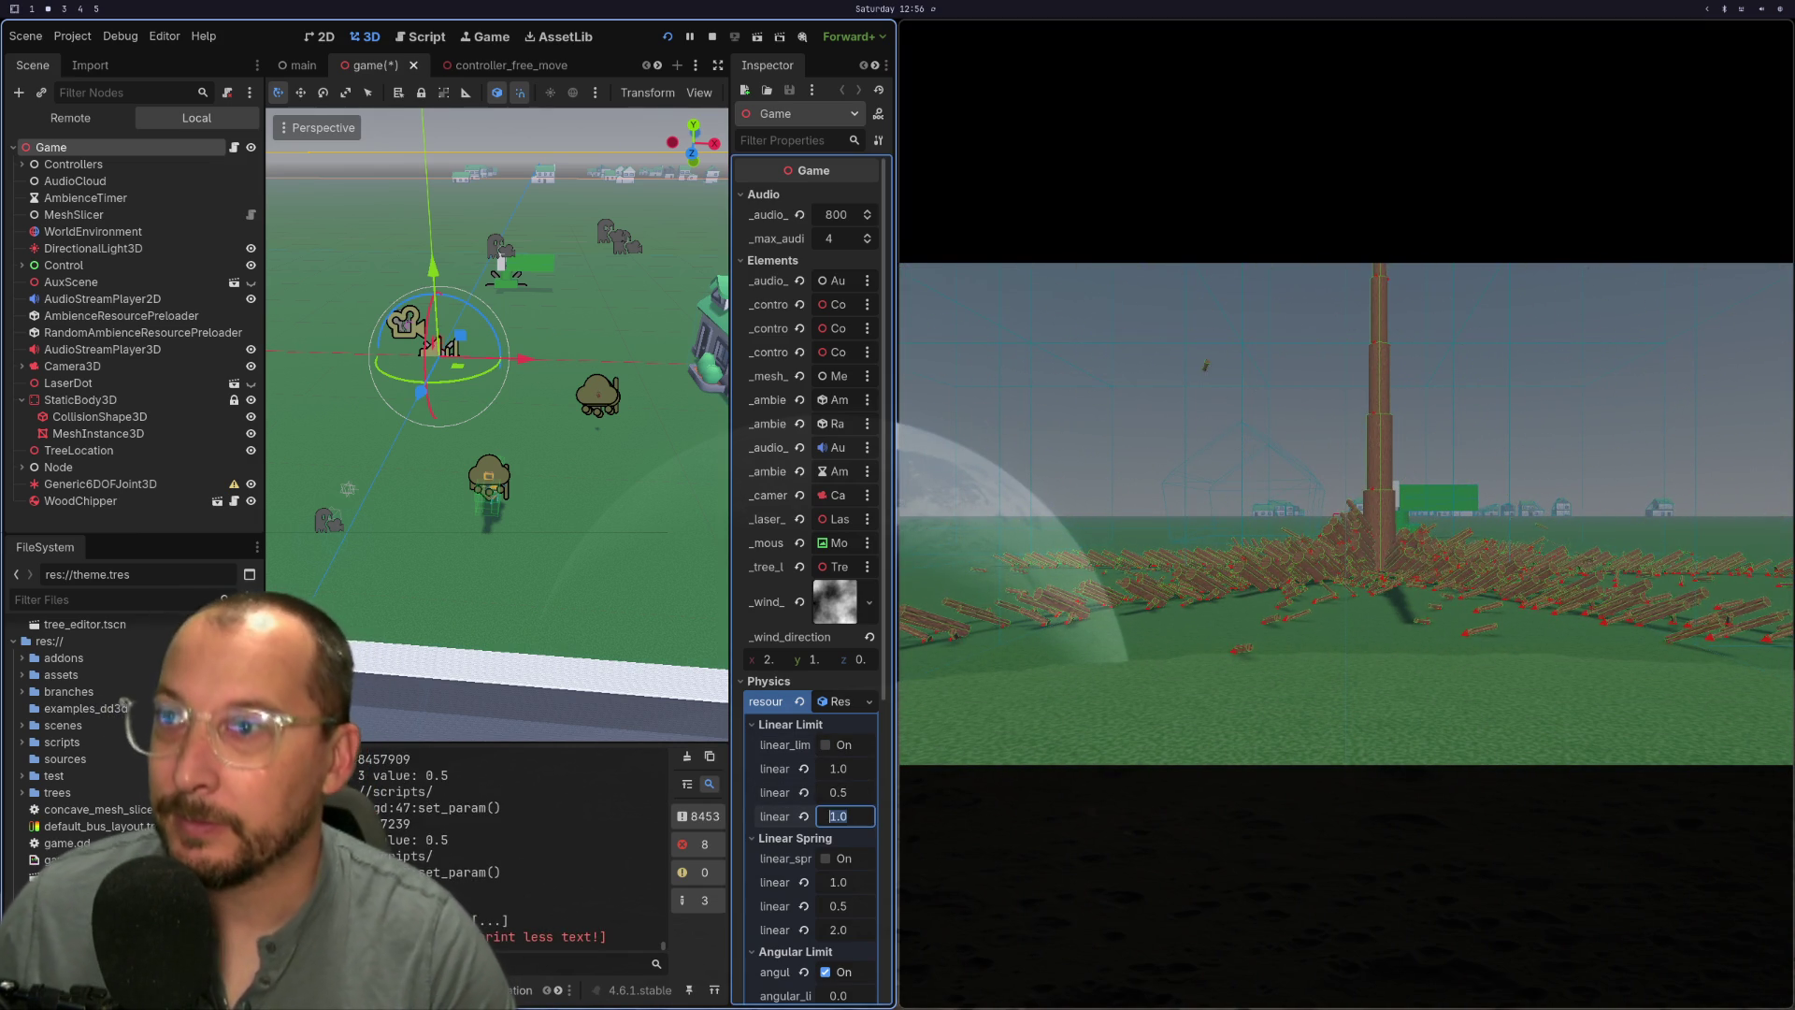
click(668, 36)
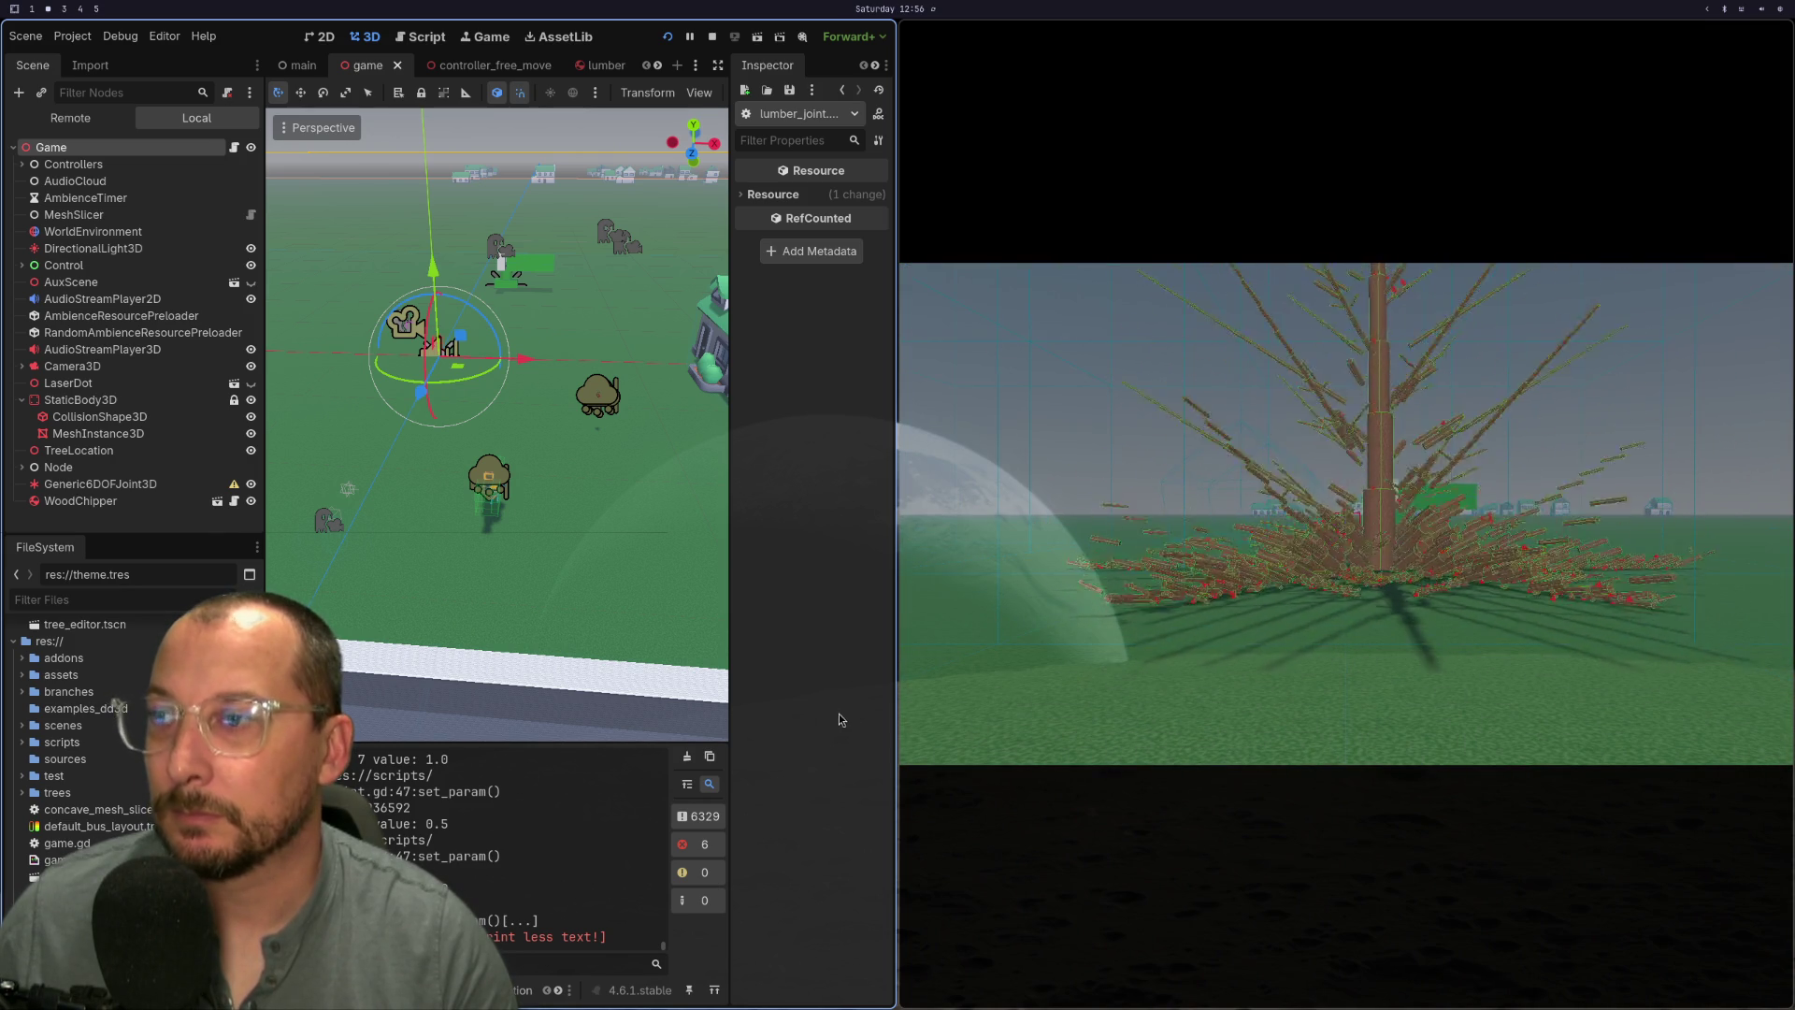
- Select the Game node and set its first Linear Limit value to 0.7
click(51, 147)
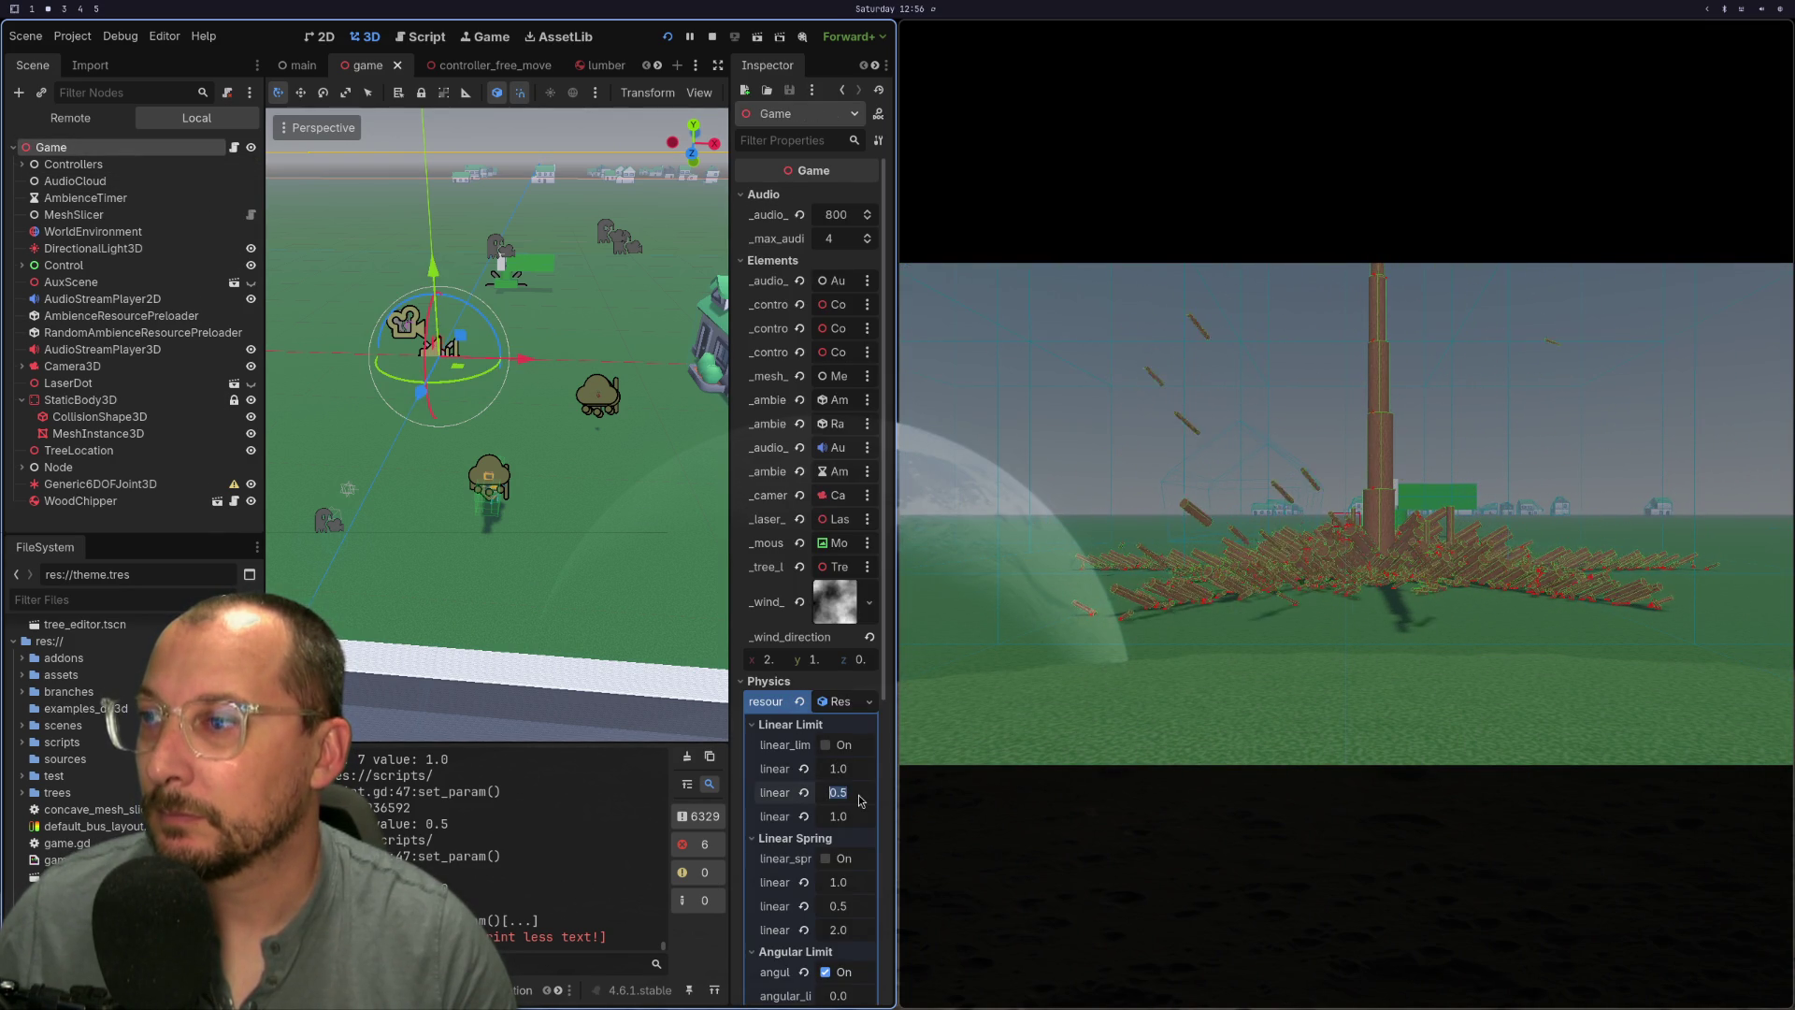
click(841, 769)
text(9)
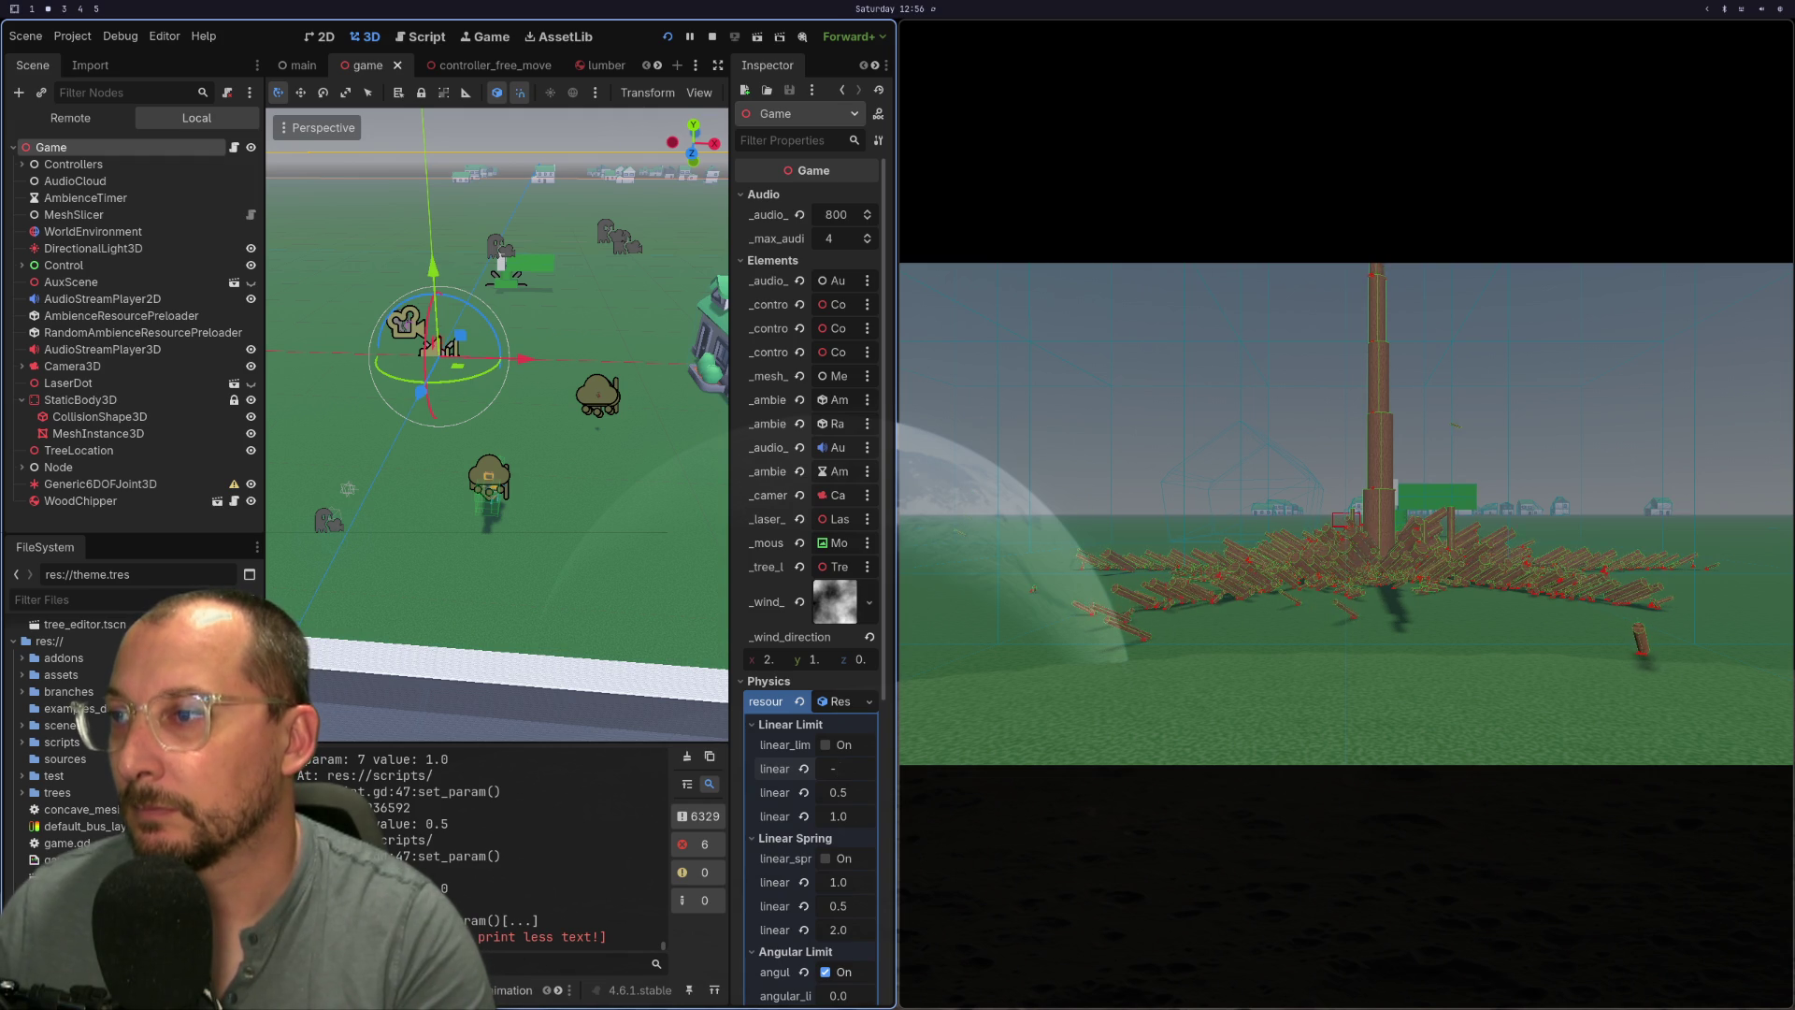
text(7)
key(Tab)
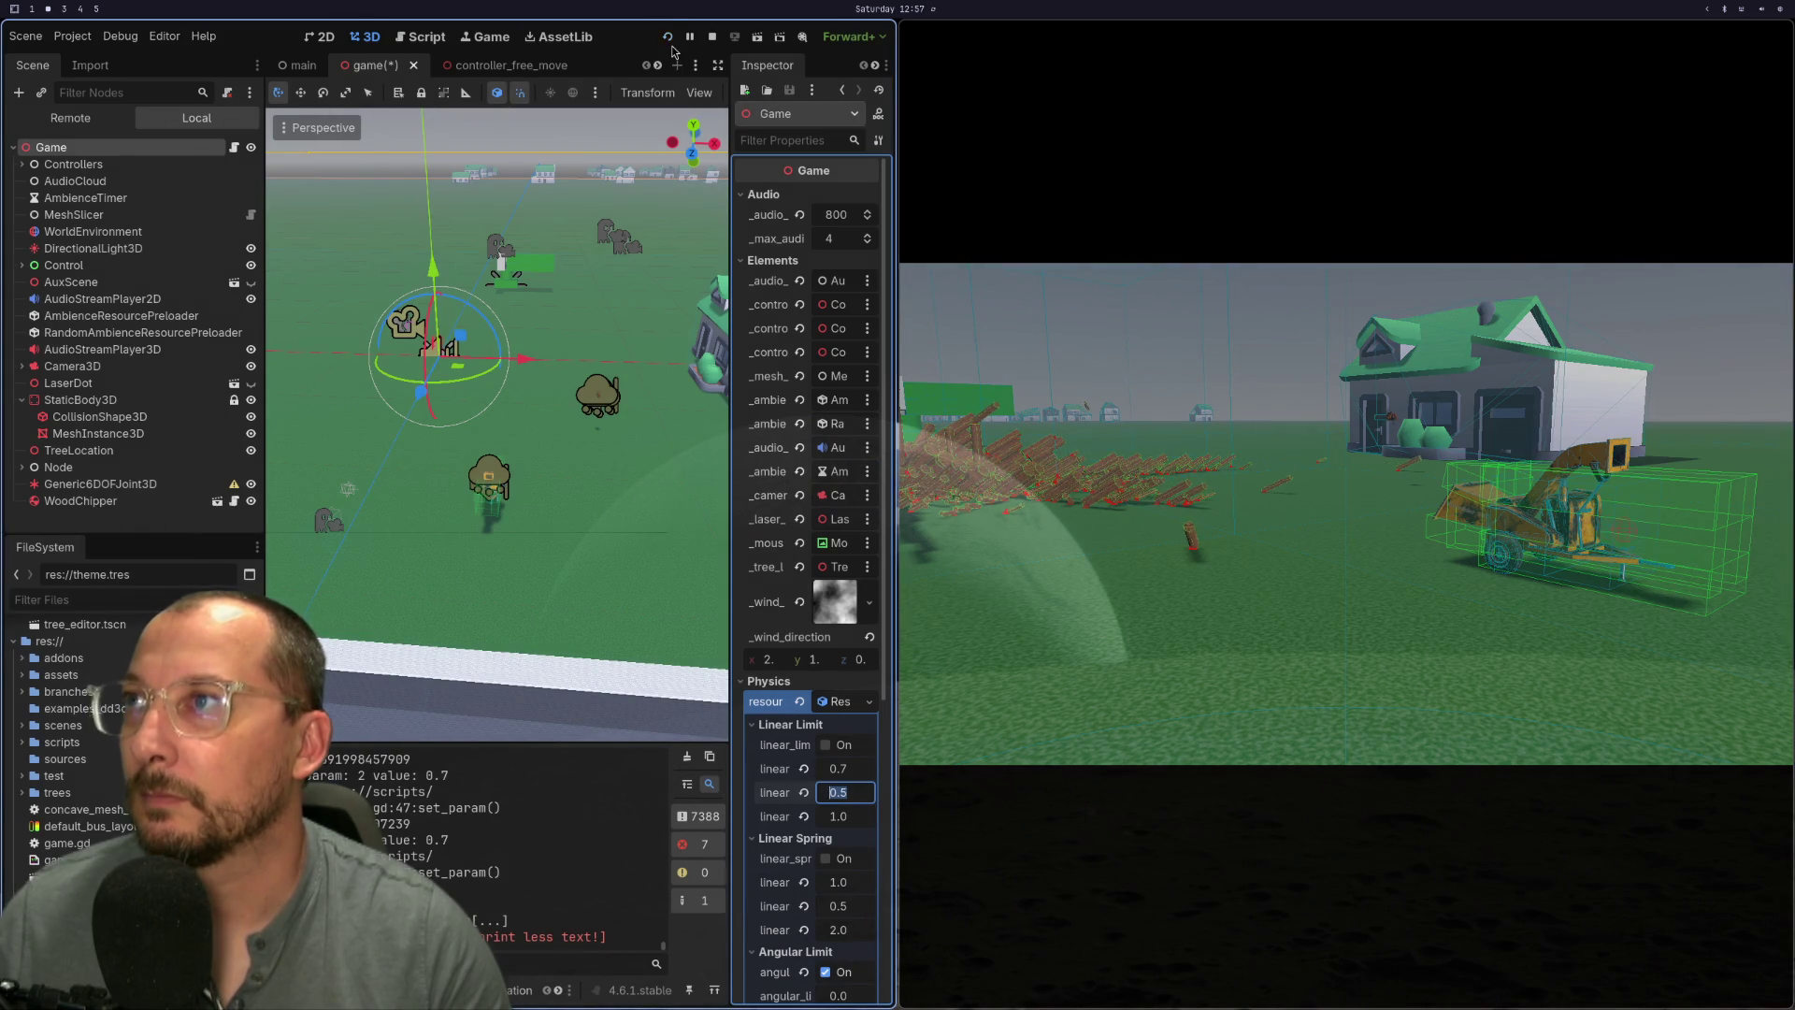
- Relaunch the game and enter the next Linear Limit values, moving on to spring stiffness
click(667, 38)
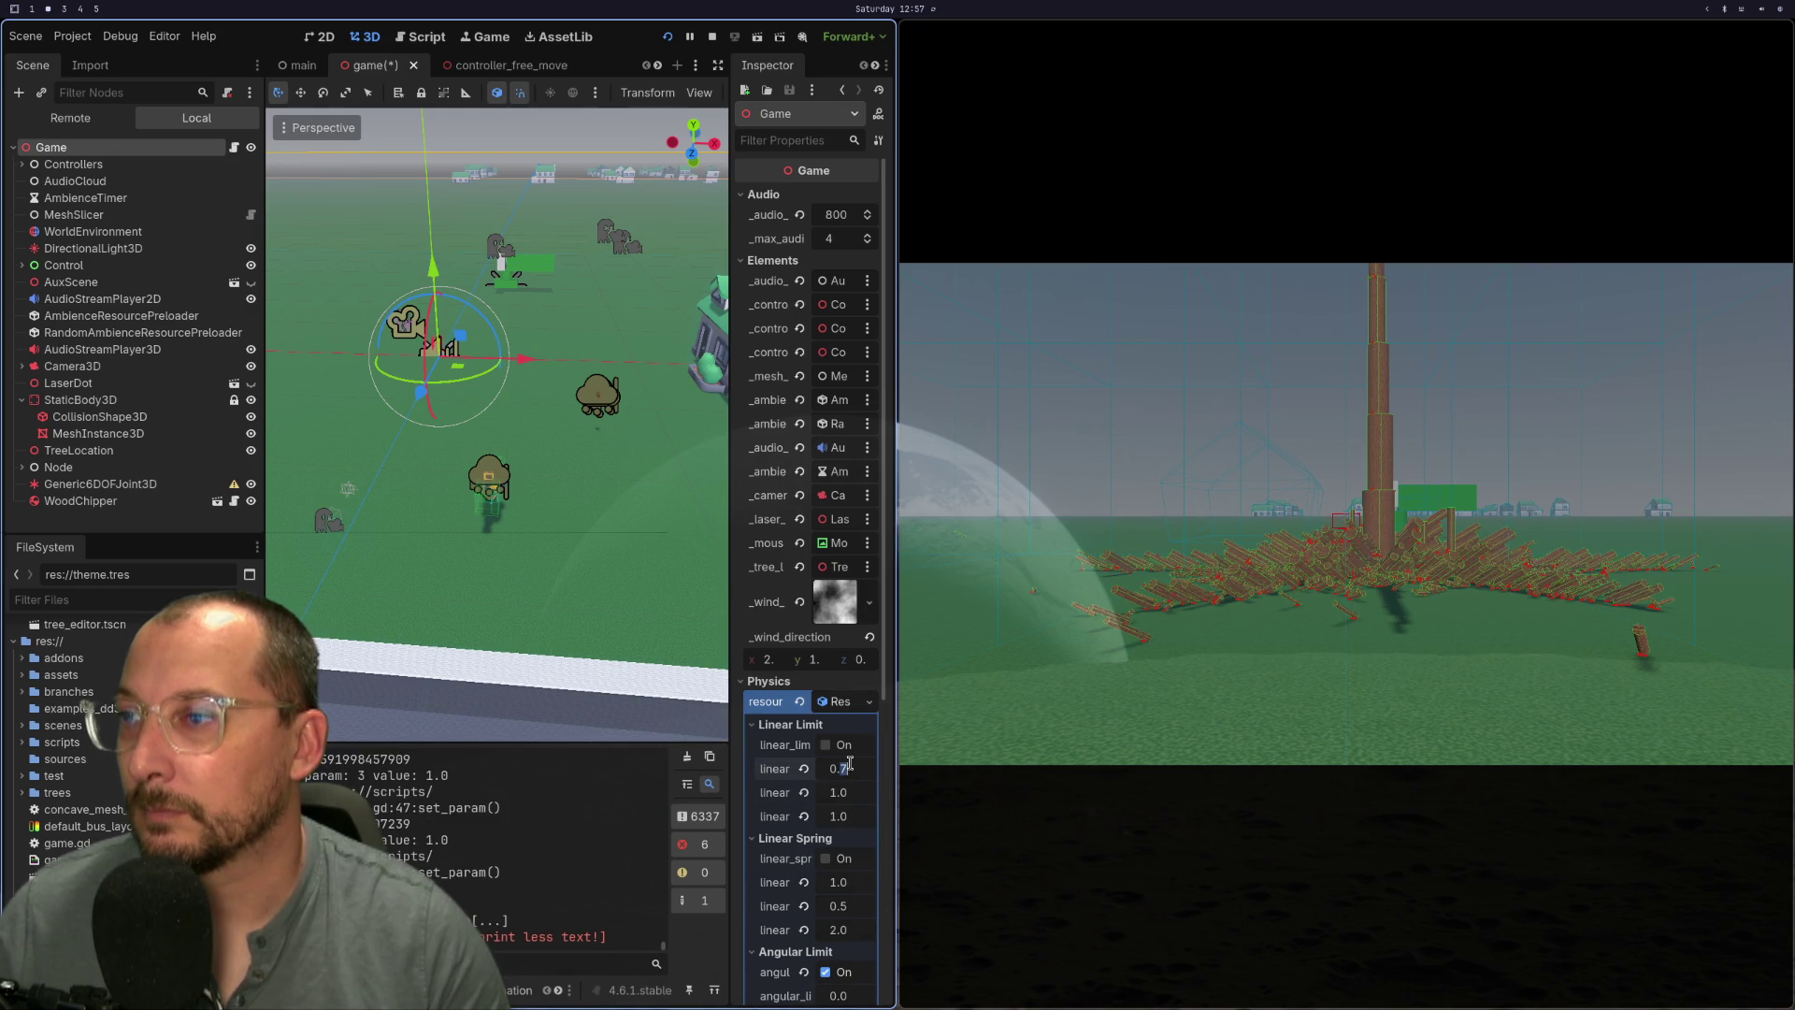
click(851, 768)
text(0.5)
click(844, 790)
text(0.5)
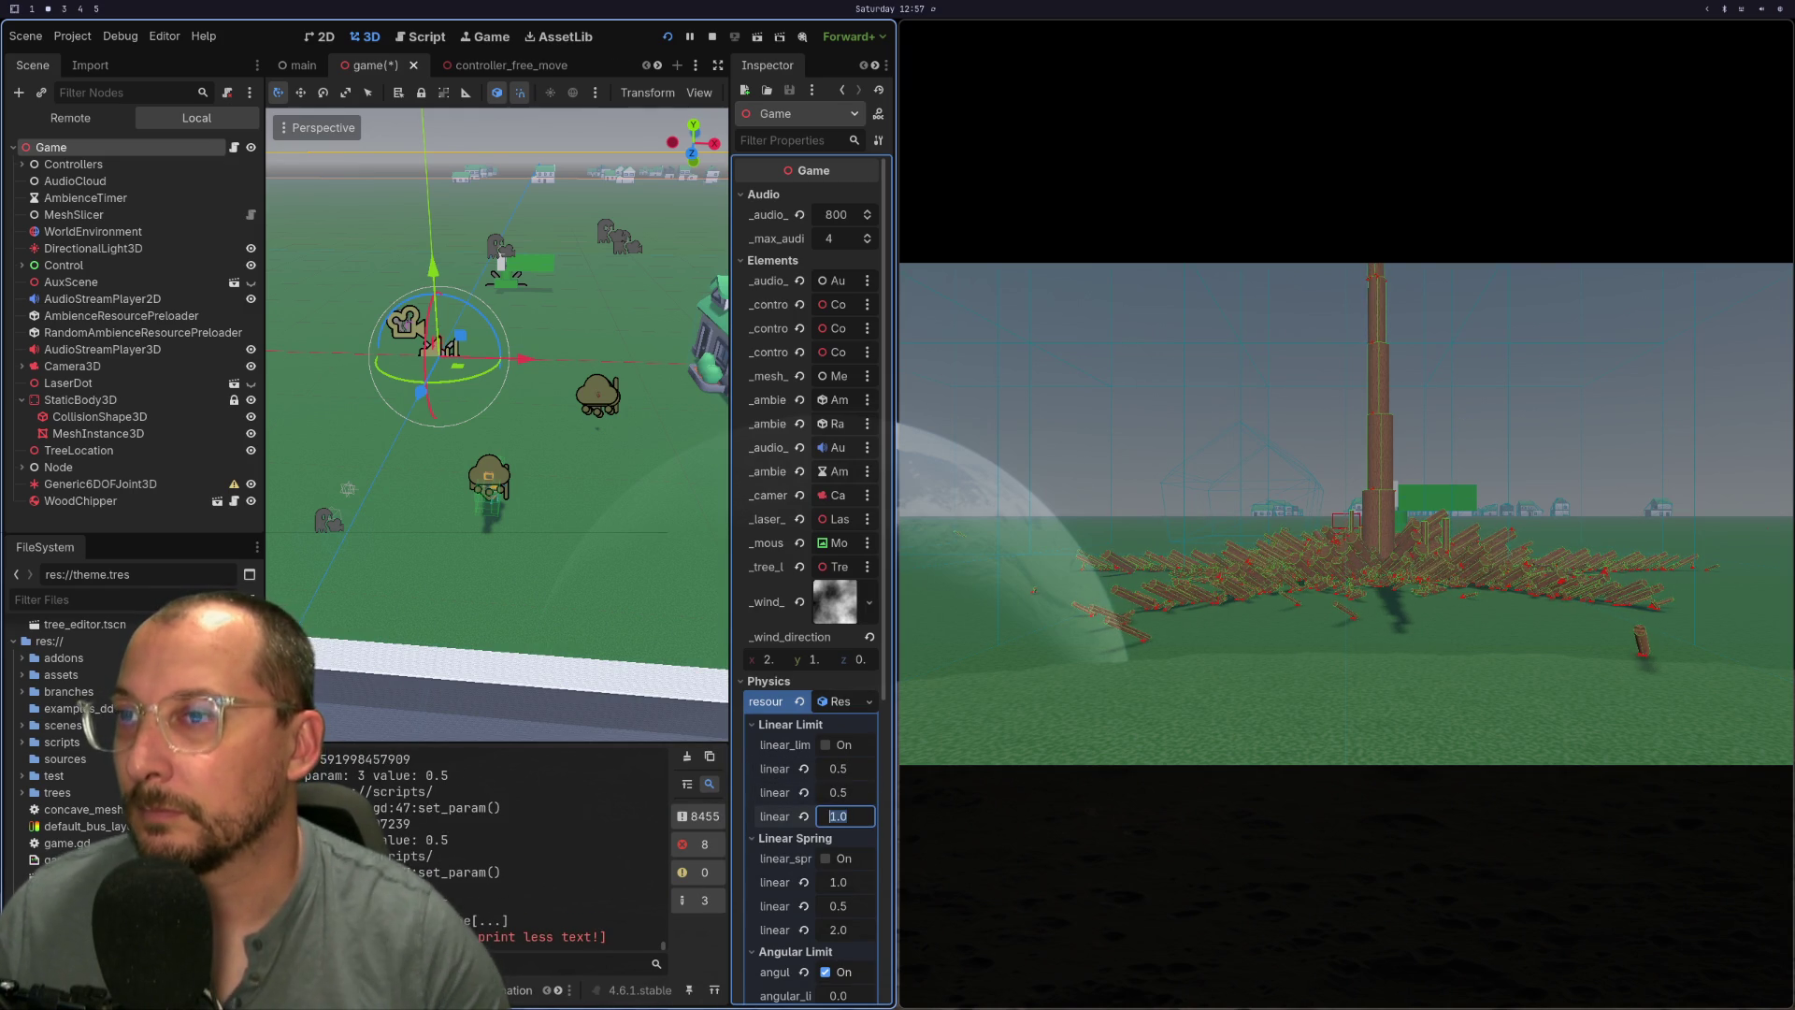
click(841, 883)
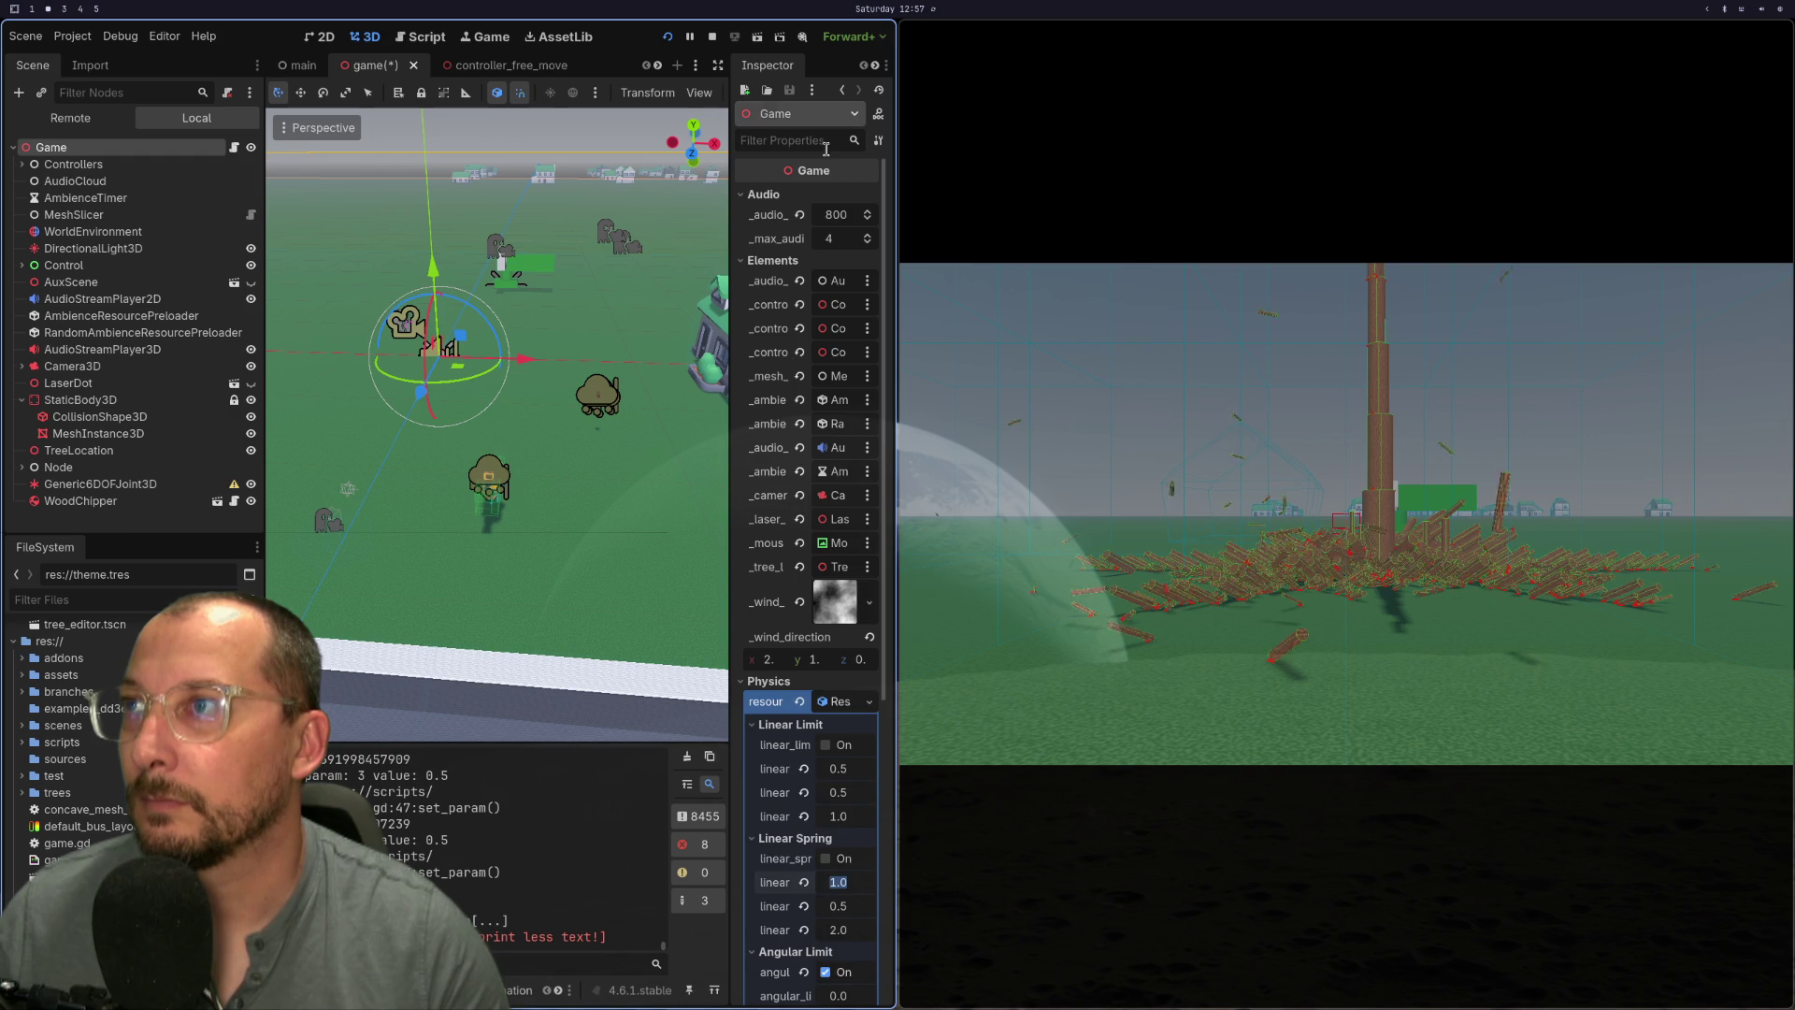
scroll(784, 764, down, 5)
- Rerun the game and set the first Linear Limit value to 0.7
scroll(783, 765, up, 1)
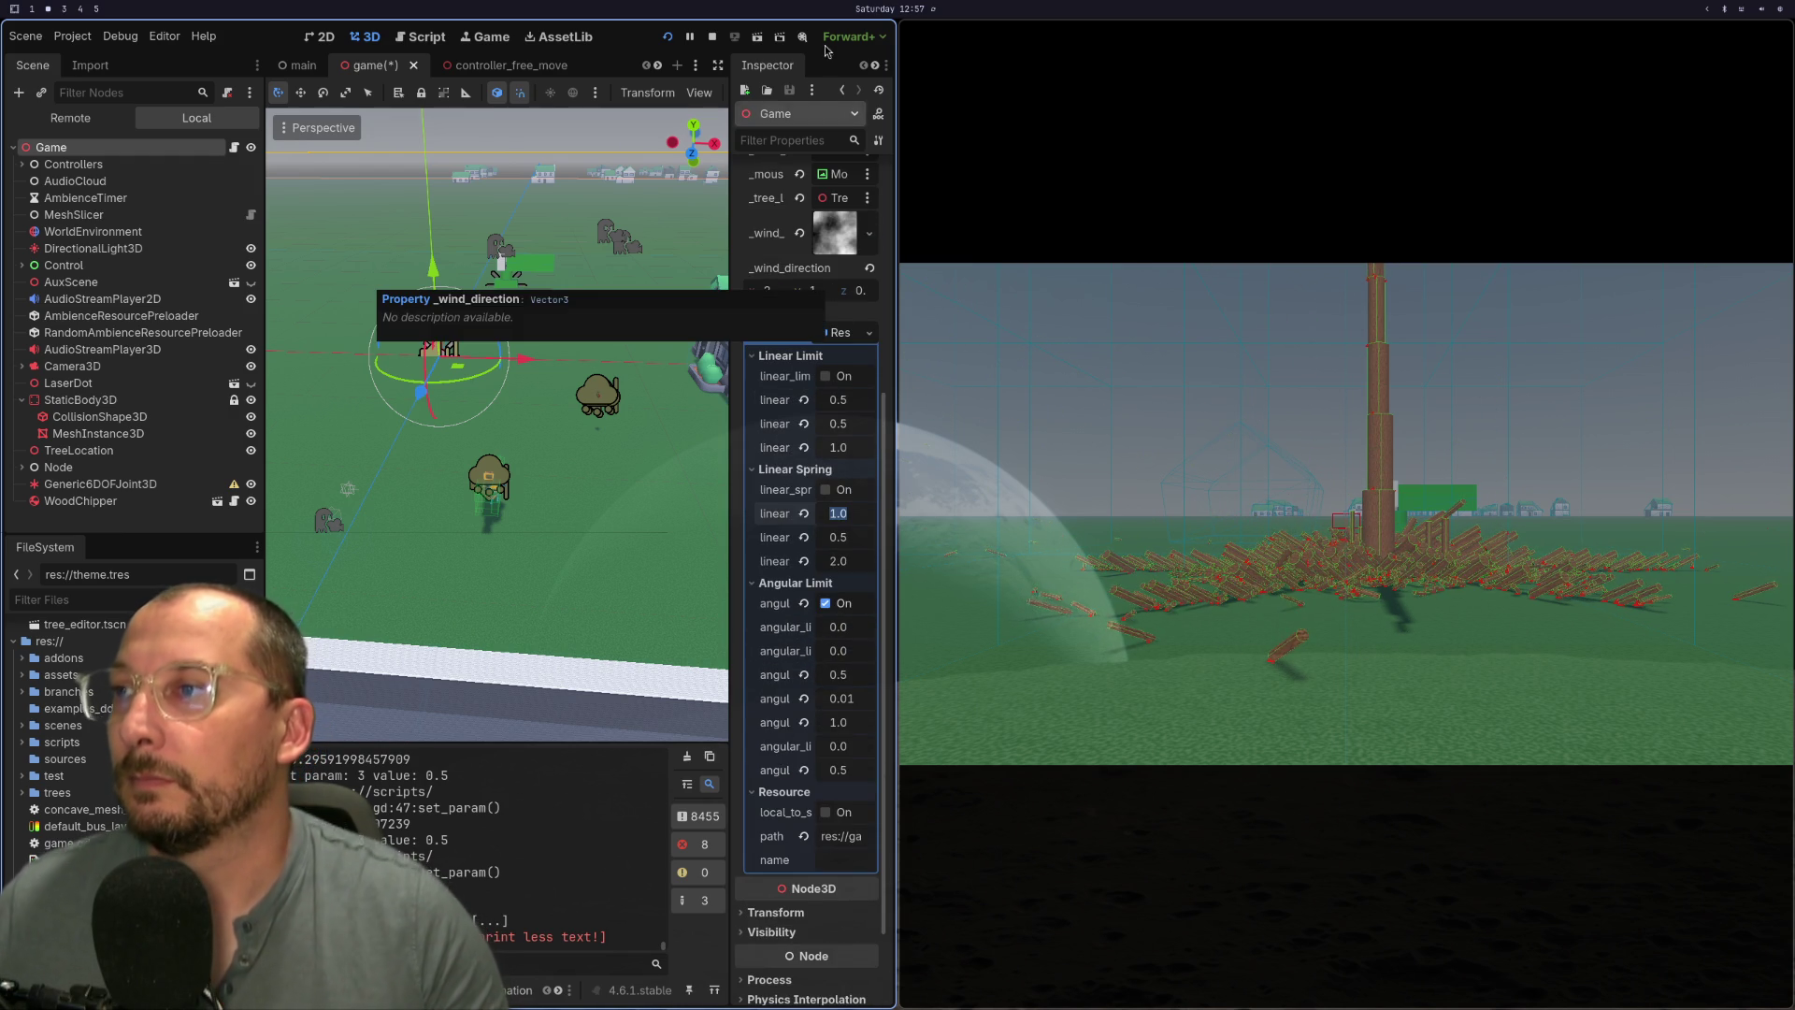
click(669, 38)
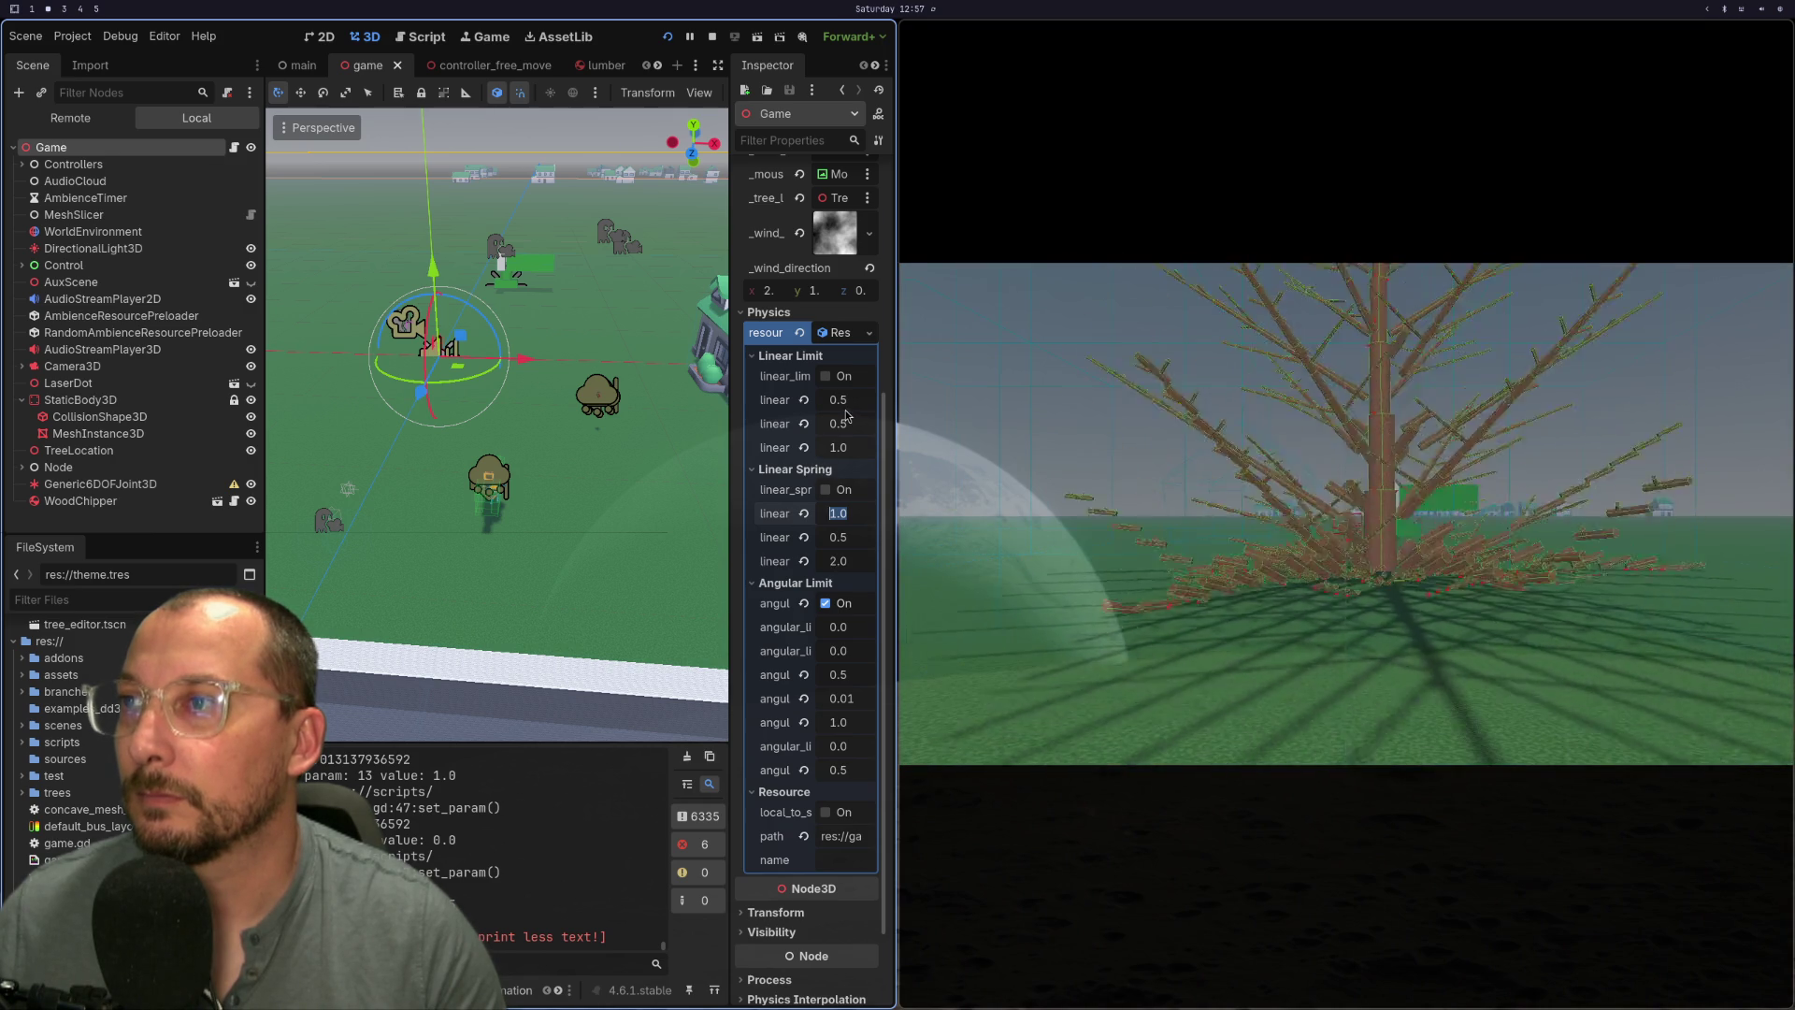
click(846, 399)
text(0.7)
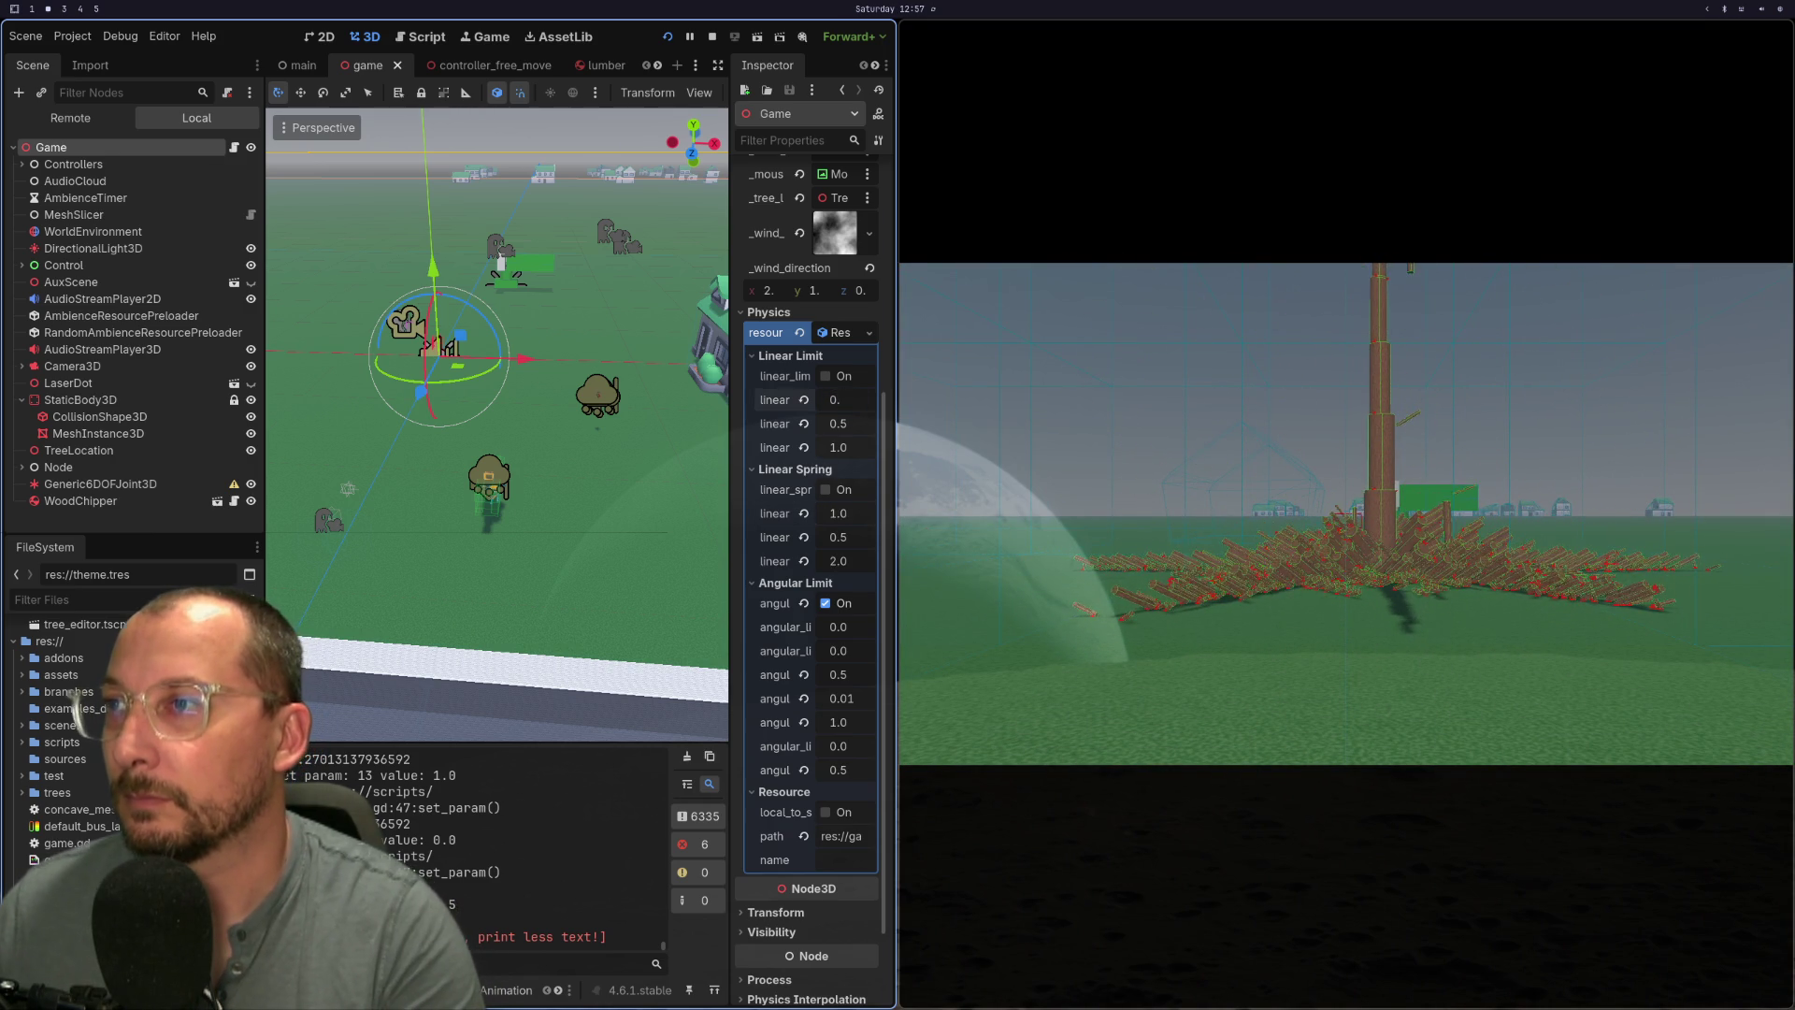
key(Tab)
key(Tab)
key(Tab)
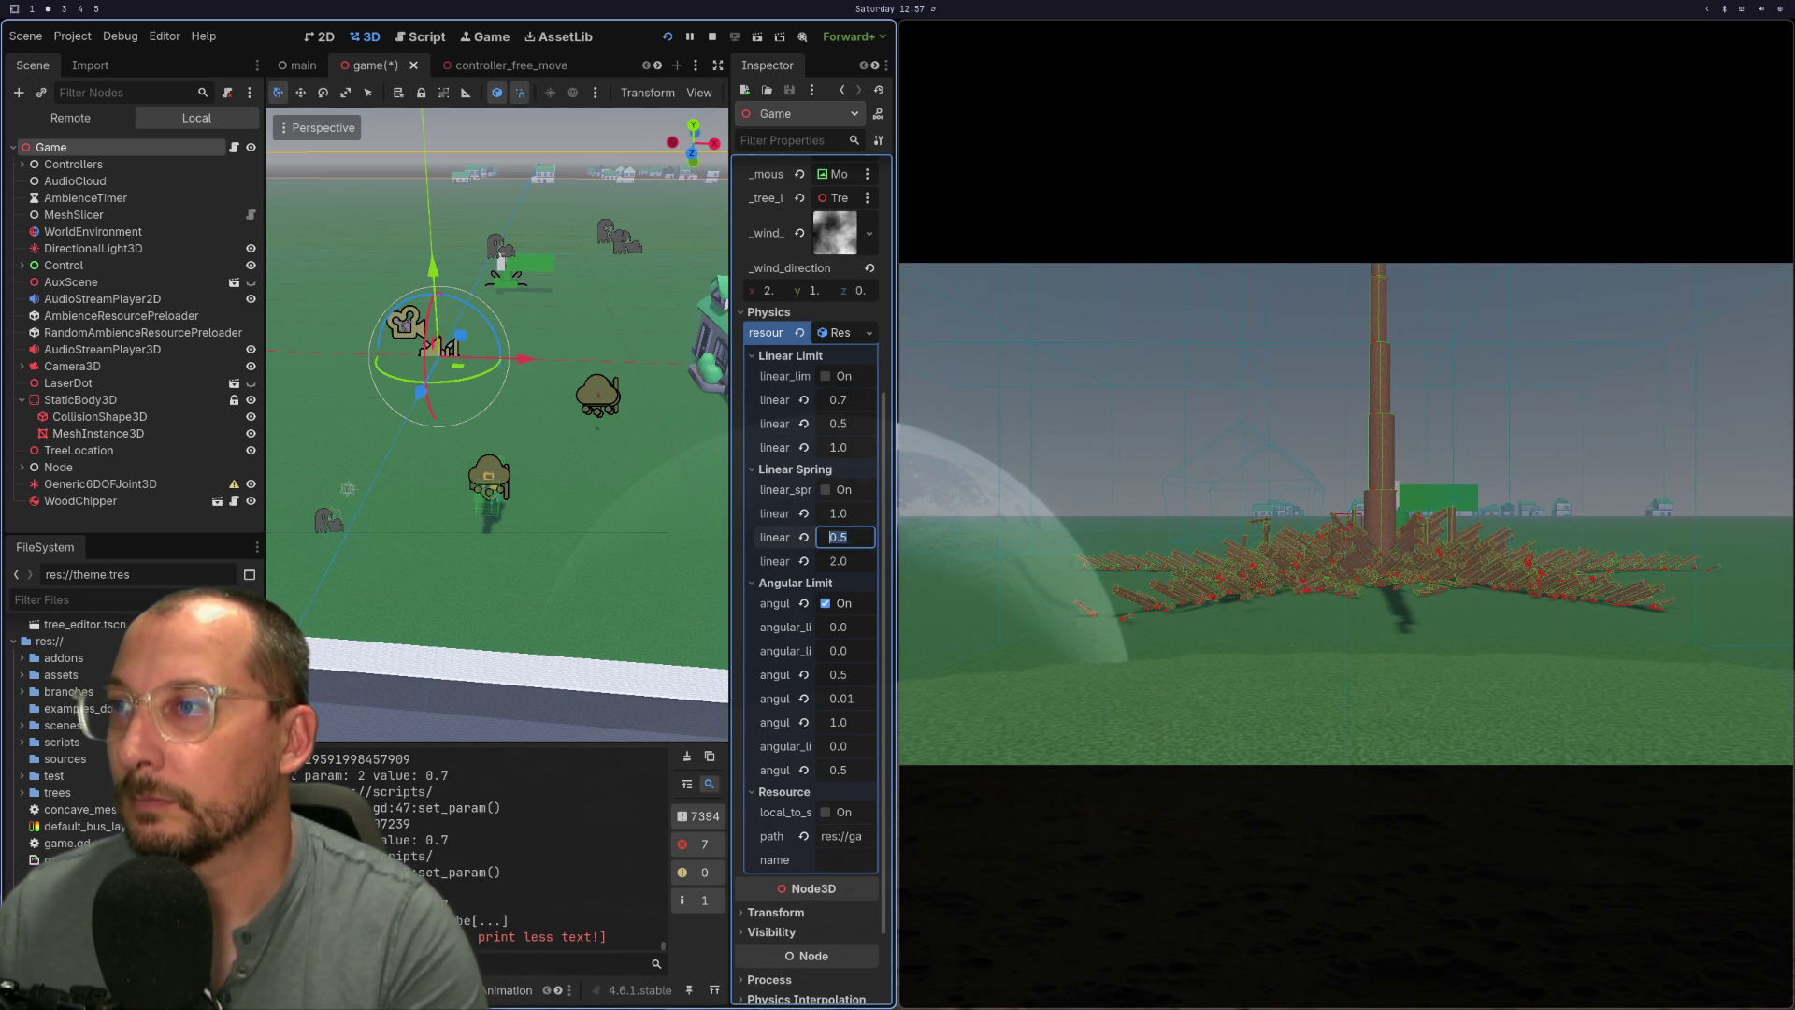
- Set the first Linear Spring value to 0.7 and restart the game
click(847, 519)
text(0.7)
key(Tab)
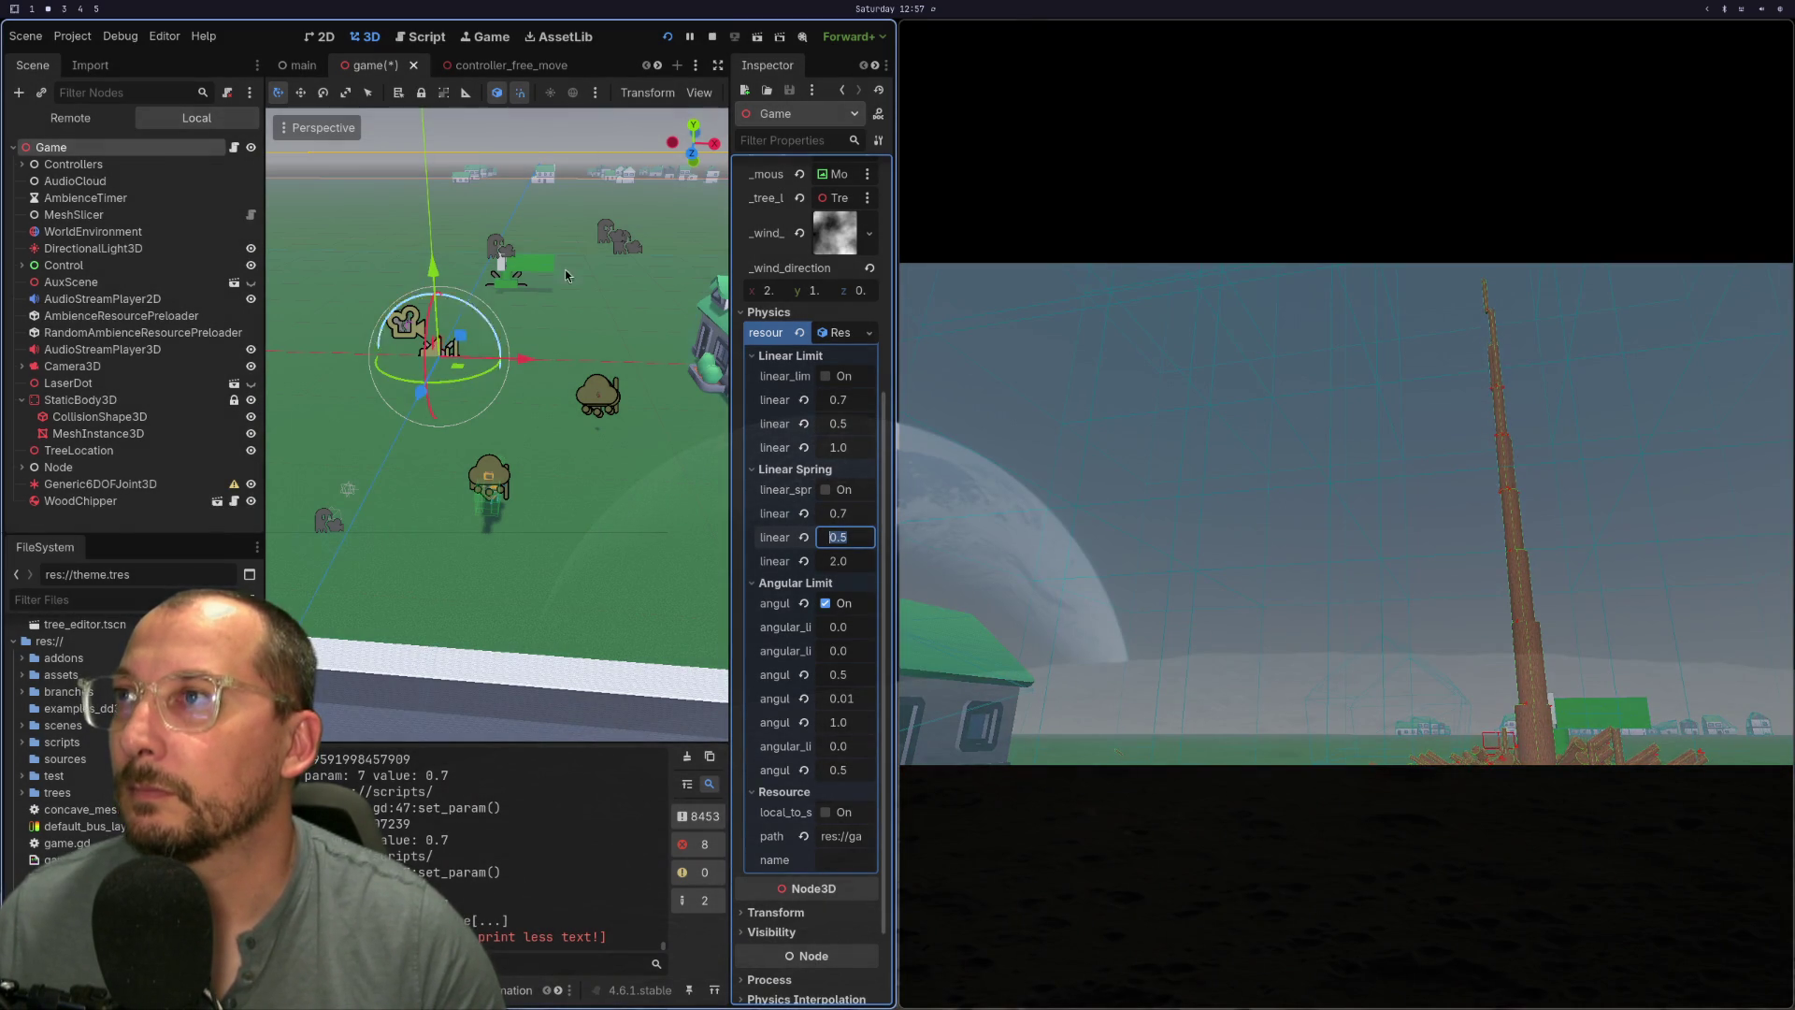
click(667, 38)
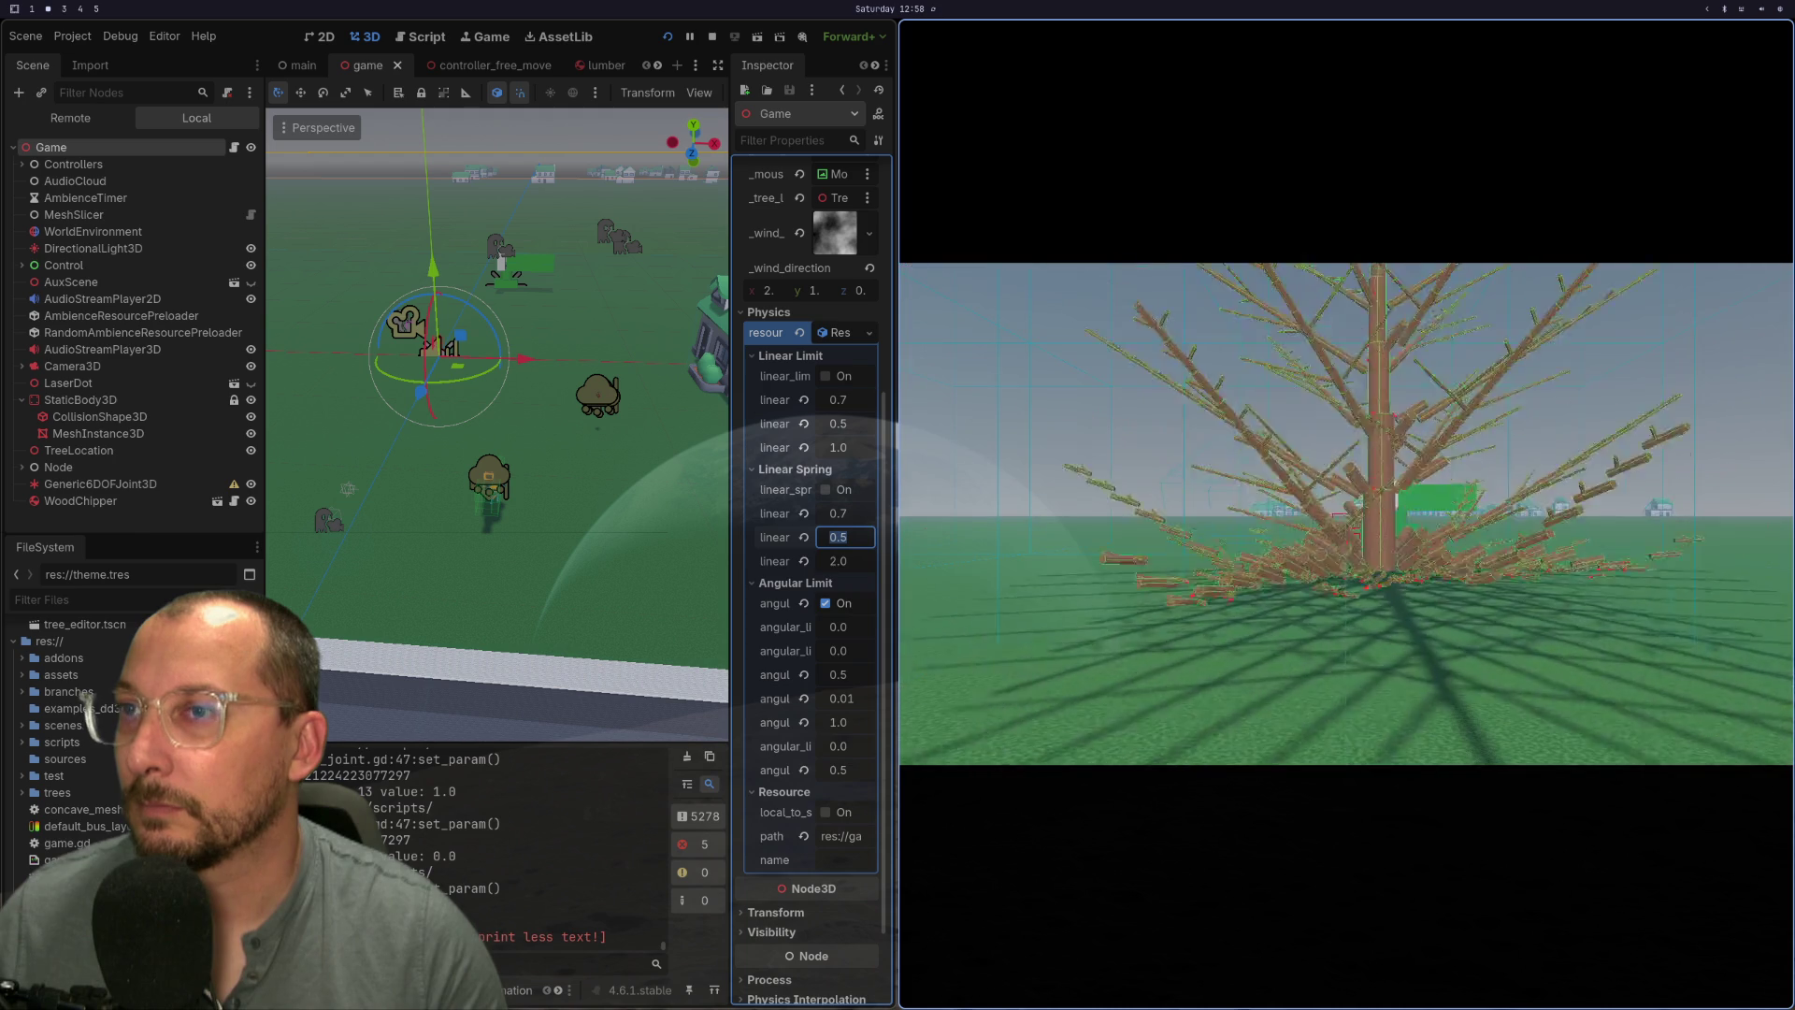
- Switch to the code editor and search the project file finder for 'scene'
key(super+1)
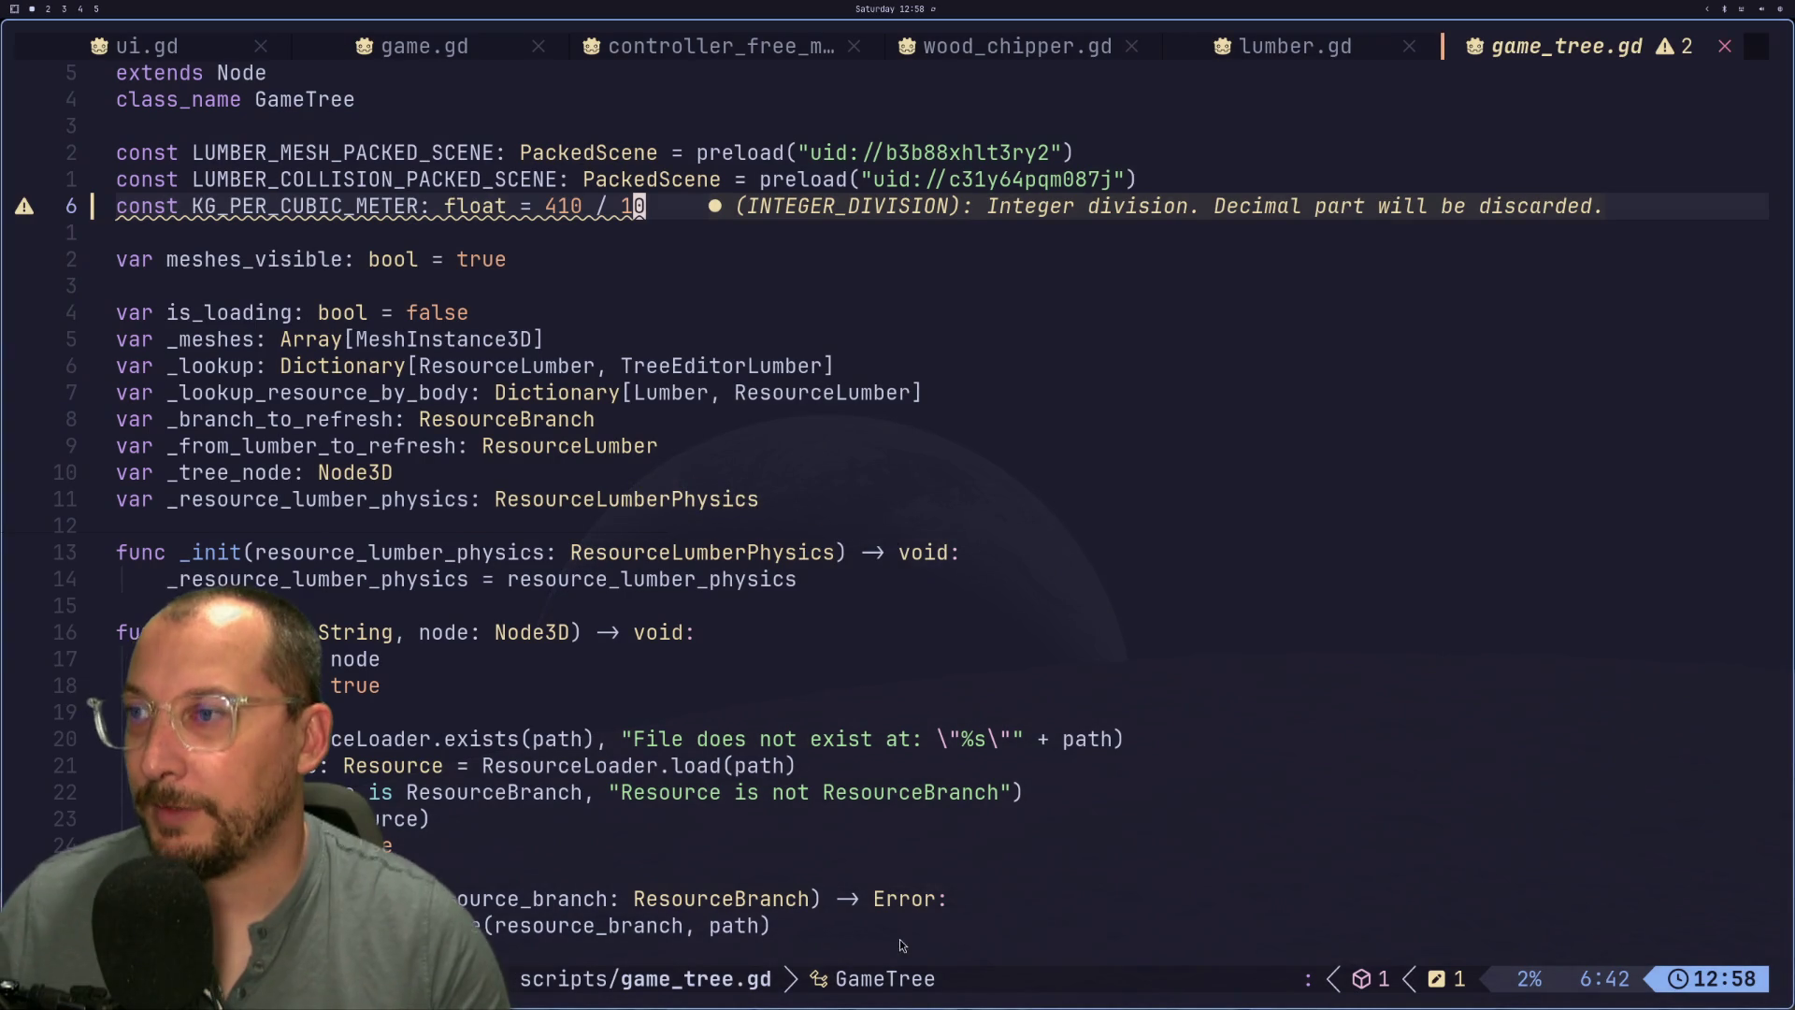
key(space)
text(f)
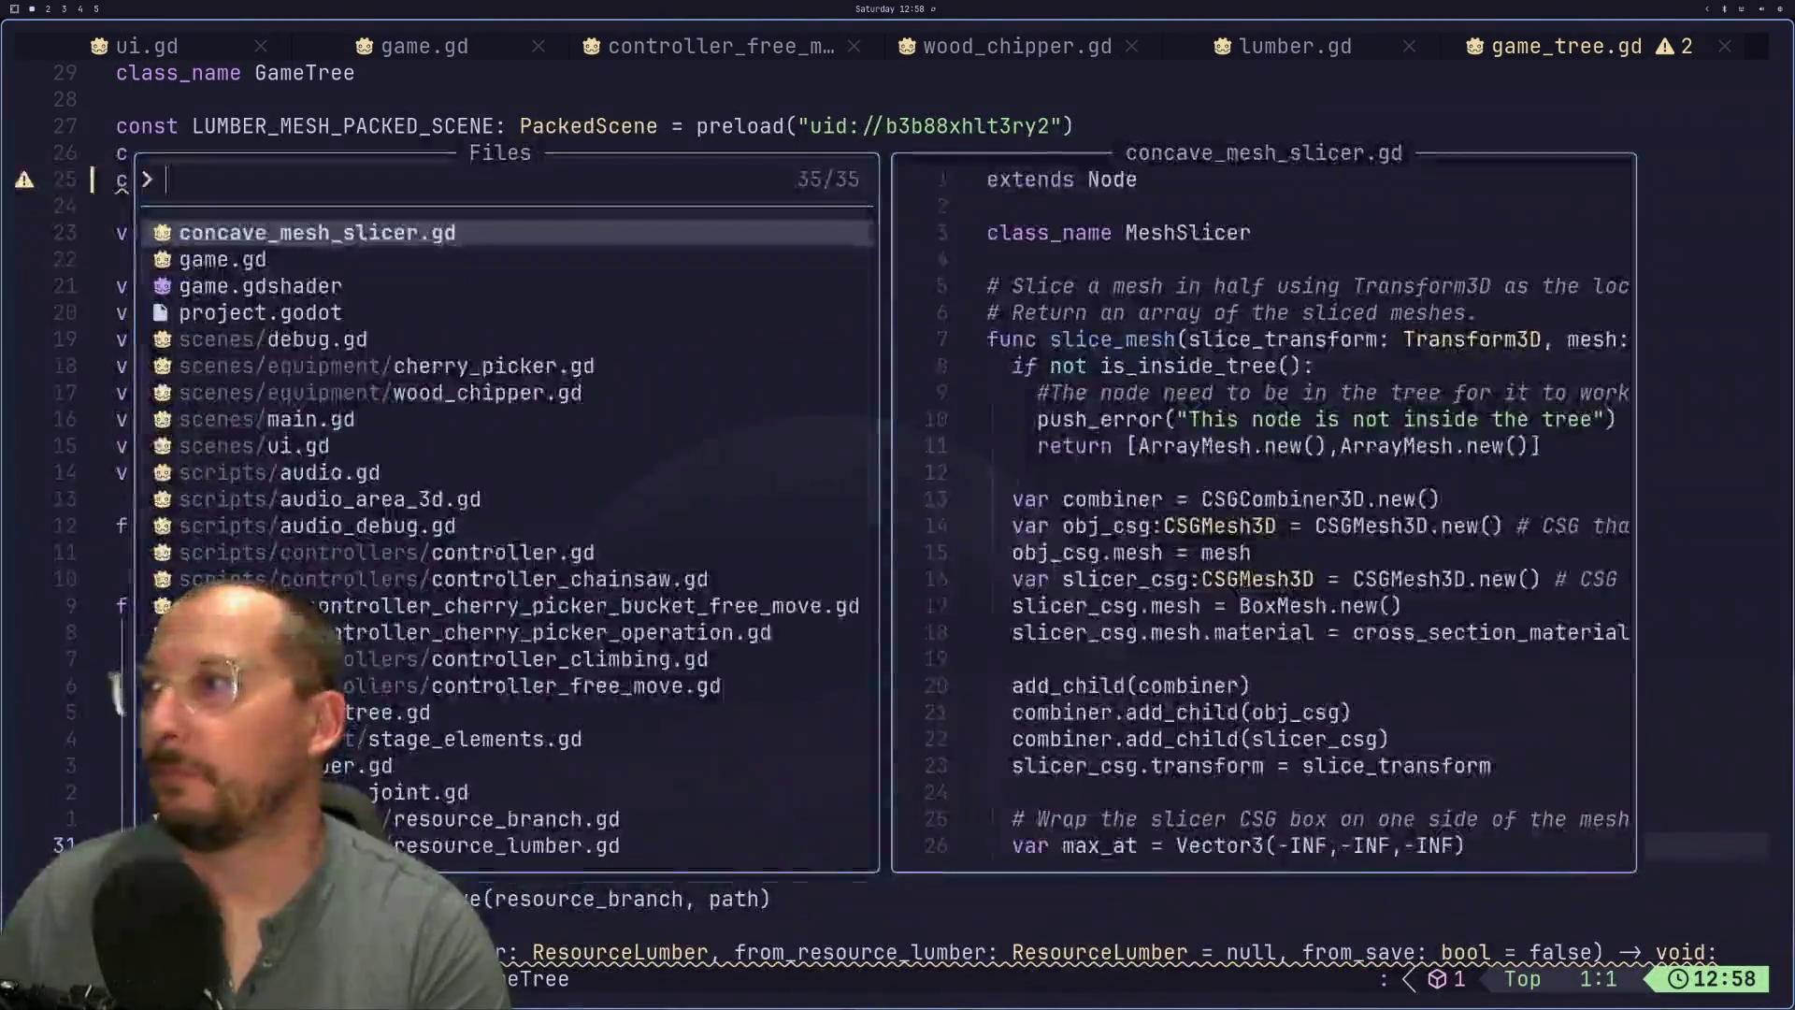
text(scene)
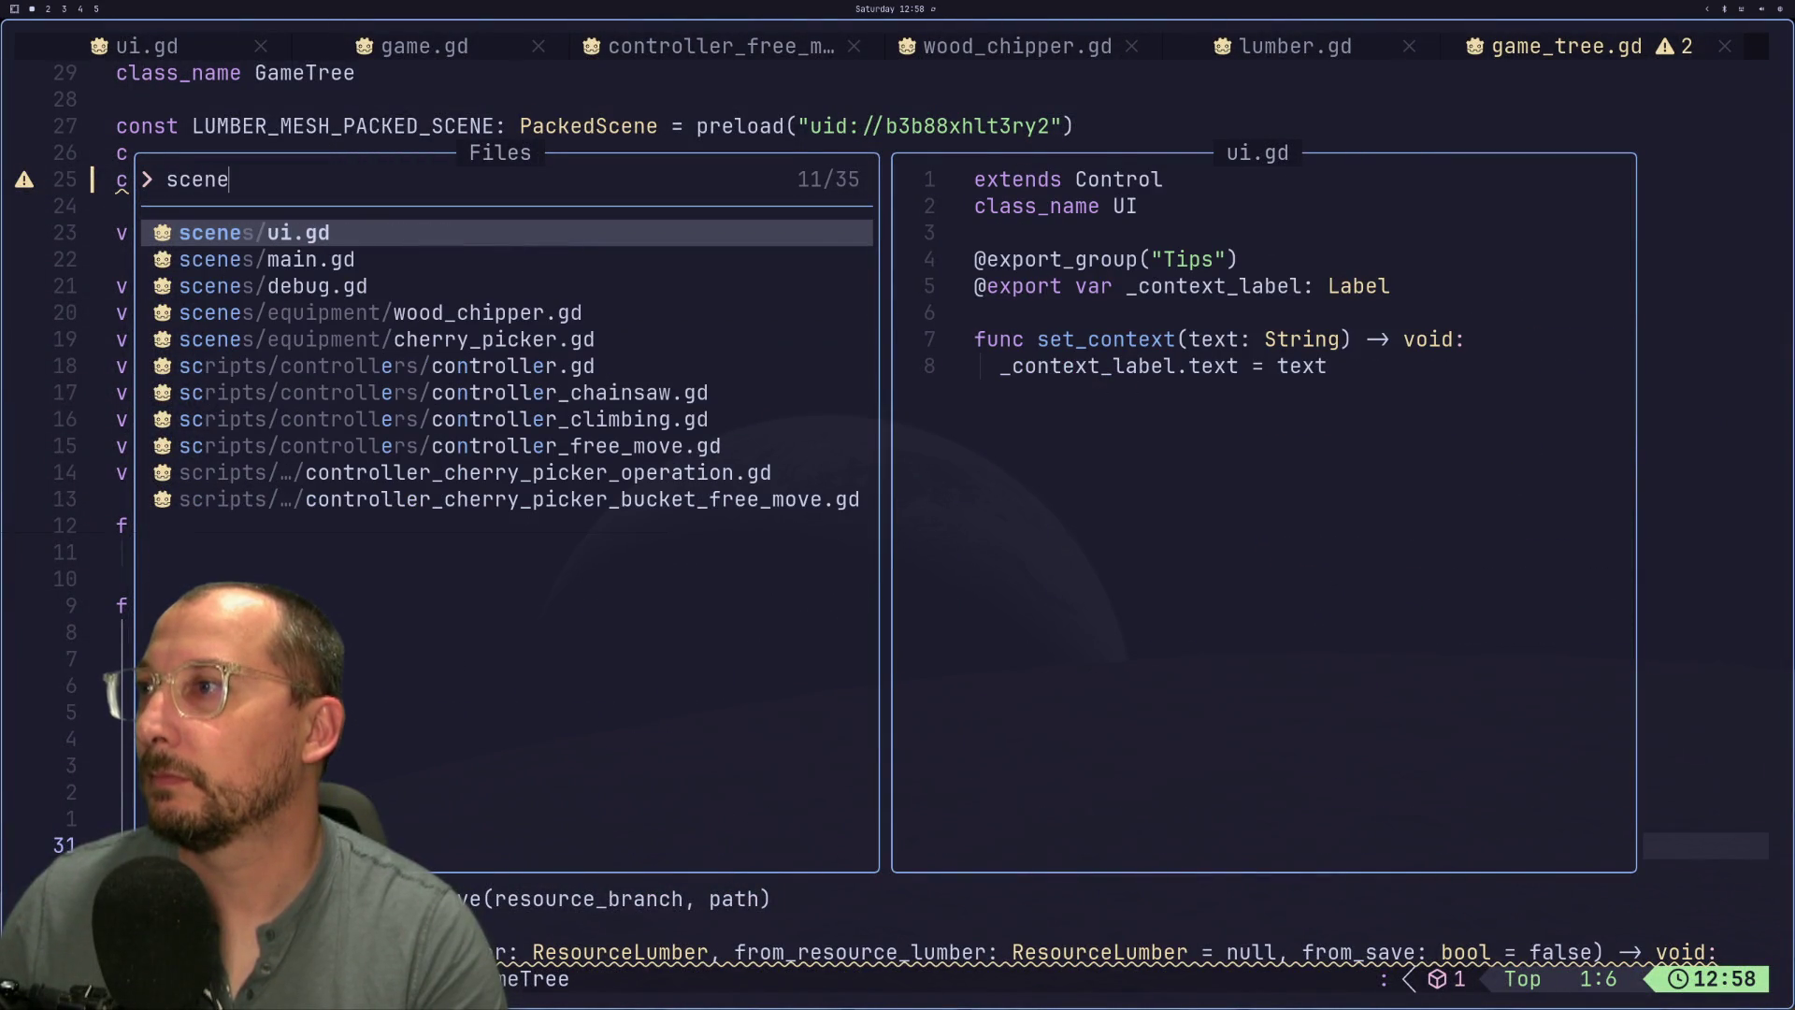
- Glance at the running game, dismiss the 'scene' file search, and launch lazygit from Helix
key(Left)
key(super+2)
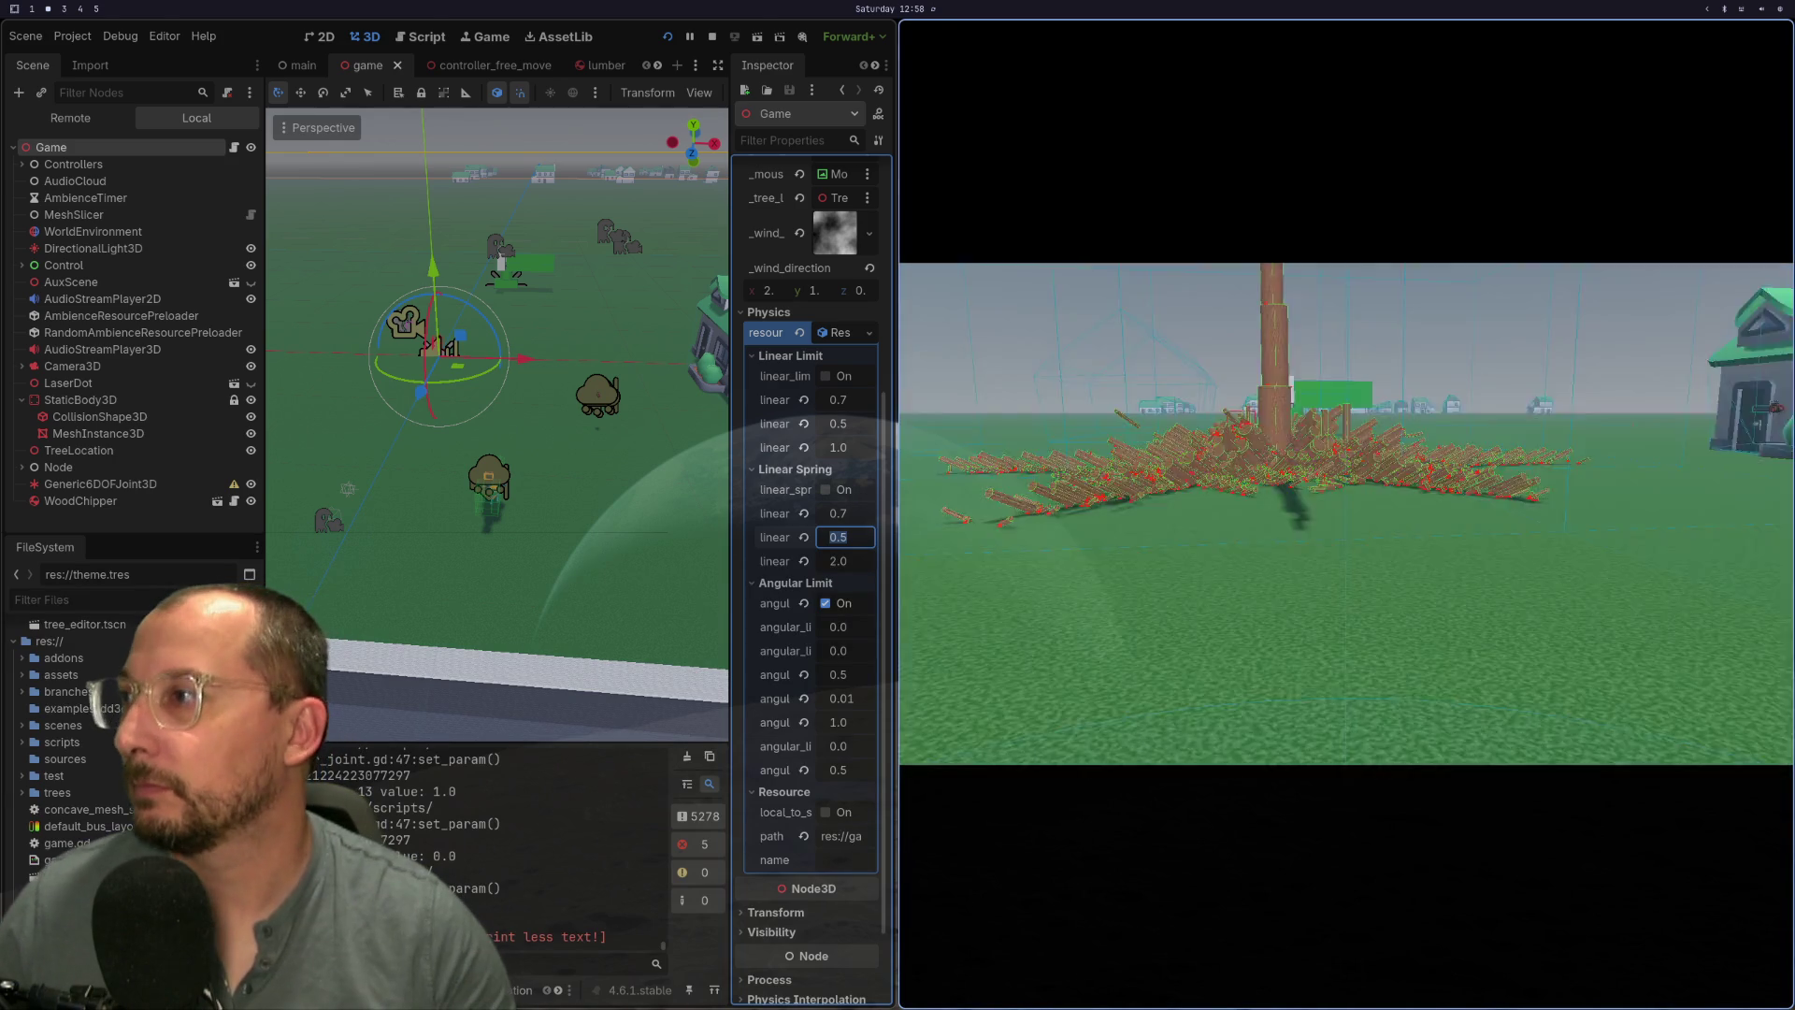
key(super+1)
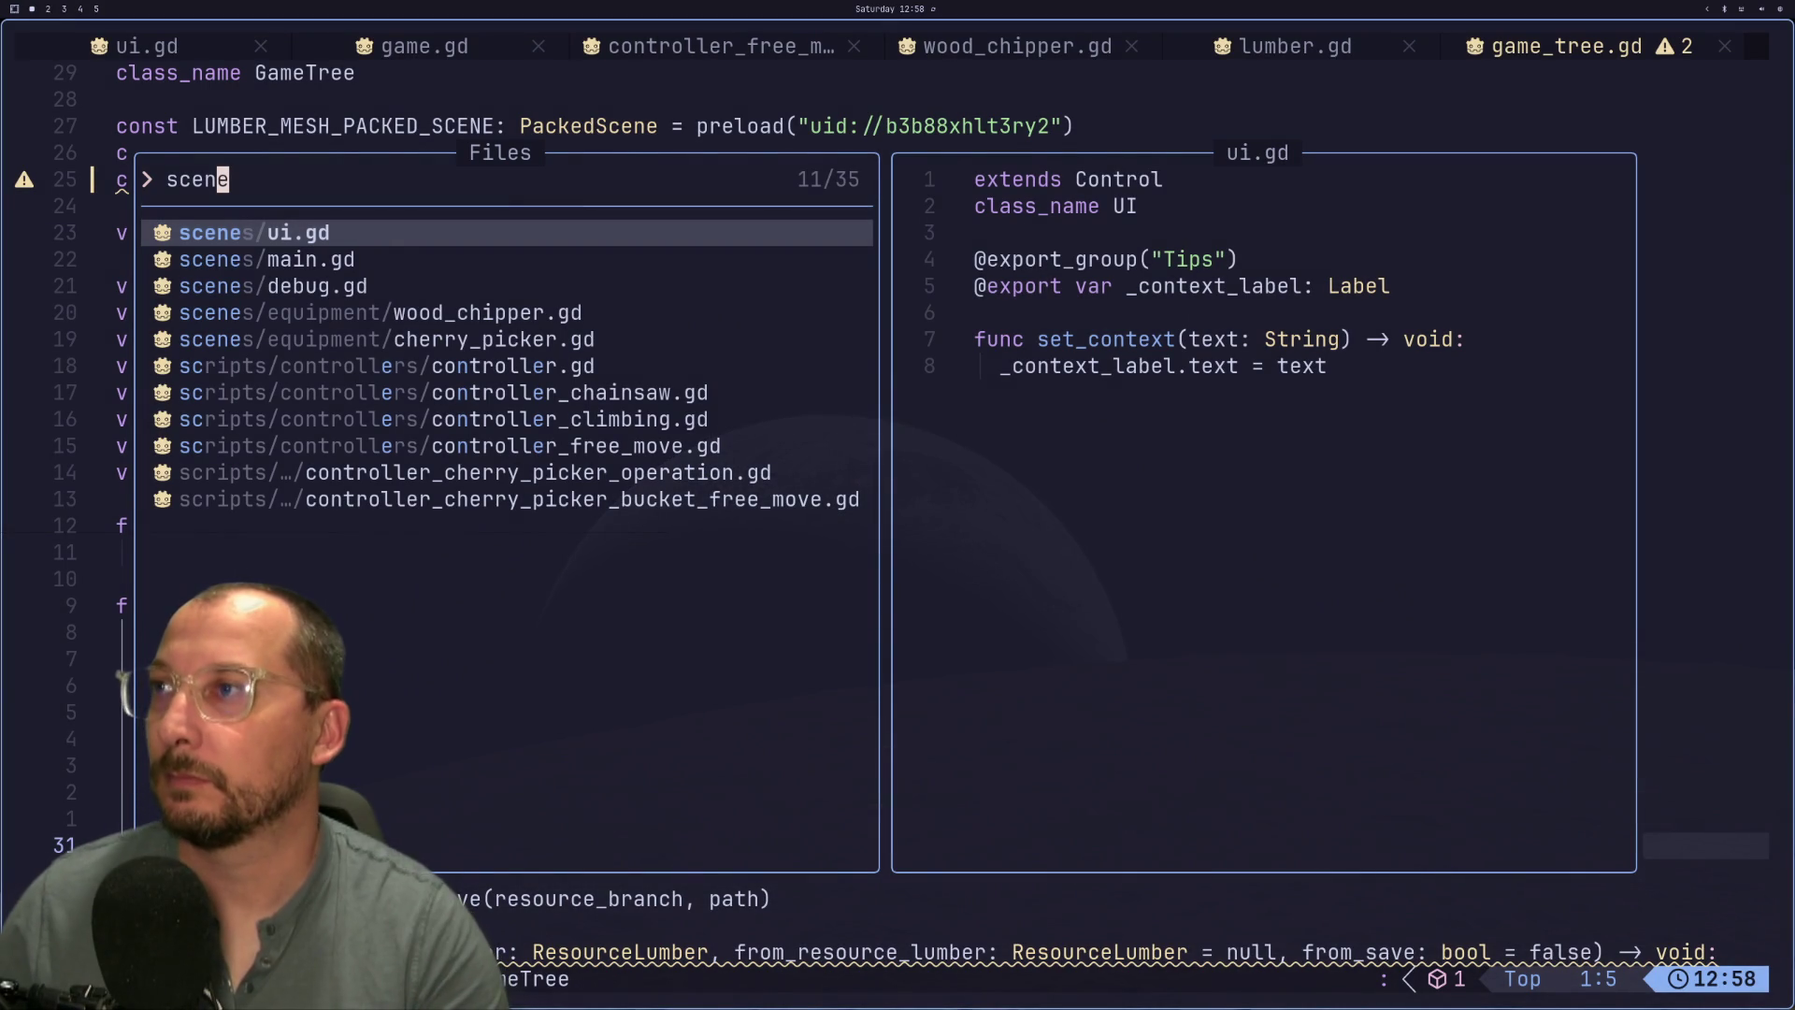
key(Escape)
key(space)
- Collapse the addons, assets, scenes and scripts folders in lazygit's changed-files list
key(g)
key(g)
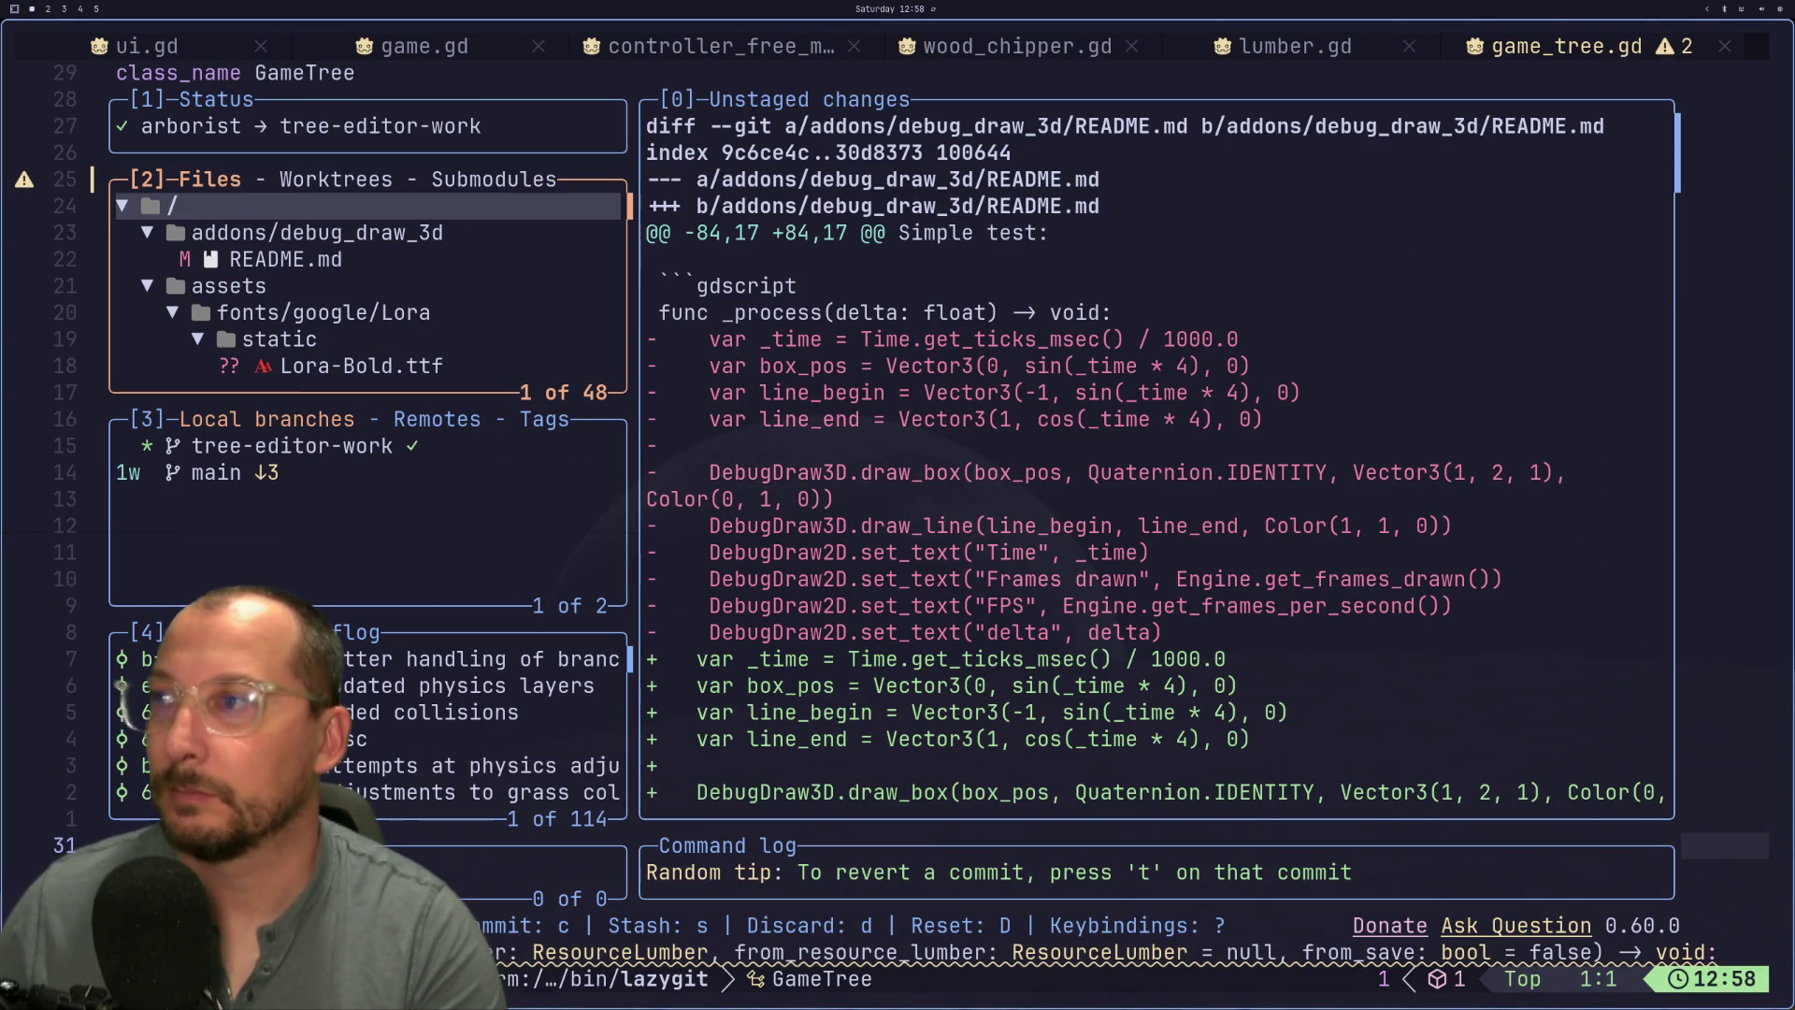
key(j)
key(j)
key(k)
key(k)
key(j)
key(Return)
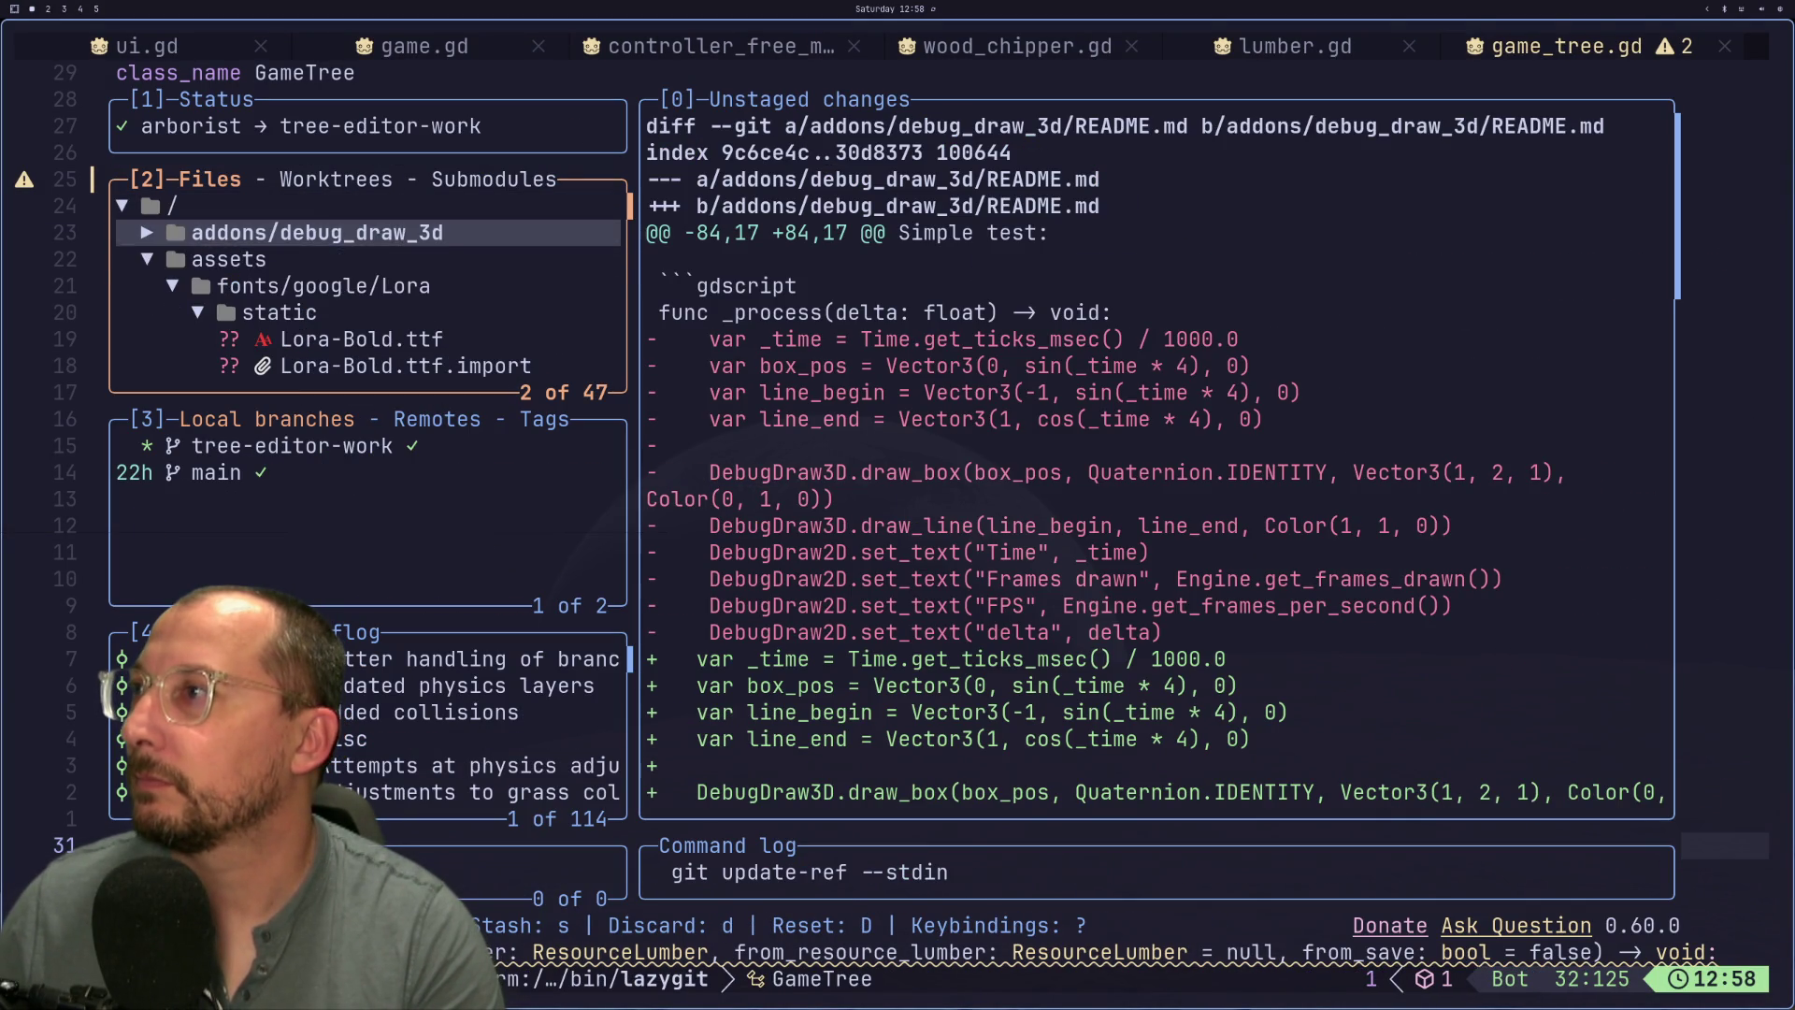
key(j)
key(Return)
key(j)
key(Return)
key(j)
key(j)
key(j)
key(k)
key(k)
- View the game.tscn diff with linear spring stiffness 1.0 → 0.7, then return to Godot
key(Return)
key(j)
key(j)
key(j)
key(k)
key(k)
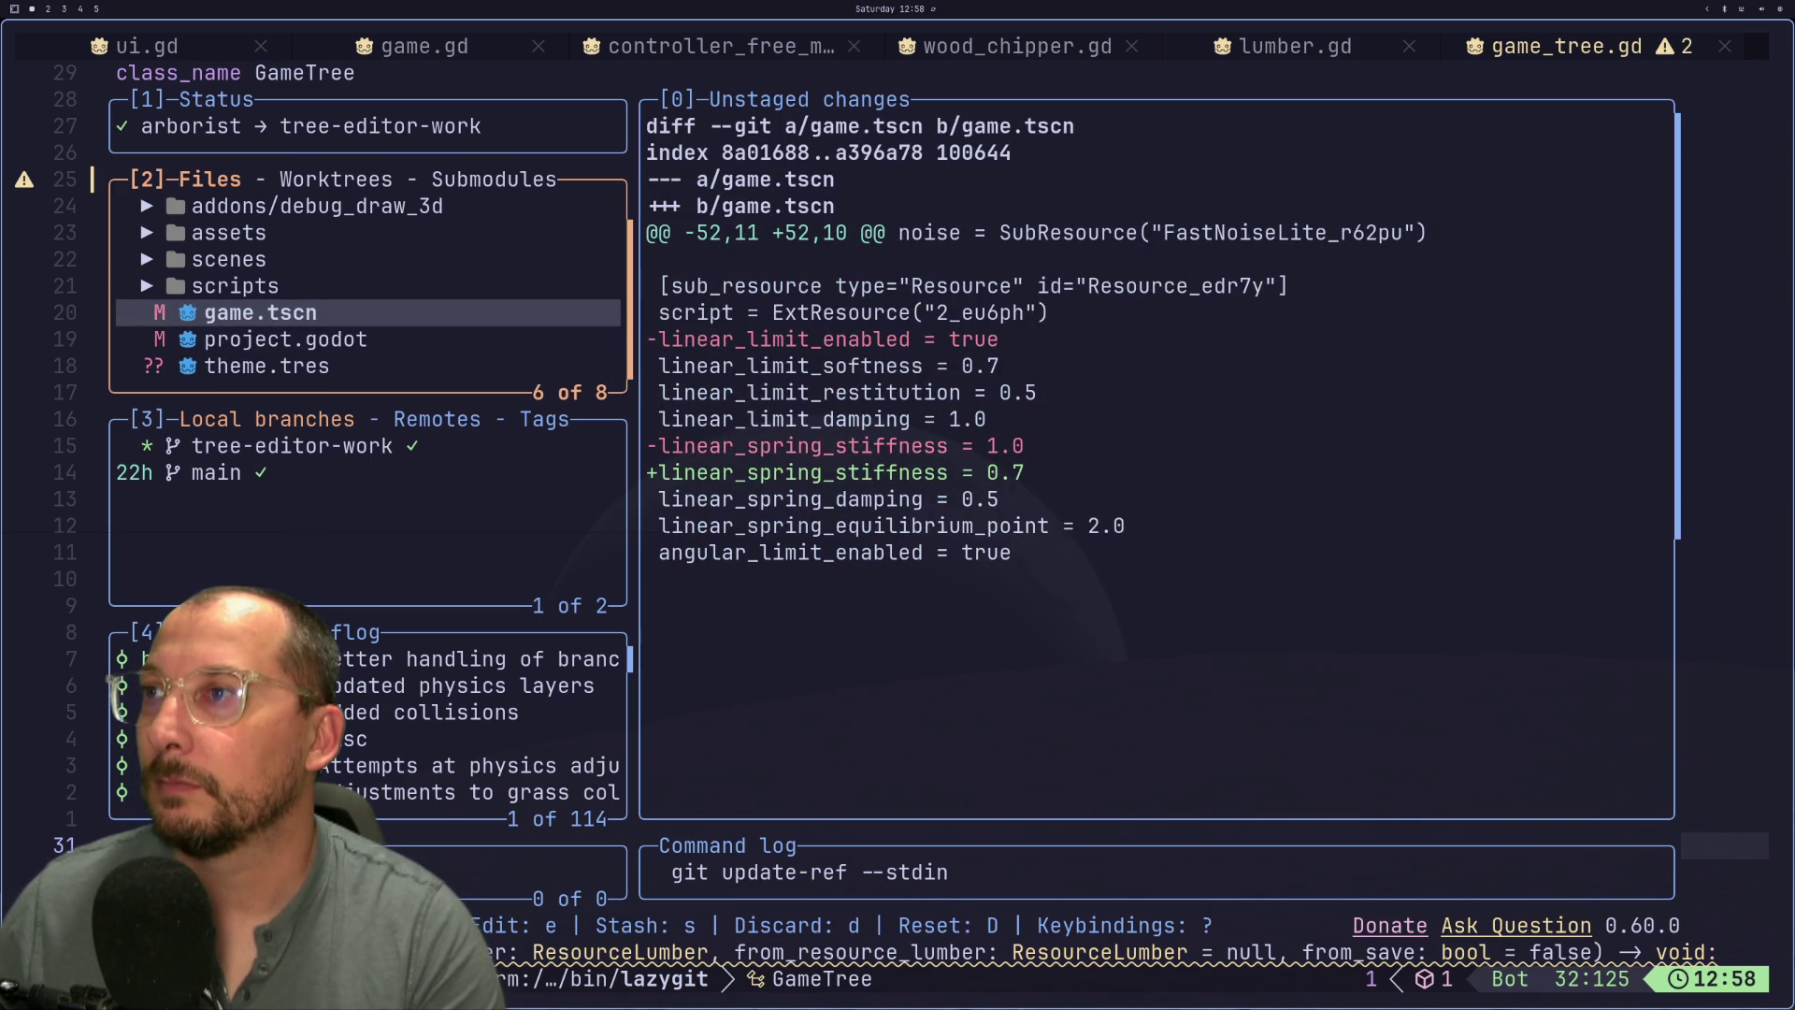
key(super+2)
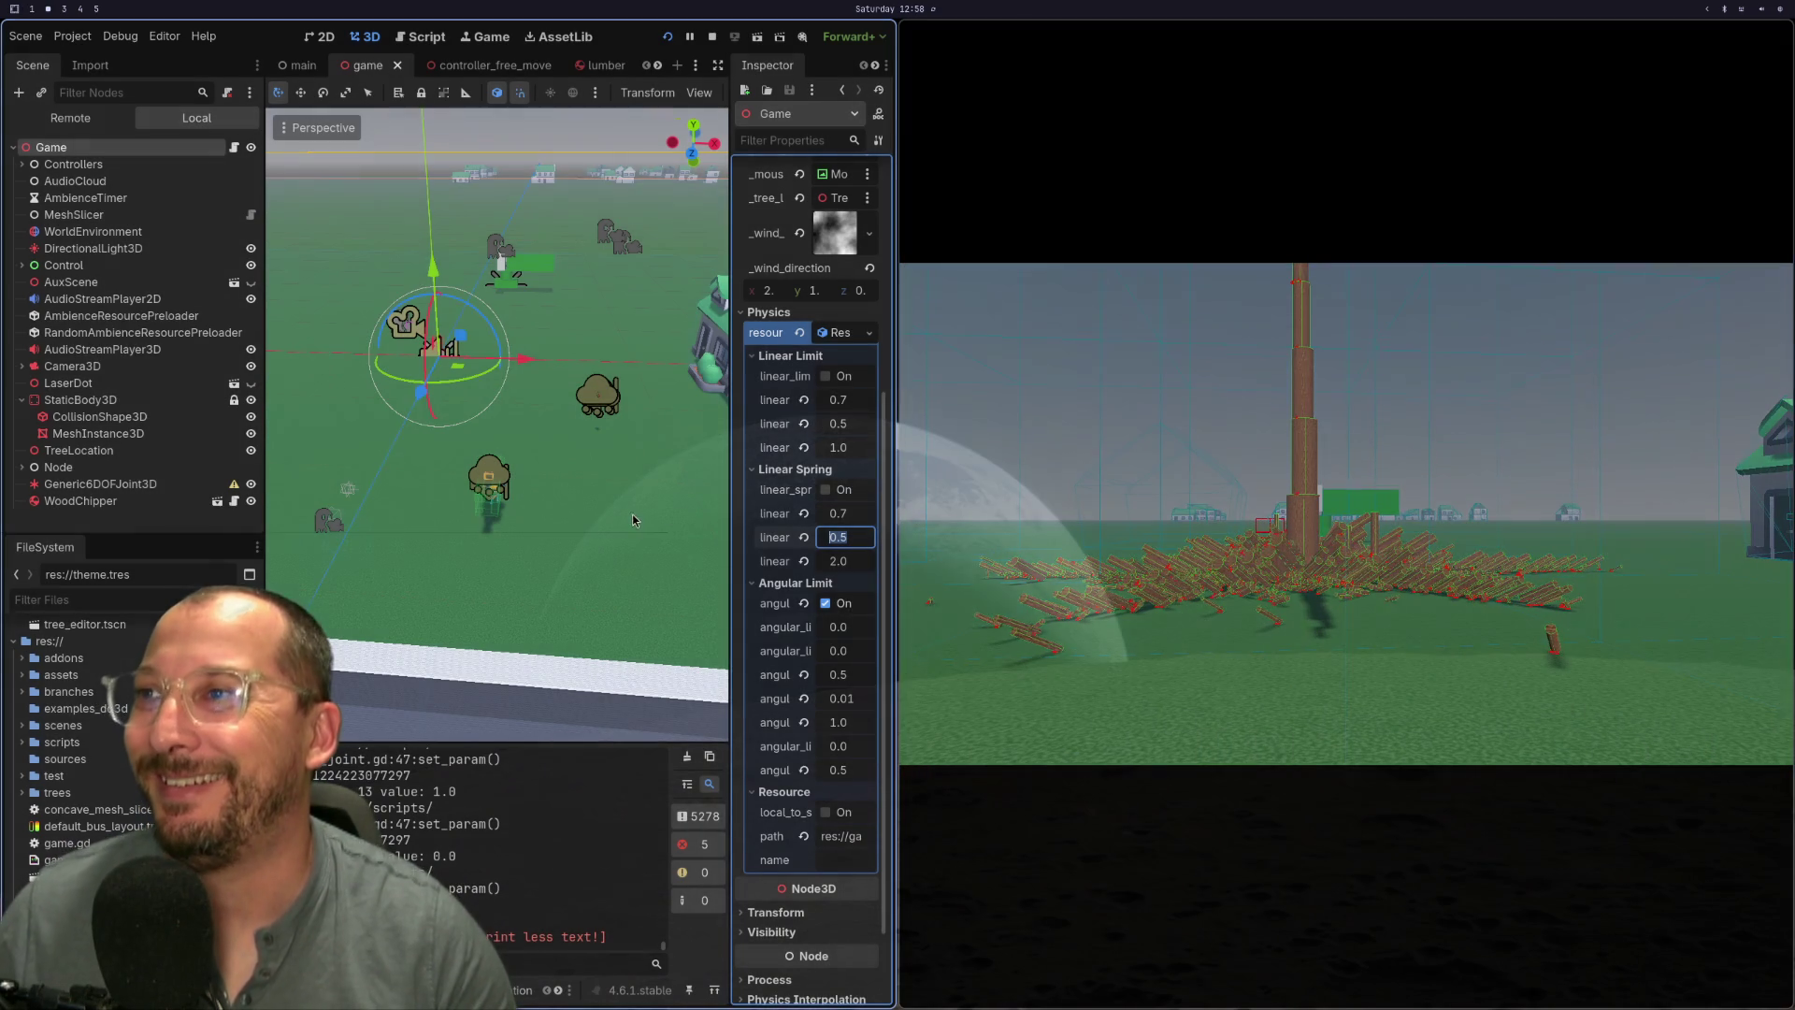
- Re-enable the Linear Limit in the Inspector and relaunch the game
click(860, 357)
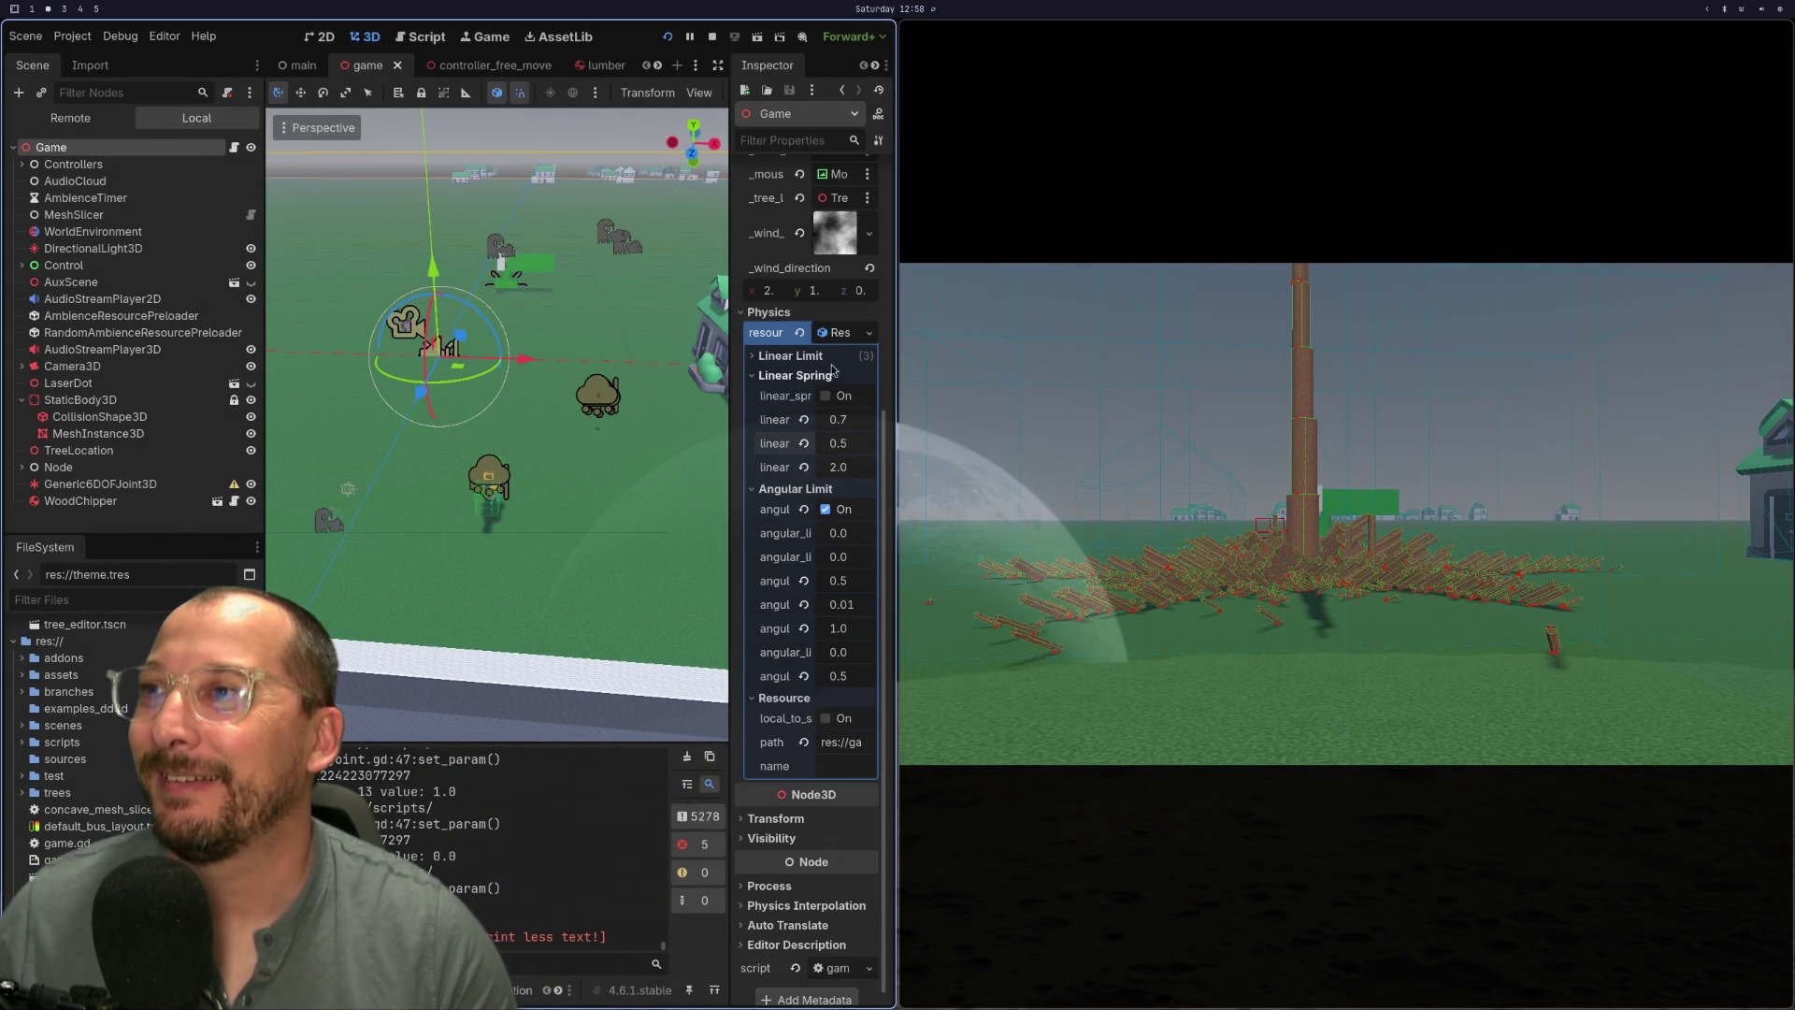
click(835, 358)
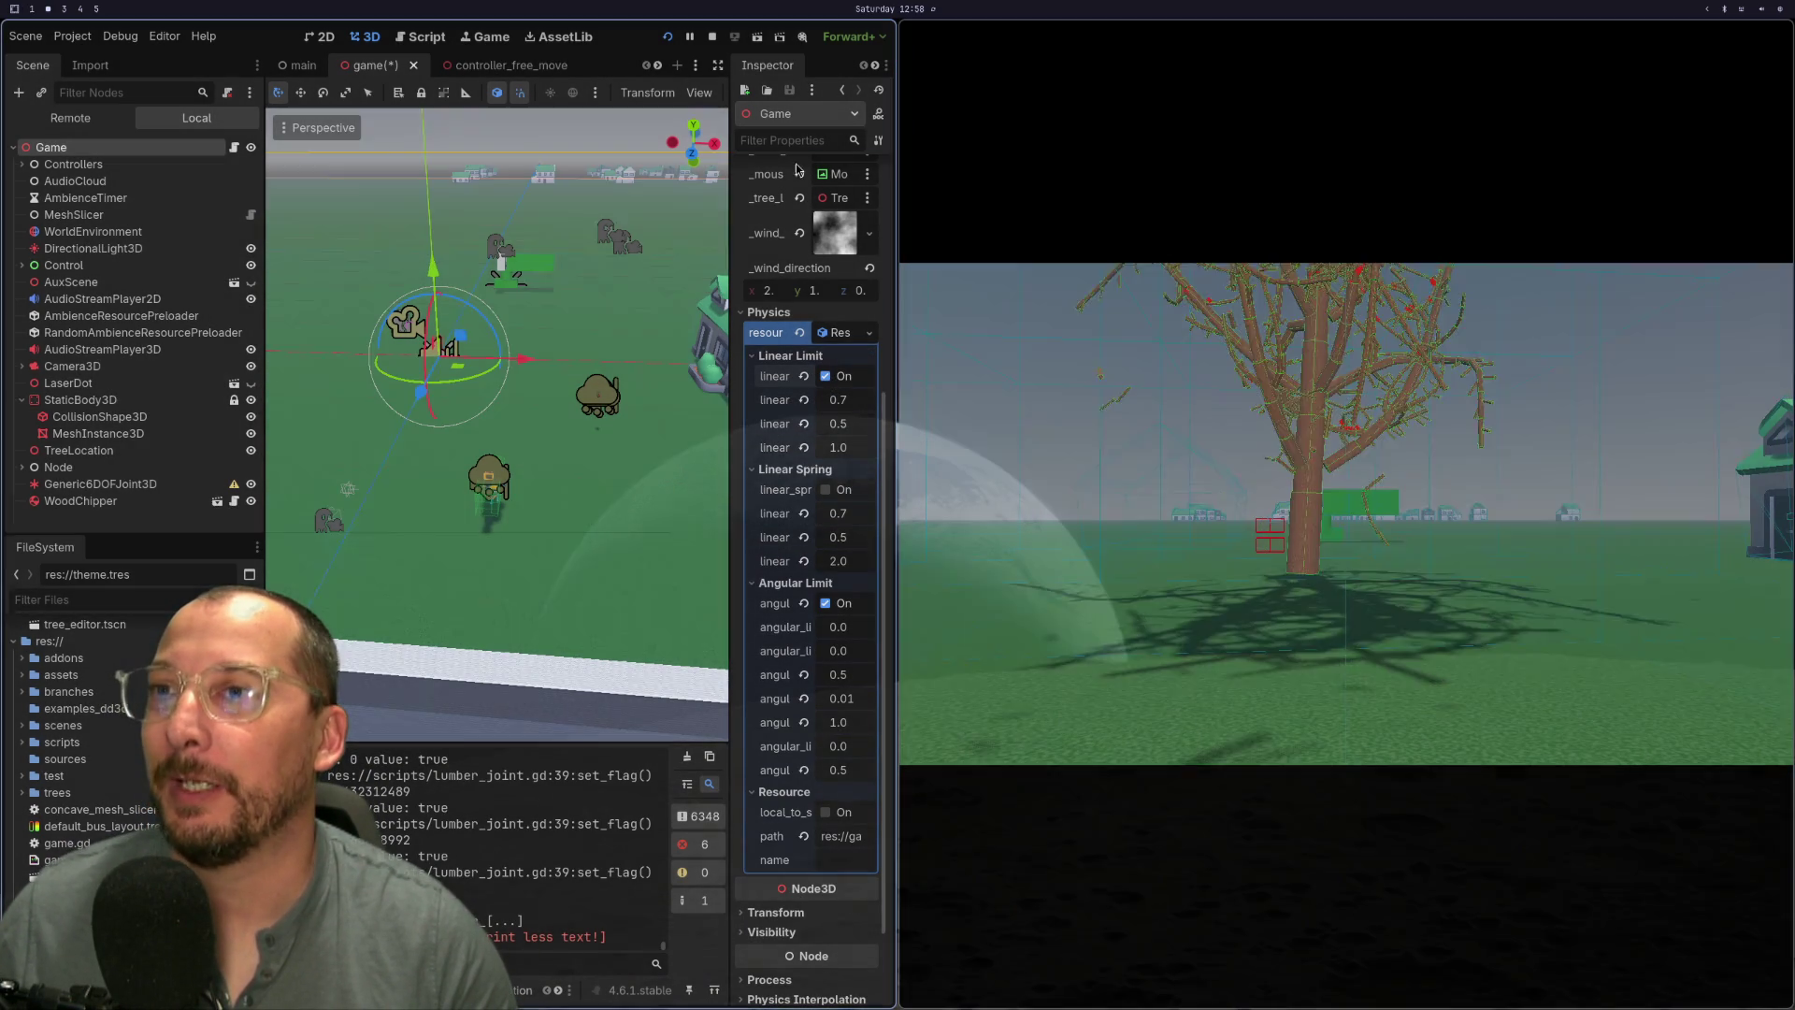
click(668, 42)
- Check the diff in lazygit, then return to Godot to edit a Linear Limit value
key(super+1)
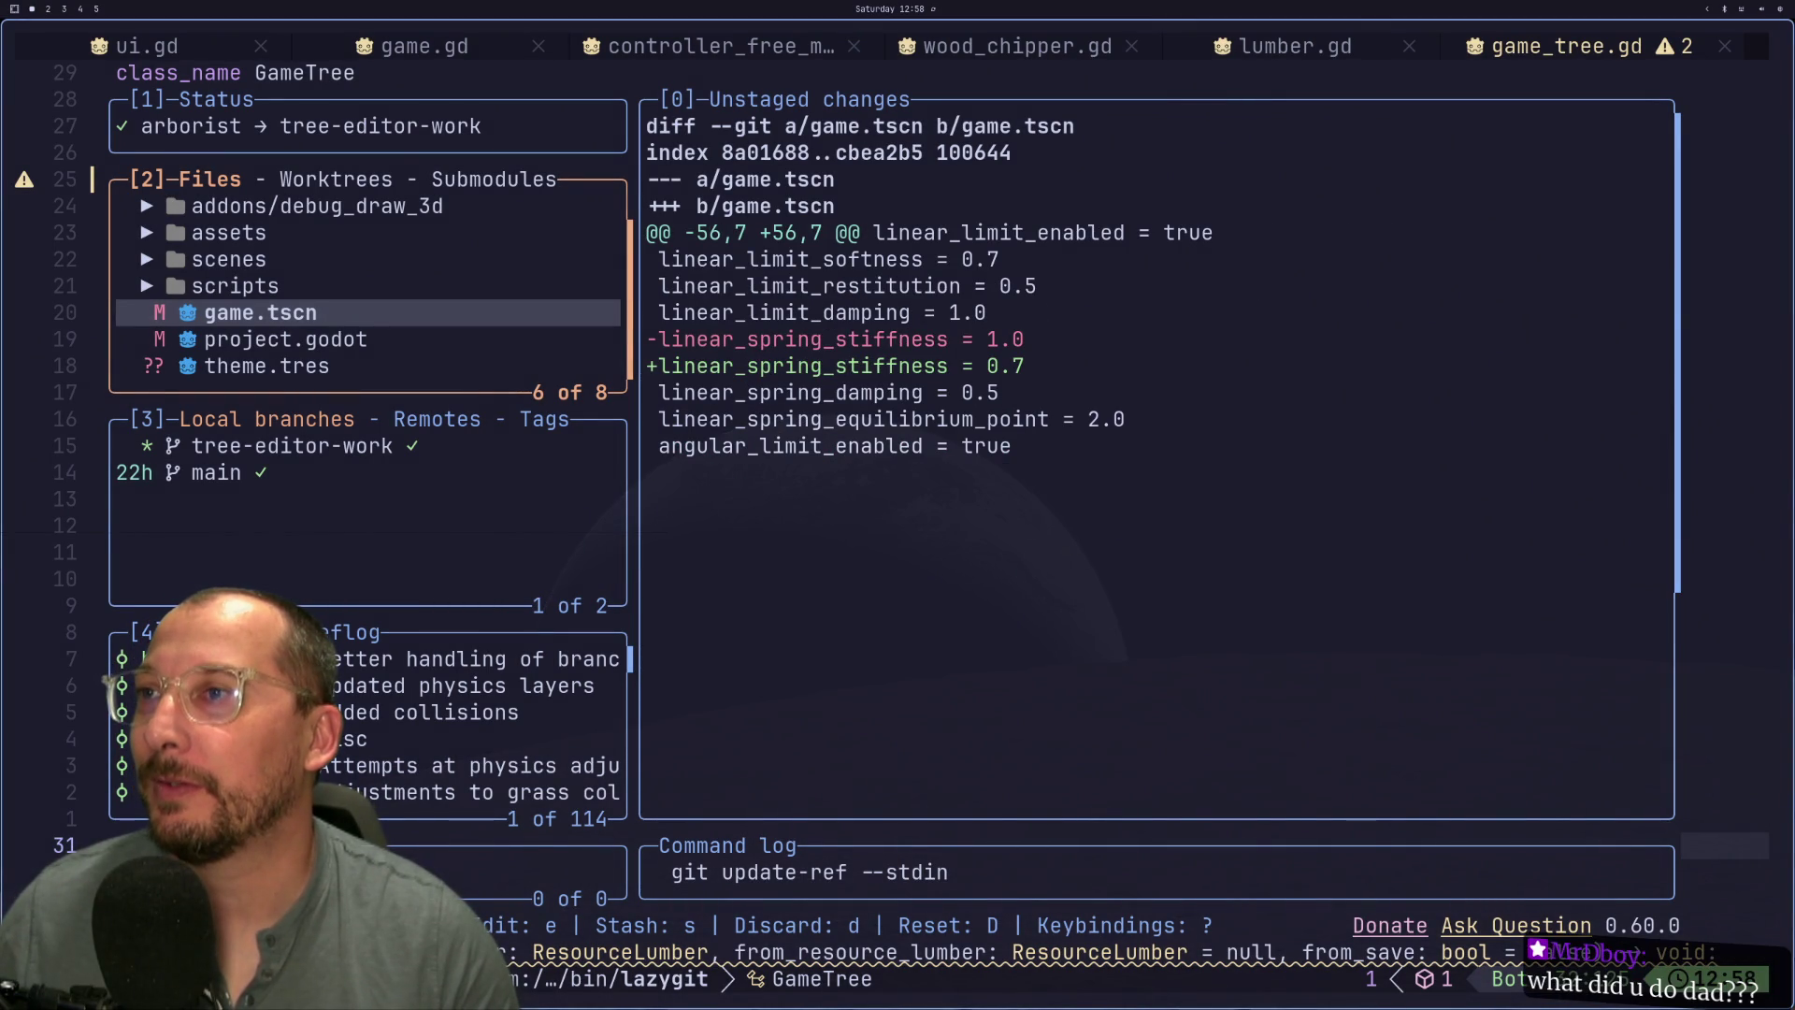
key(super+2)
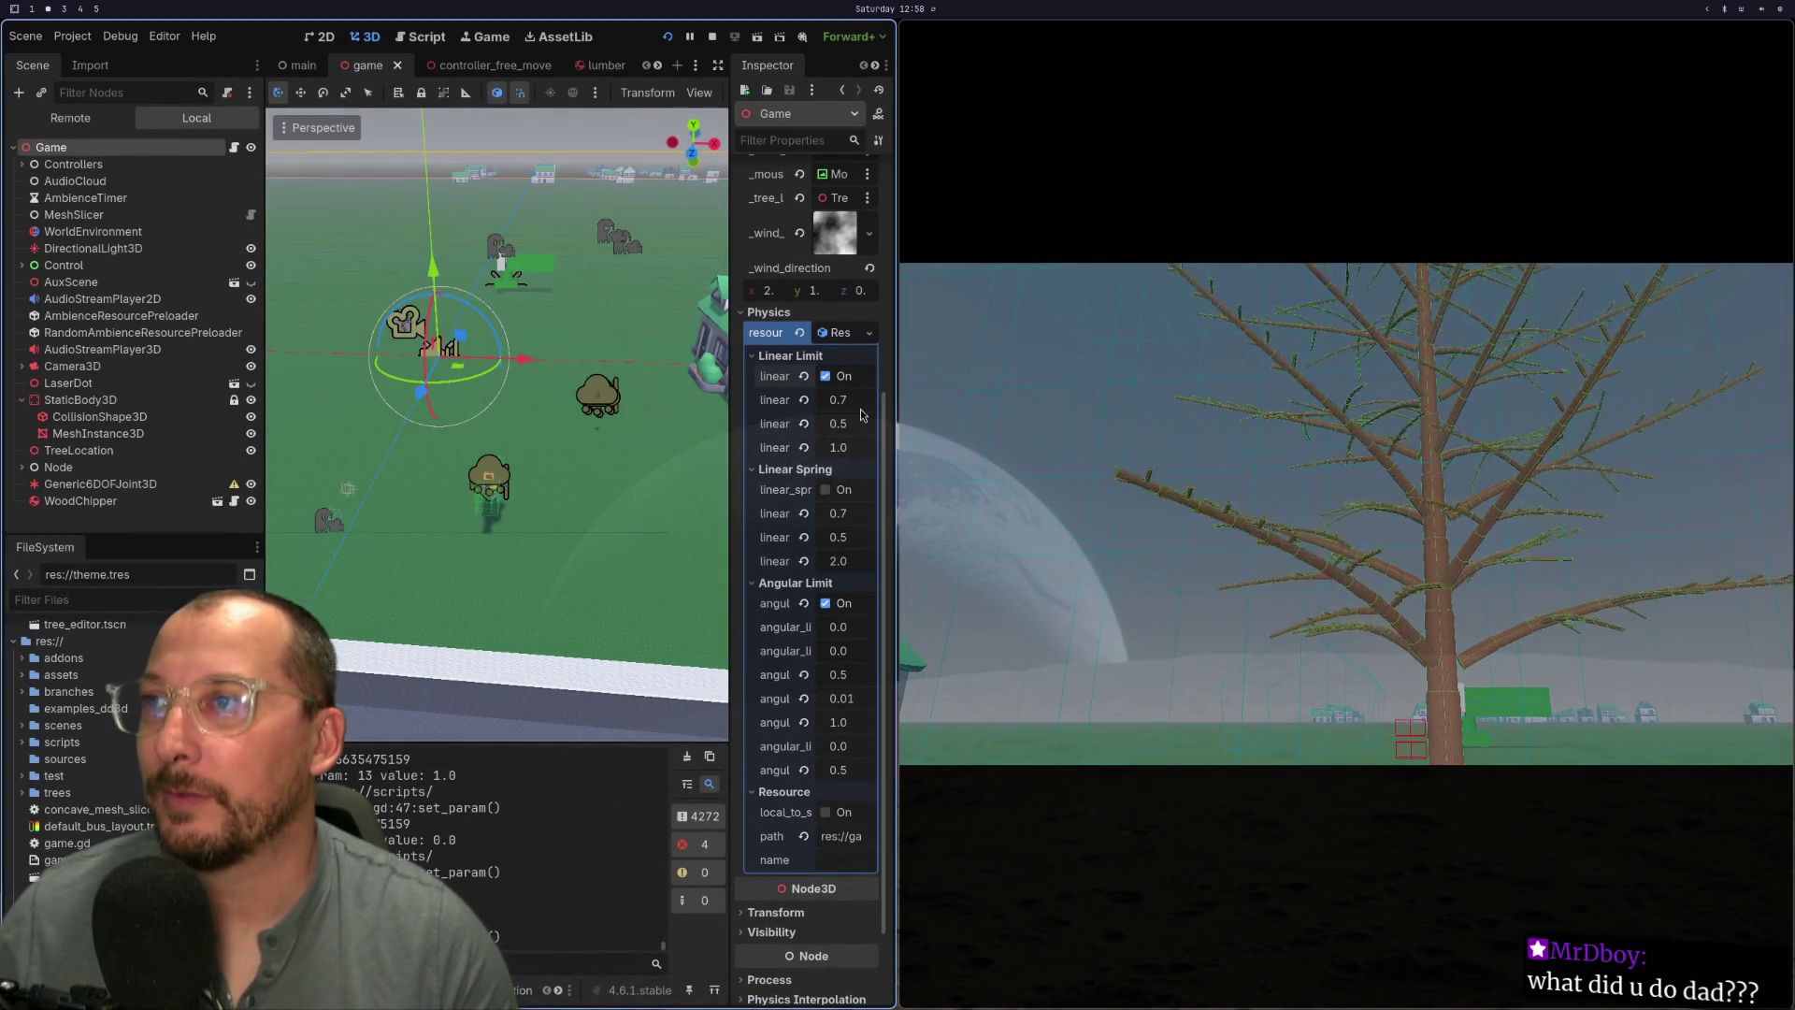
click(856, 425)
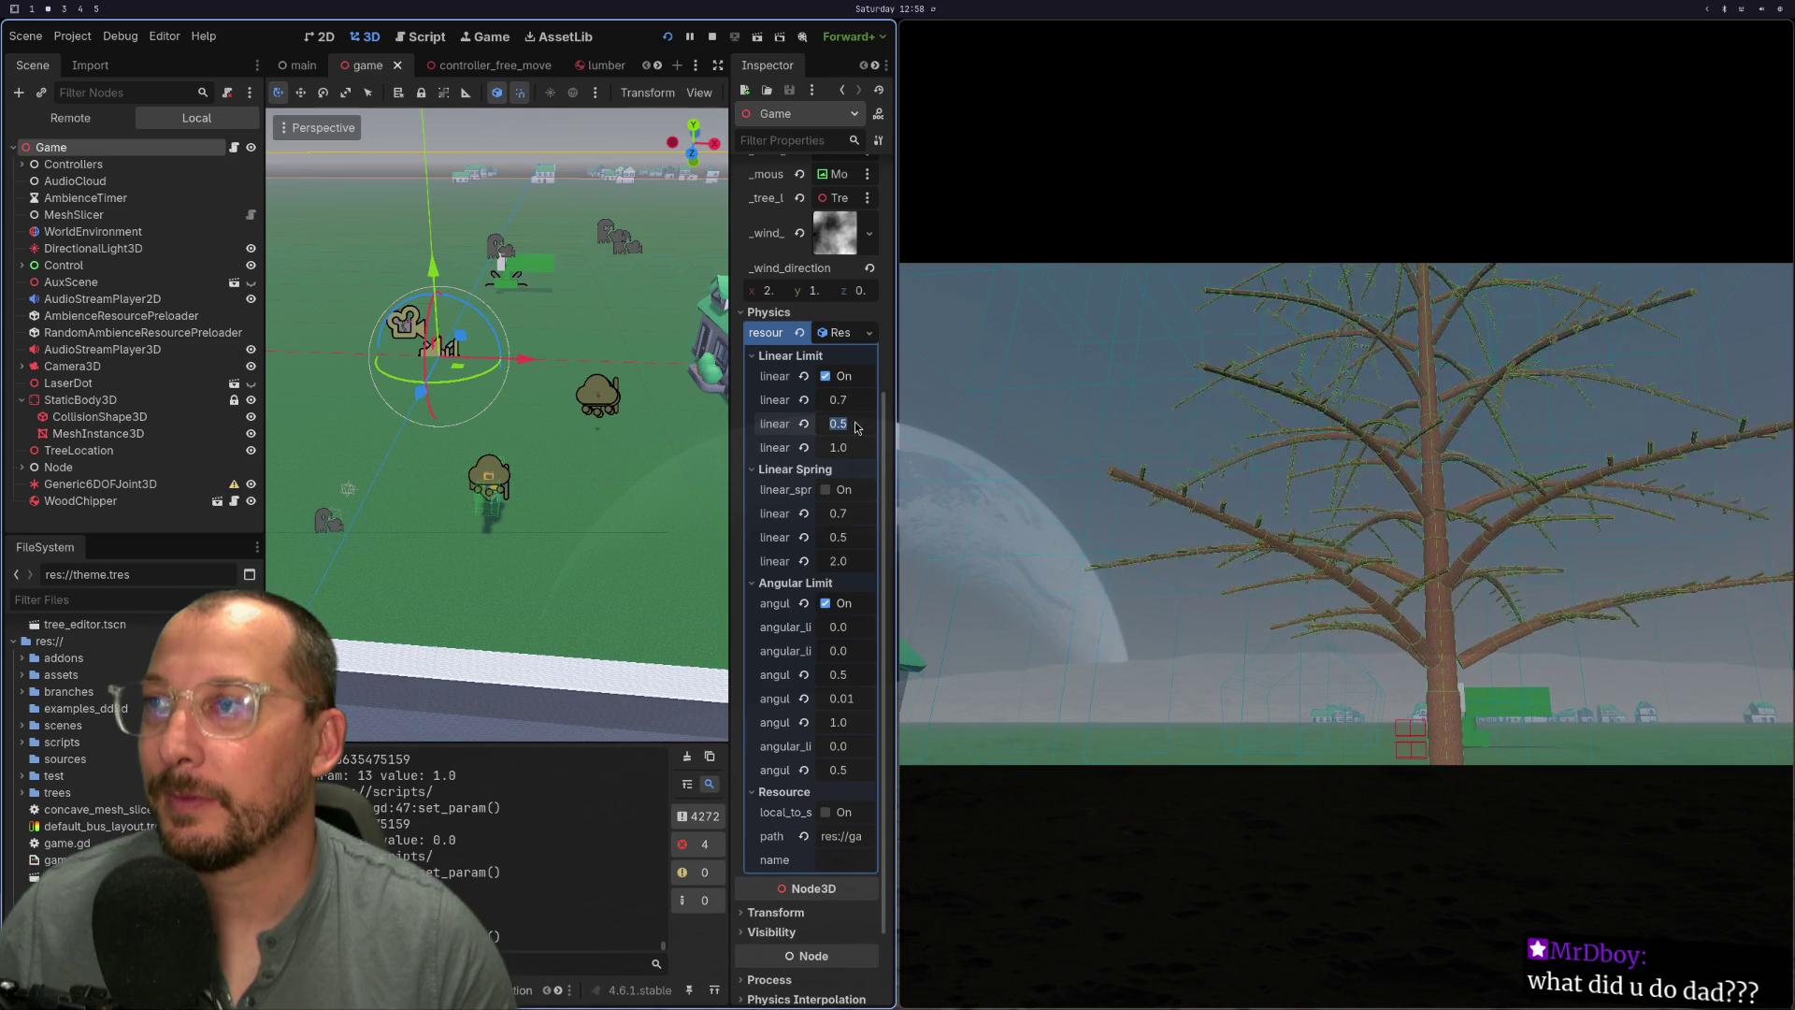
- After a look at the git diff, set linear limit damping to 0.25 and restart the game
key(super+1)
key(super+2)
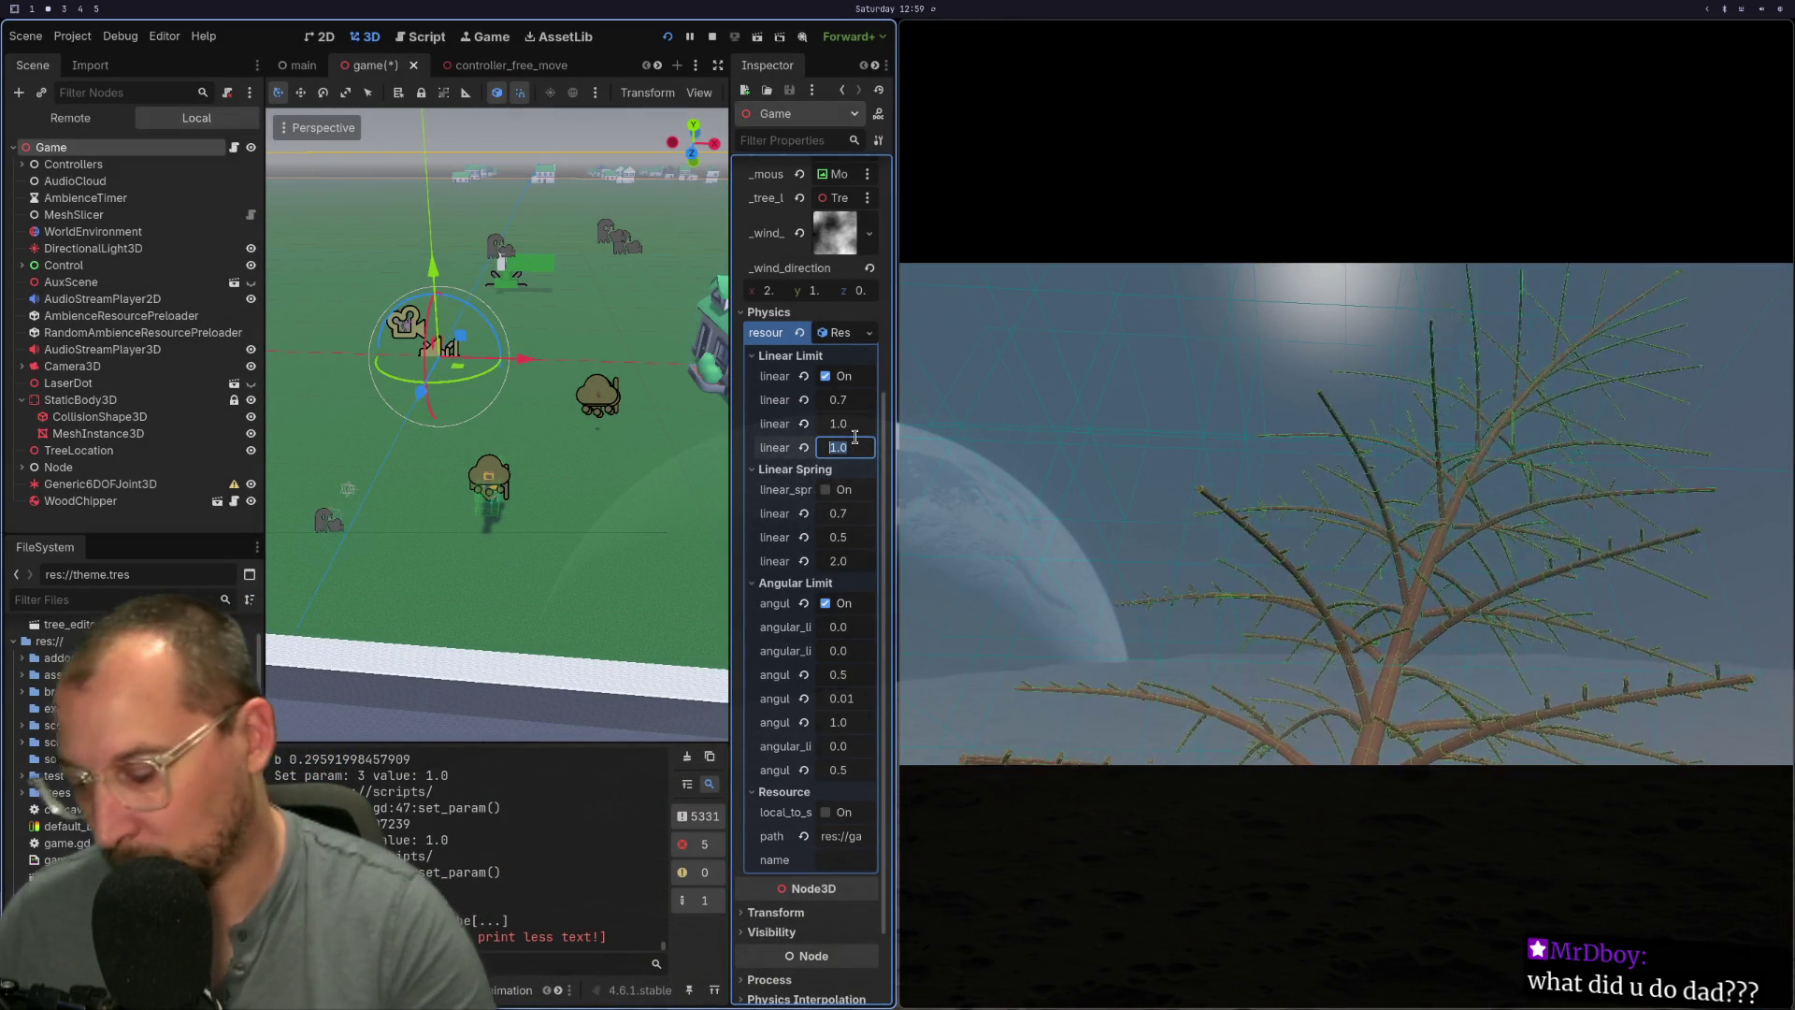
text(0.25)
key(Tab)
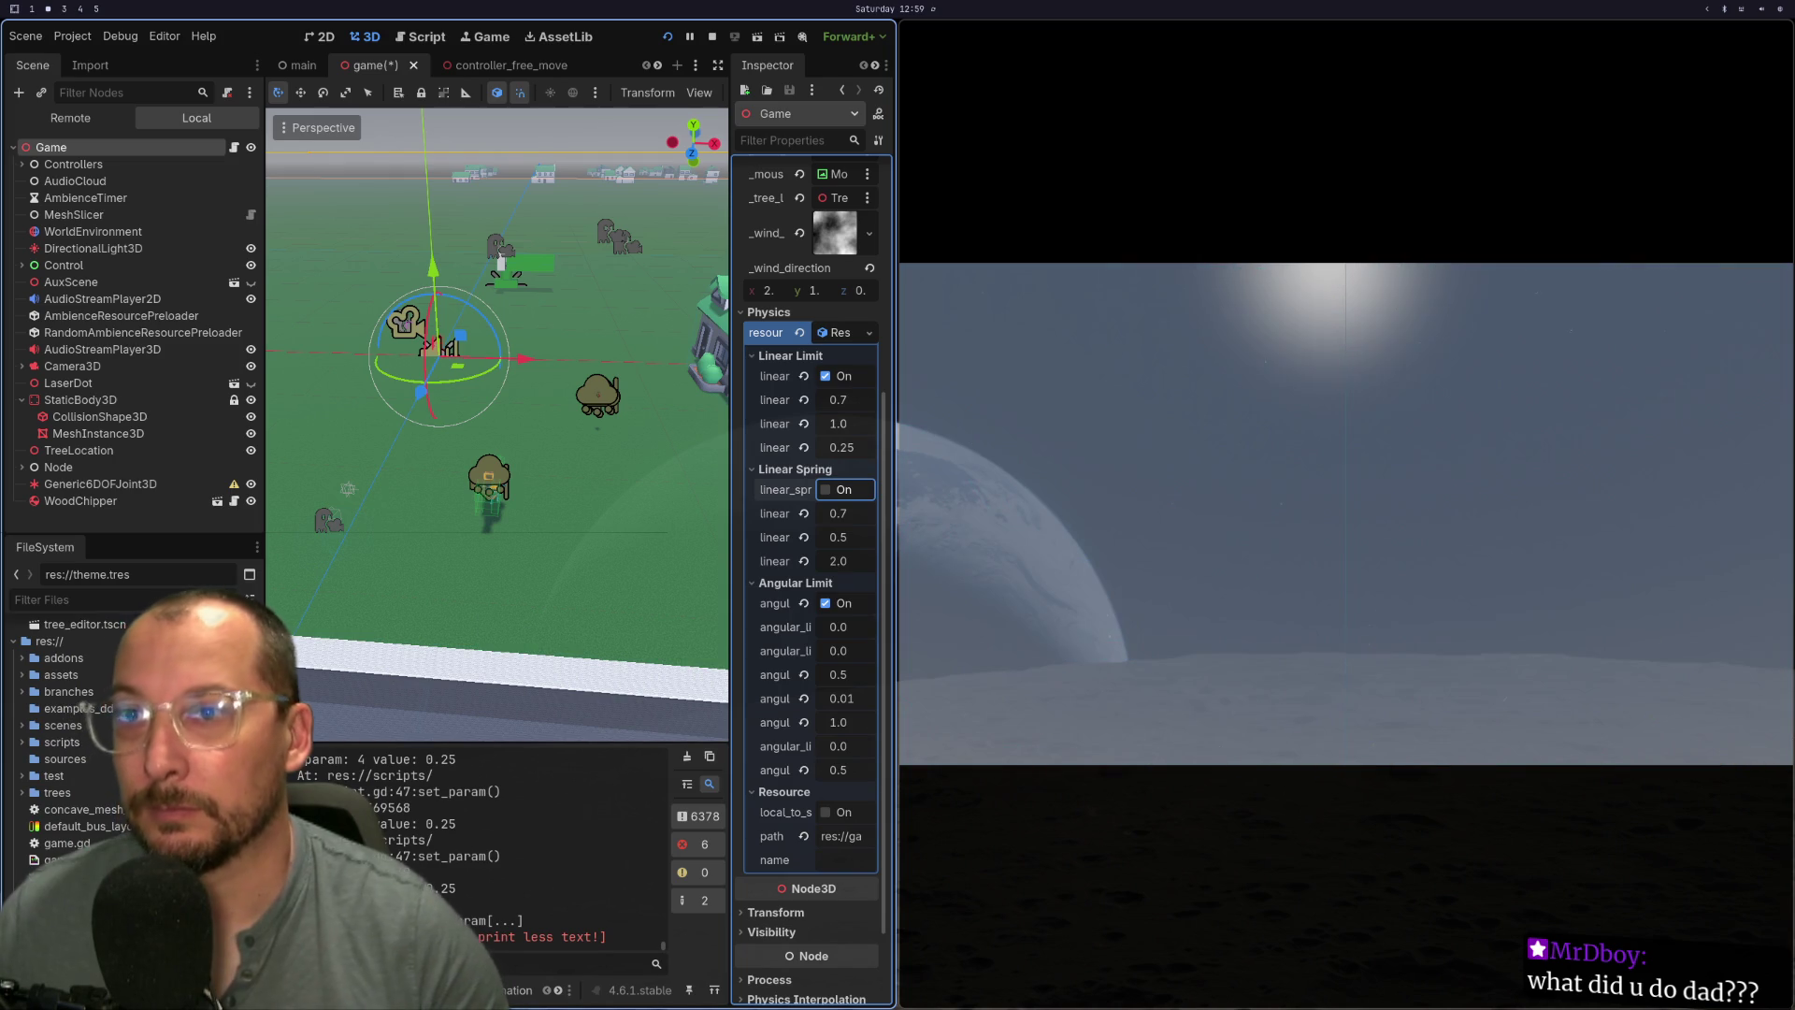
click(668, 37)
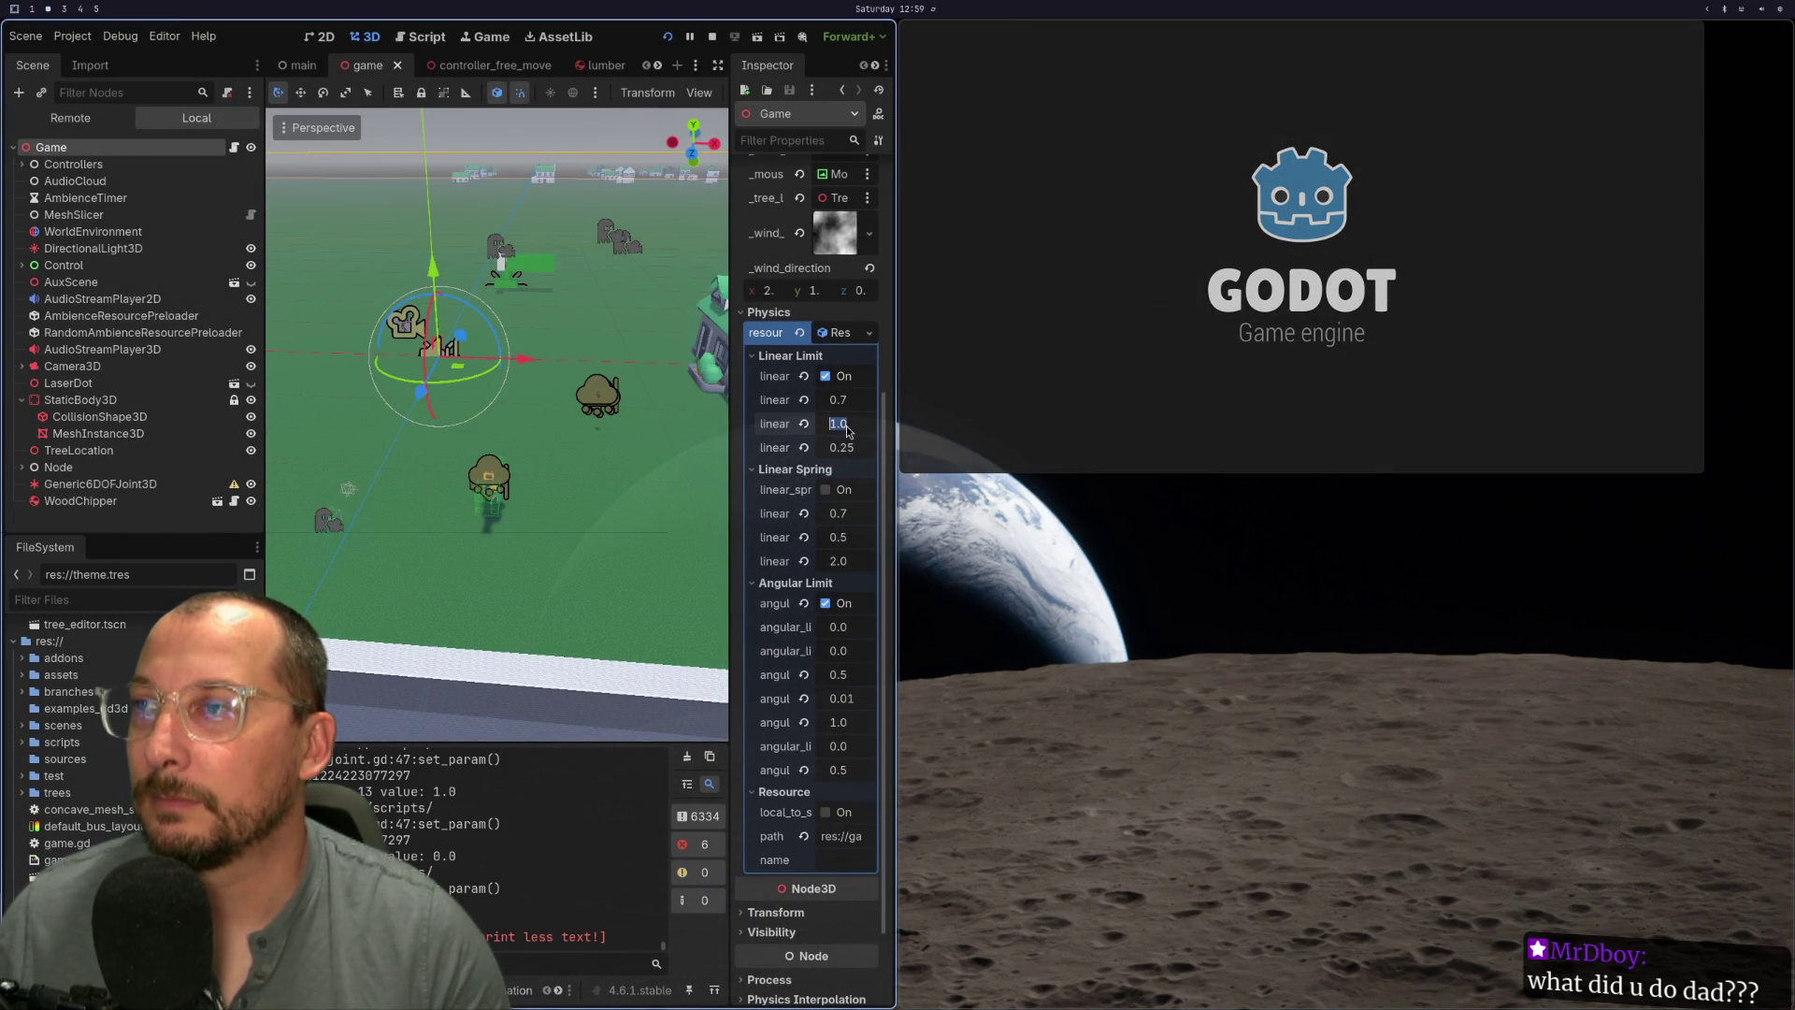
- Set linear limit restitution to 0.5, then save the scene and relaunch the game
click(845, 425)
text(0.5)
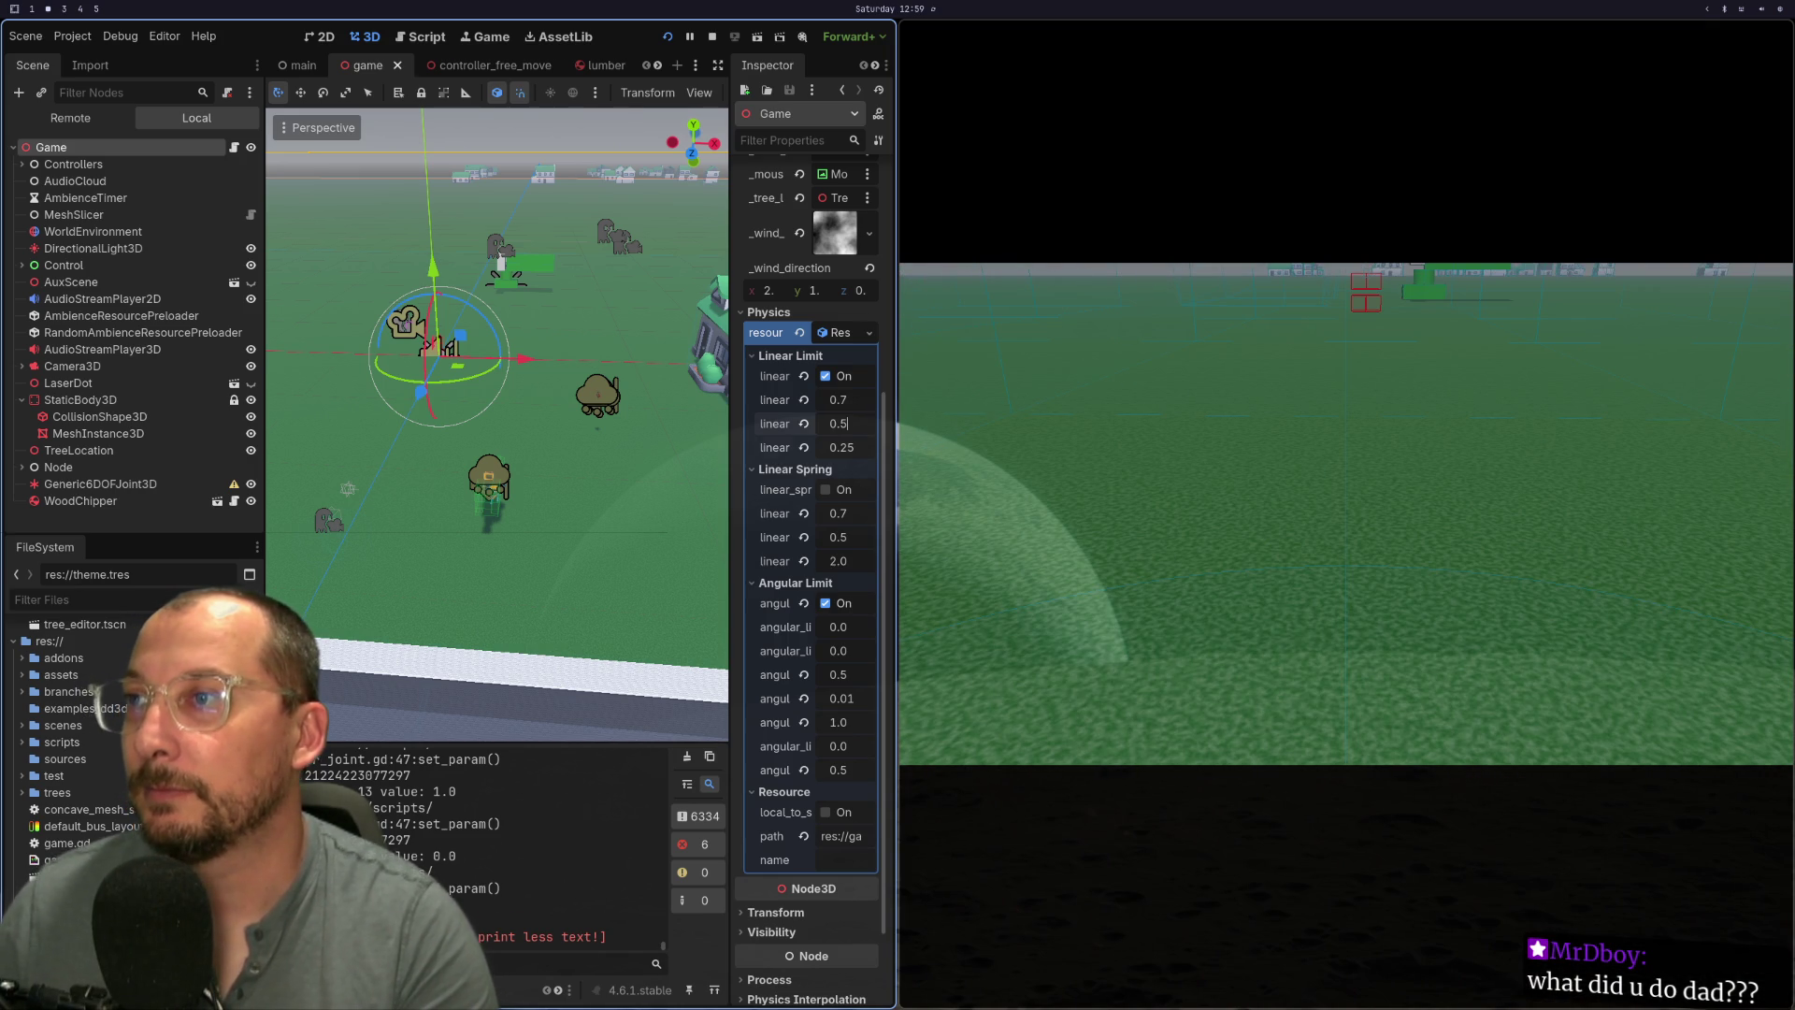
key(Tab)
text(0.5)
key(Tab)
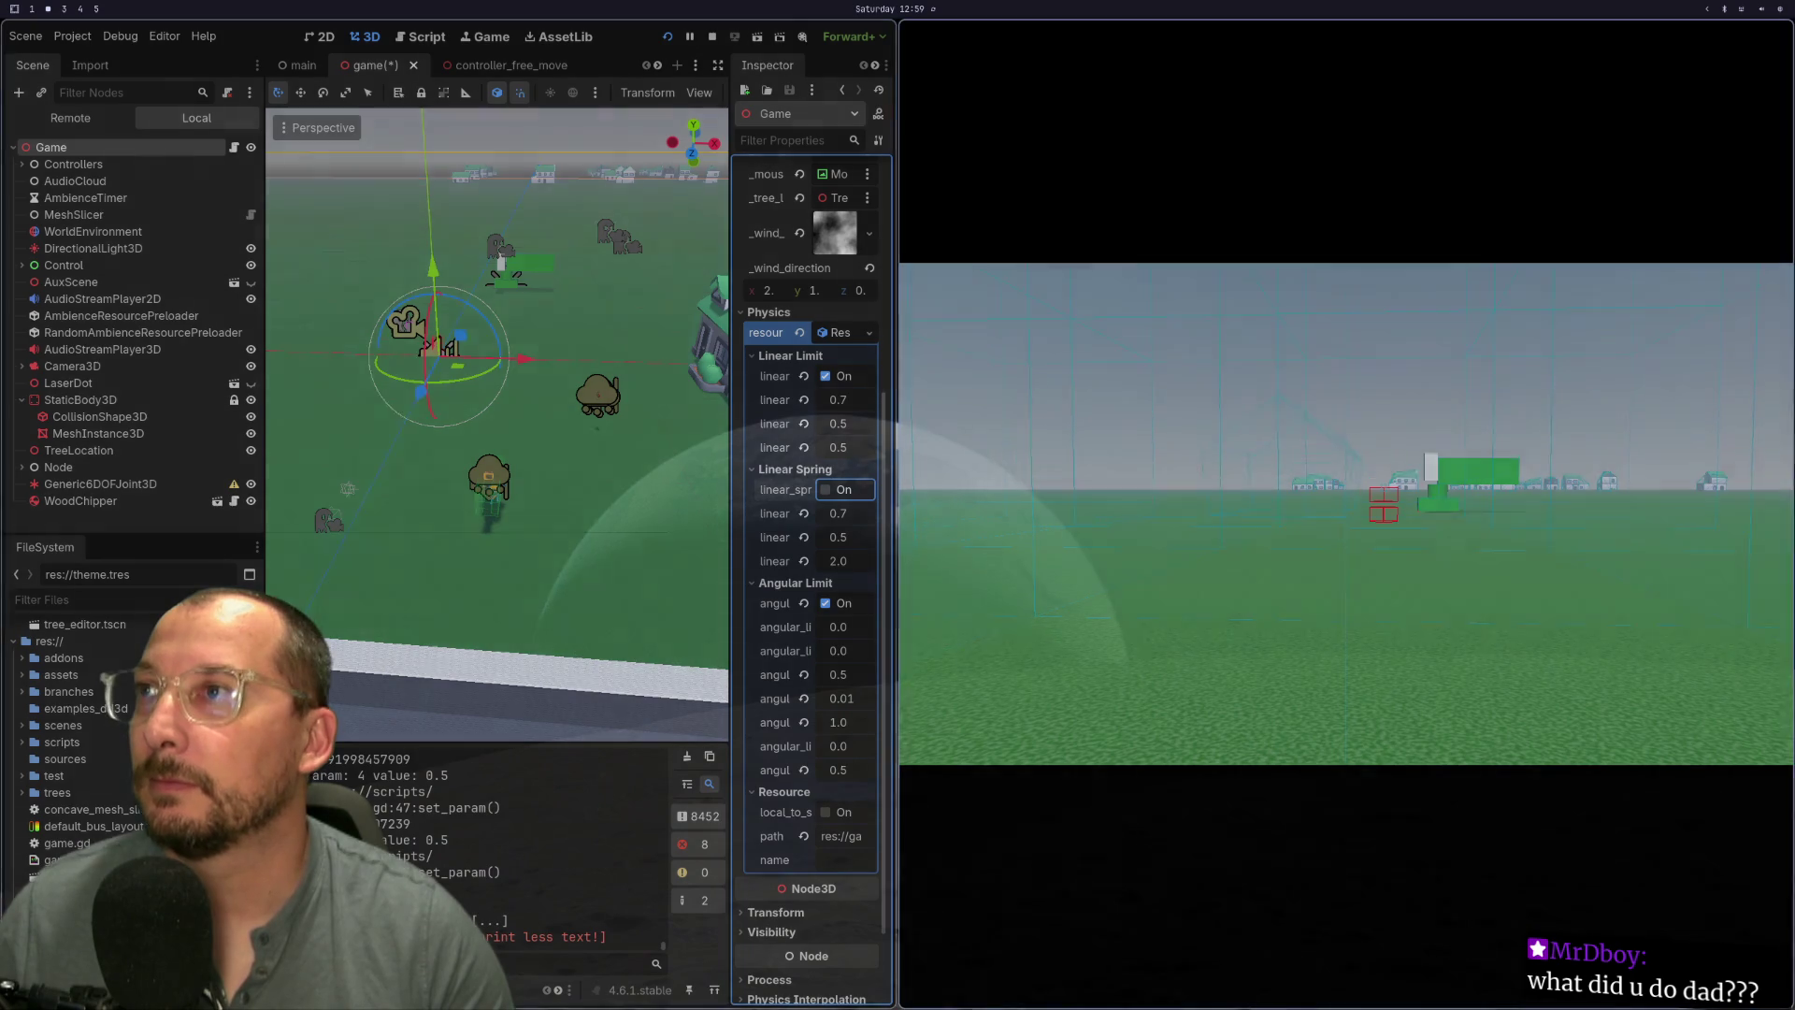
click(667, 39)
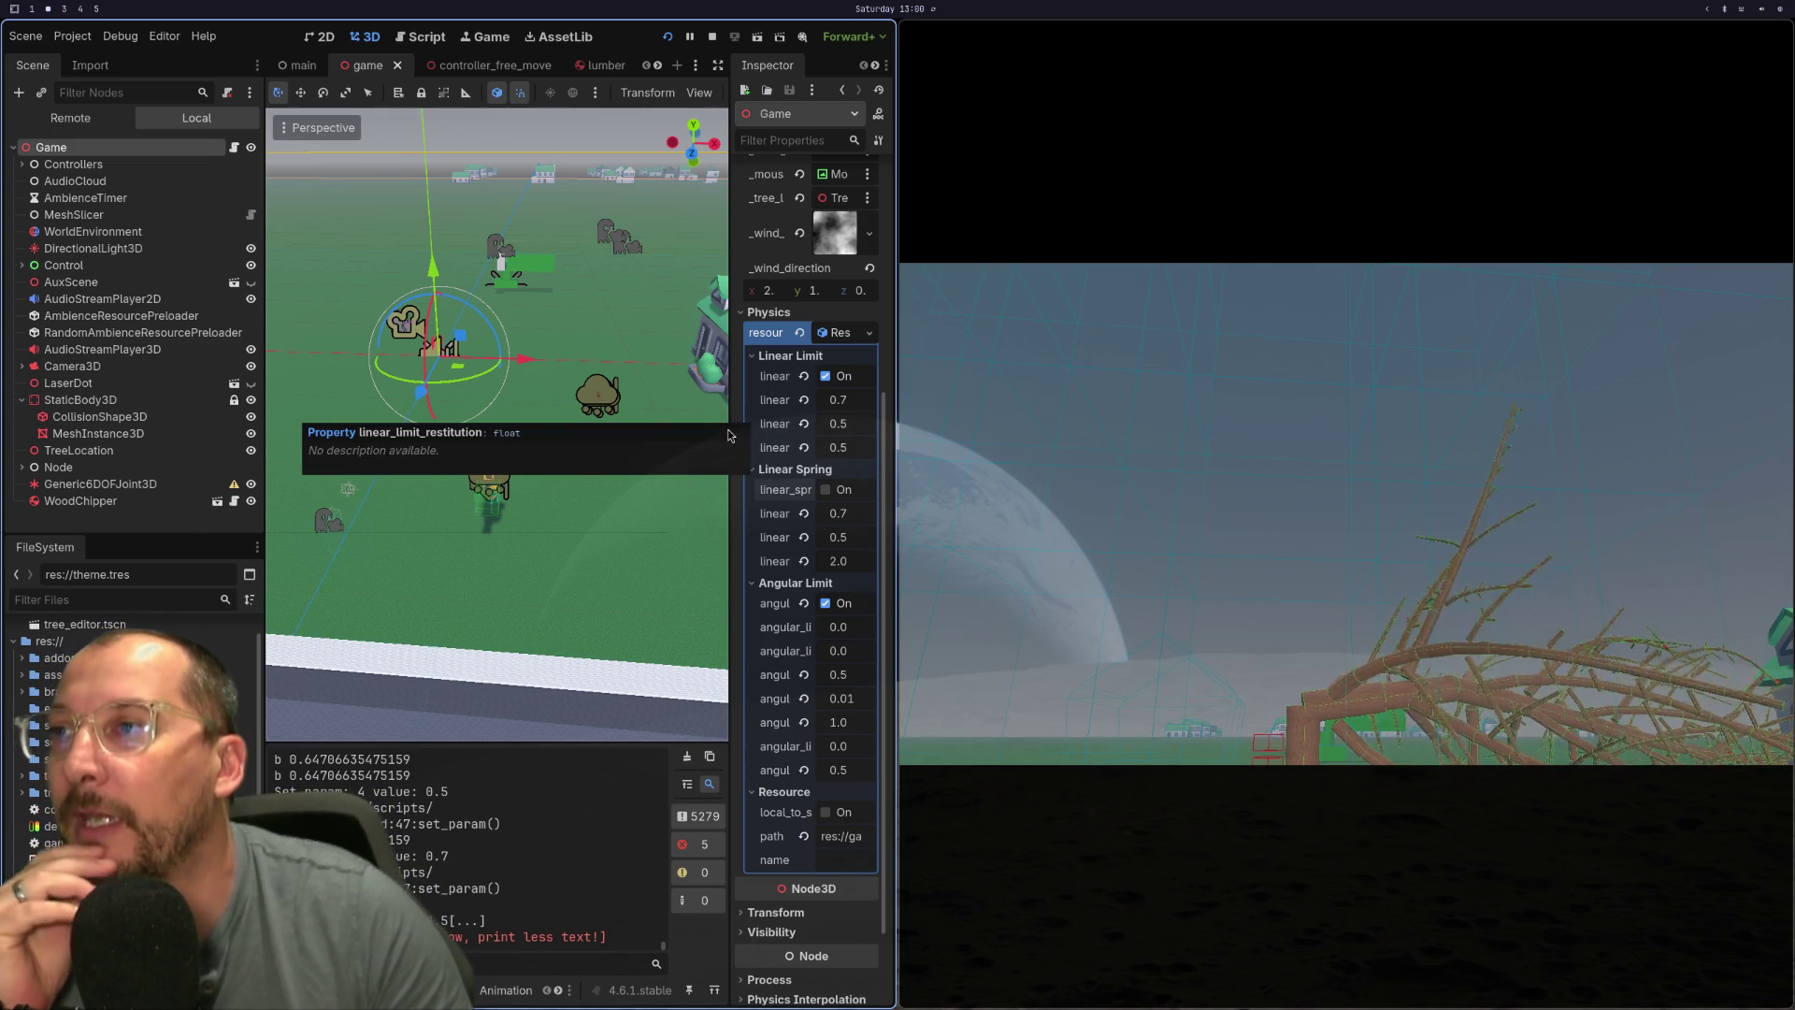
- Widen the Inspector to read full property names and compare them with the game.tscn diff
drag(728, 406, 557, 428)
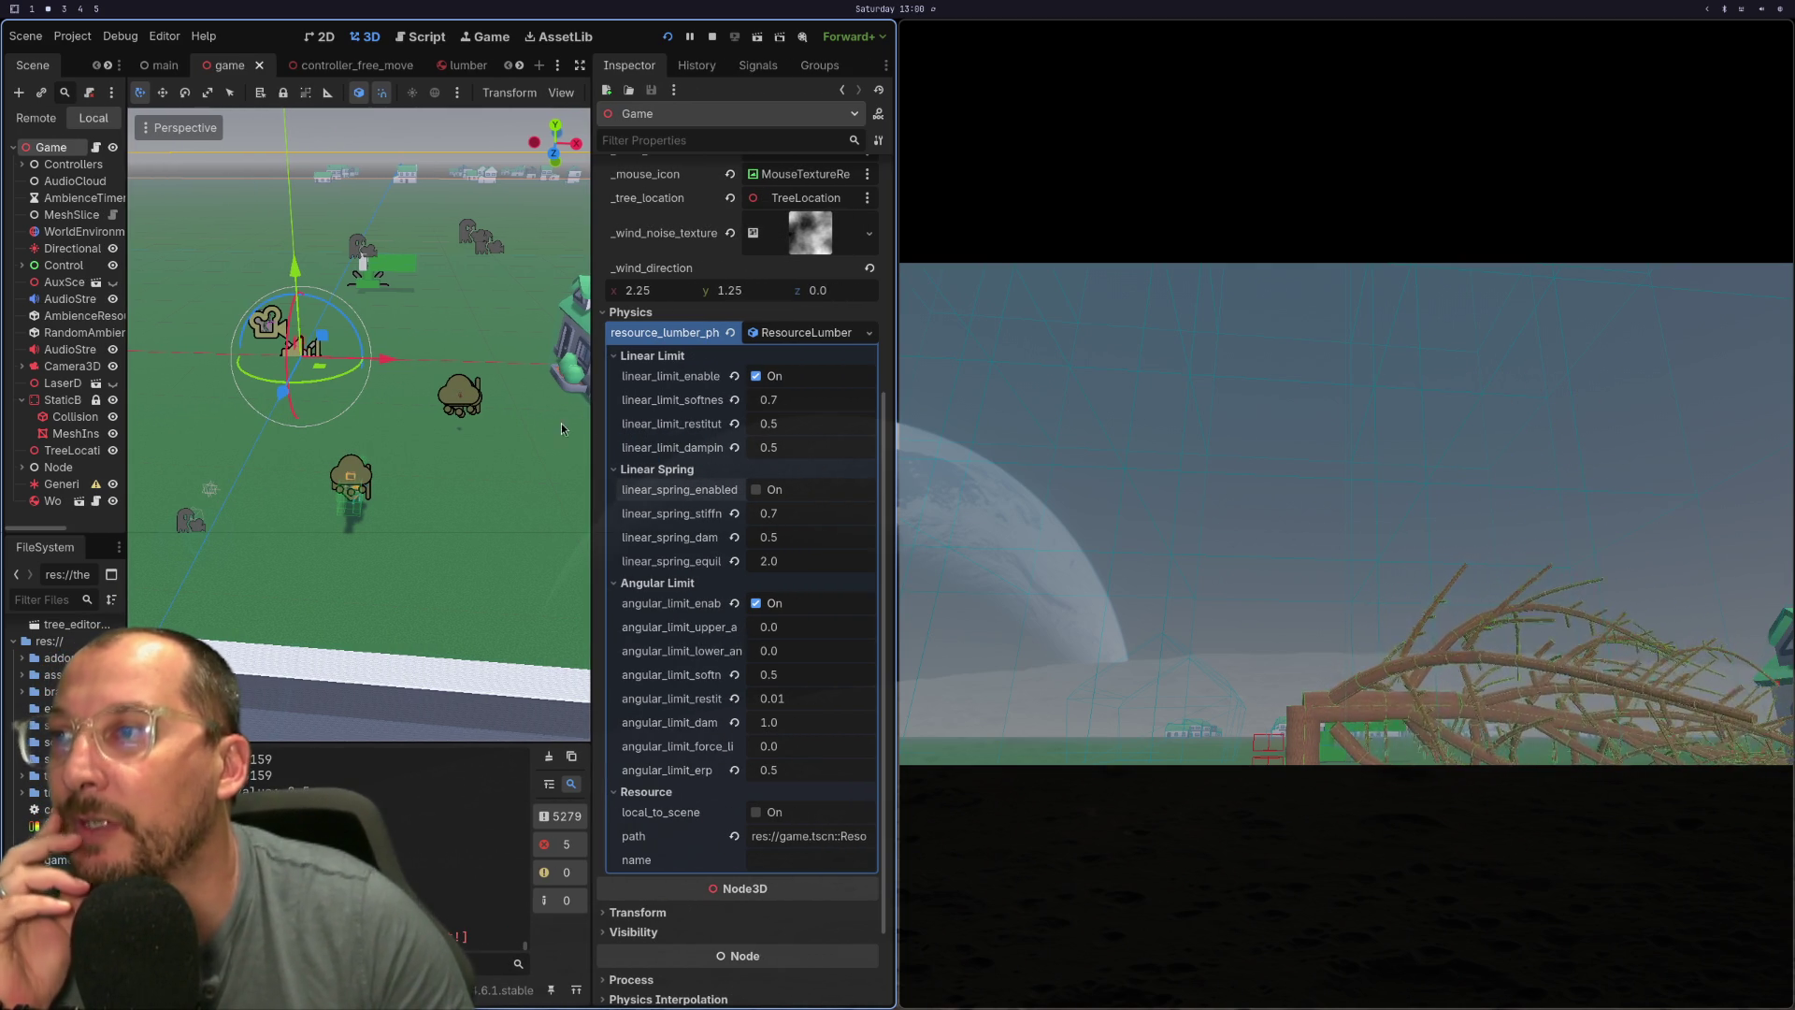
key(super+1)
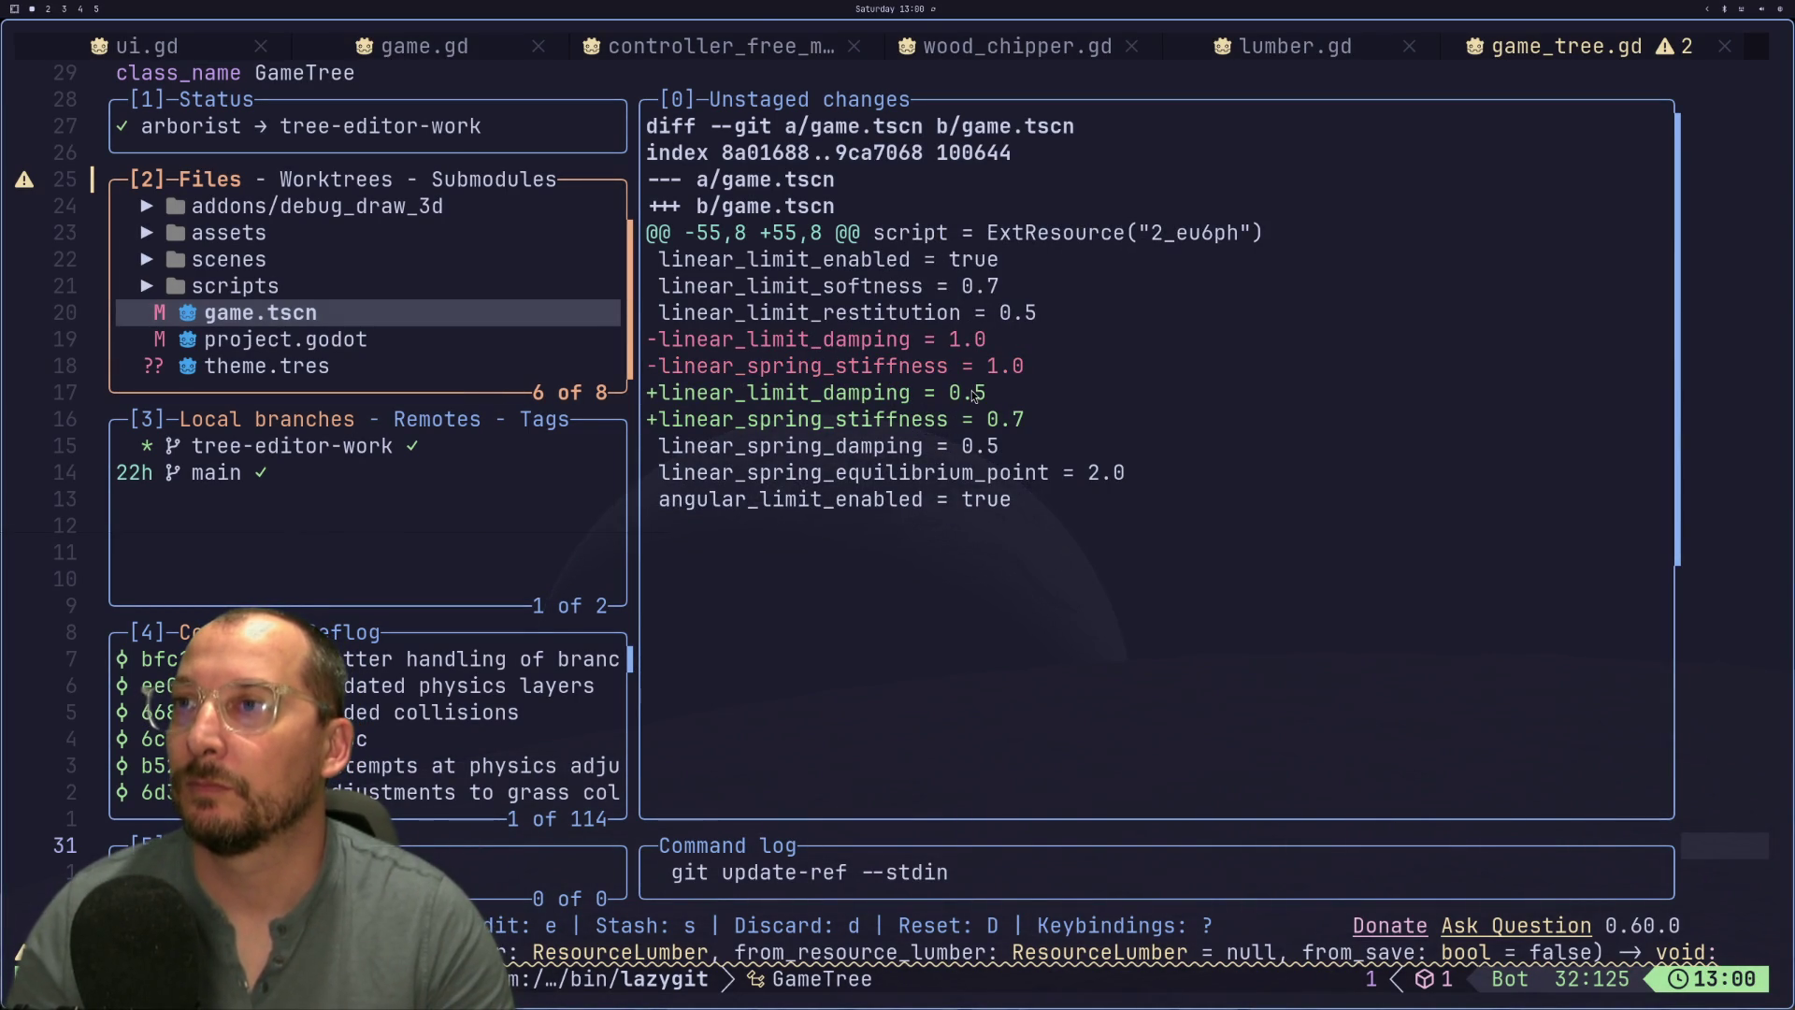
key(super+2)
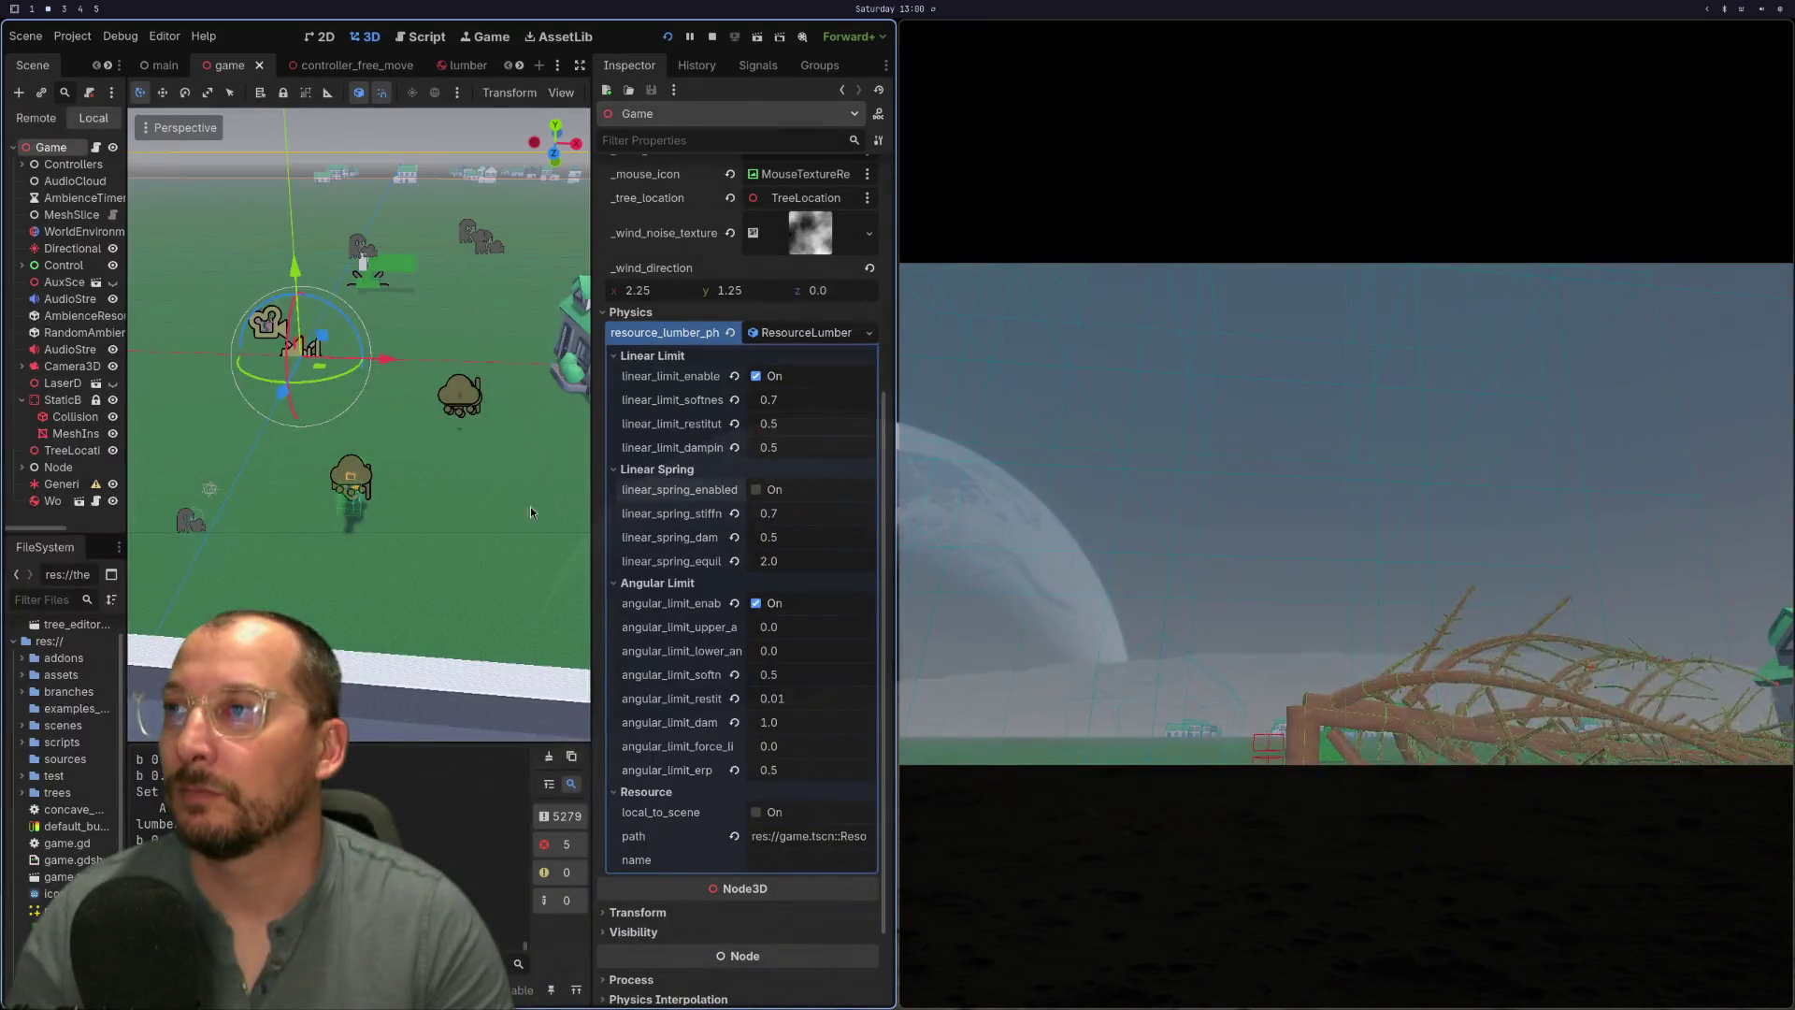
key(super+1)
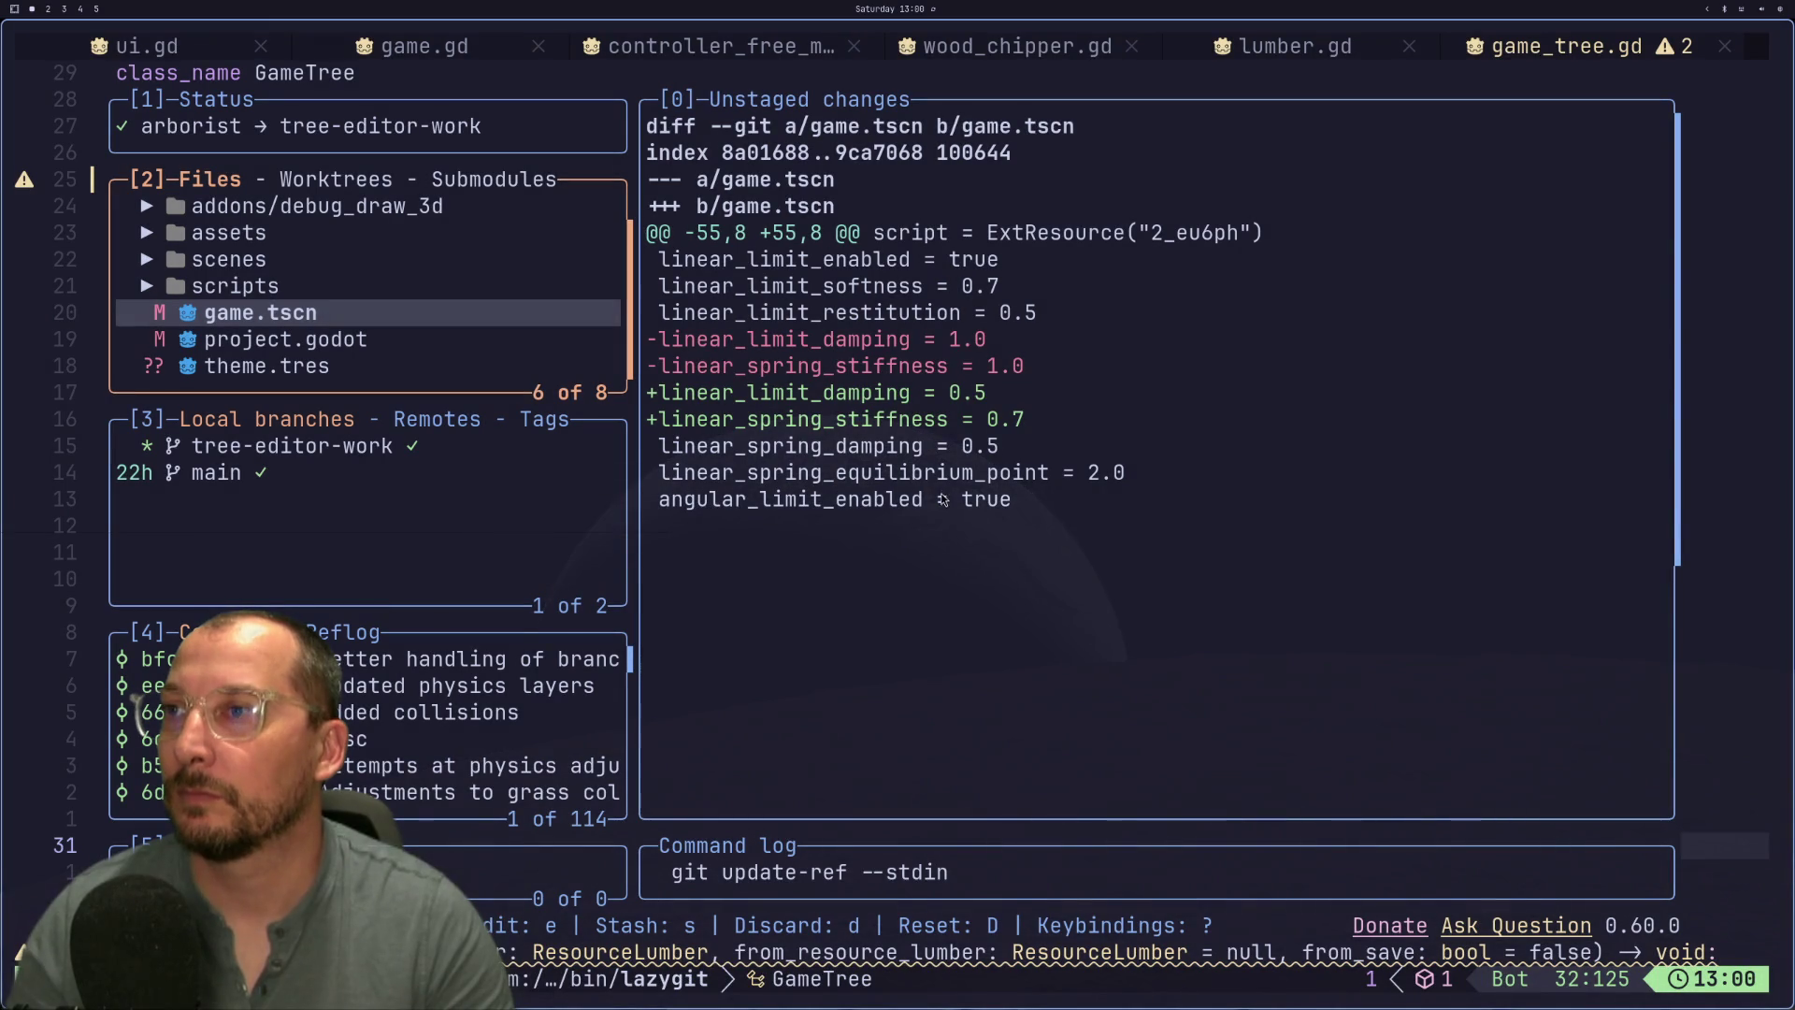
key(super+2)
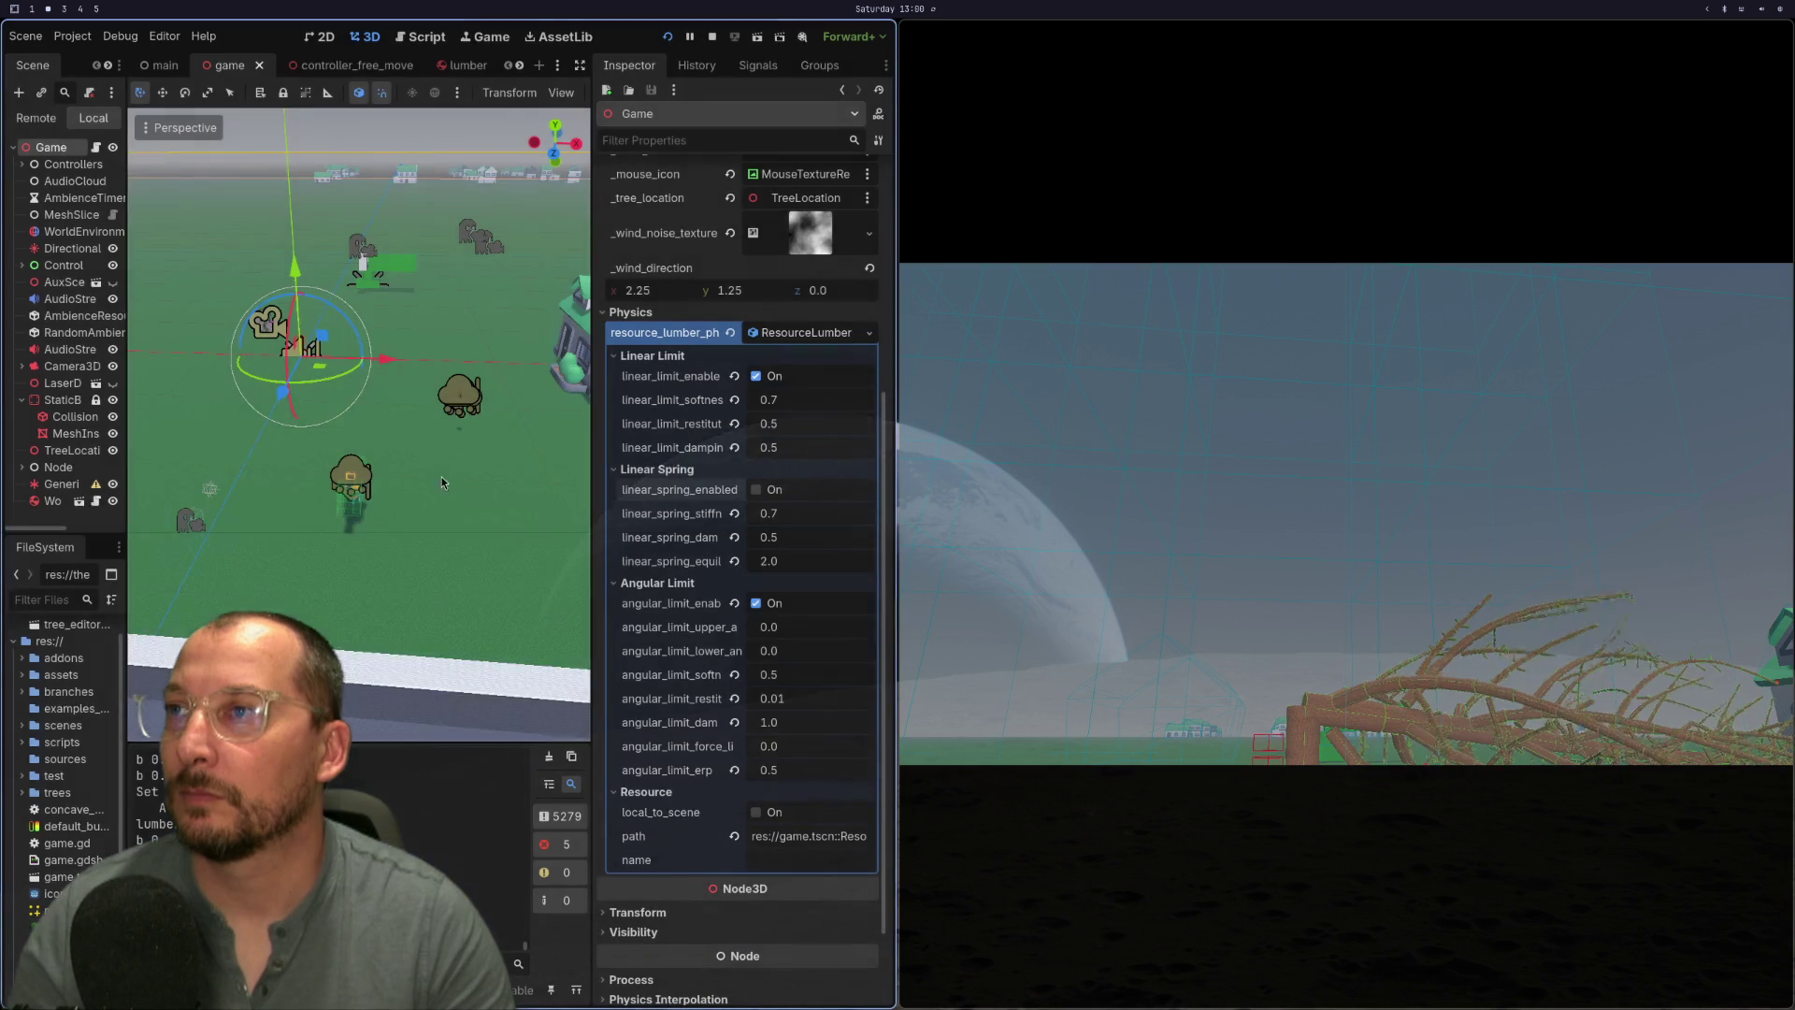
- Set the linear limit damping to 1.0 and glance at the git diff
click(786, 450)
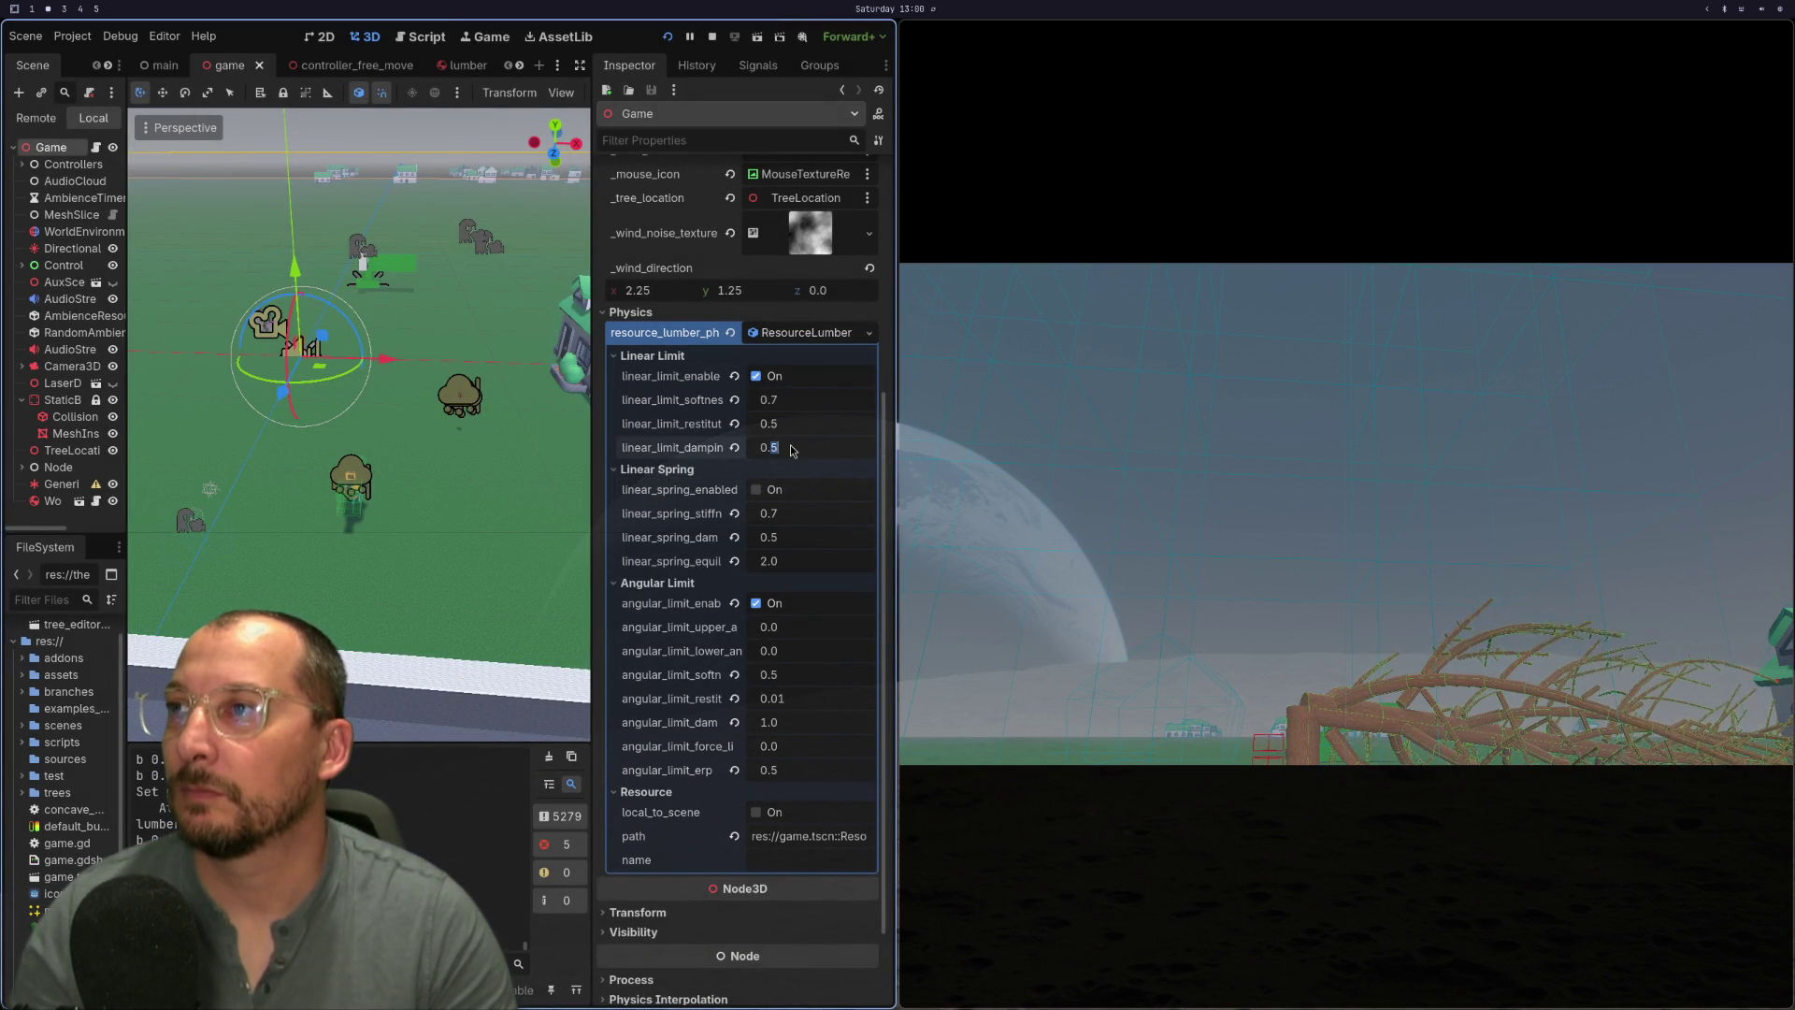
text(1)
click(780, 402)
text(1)
key(Tab)
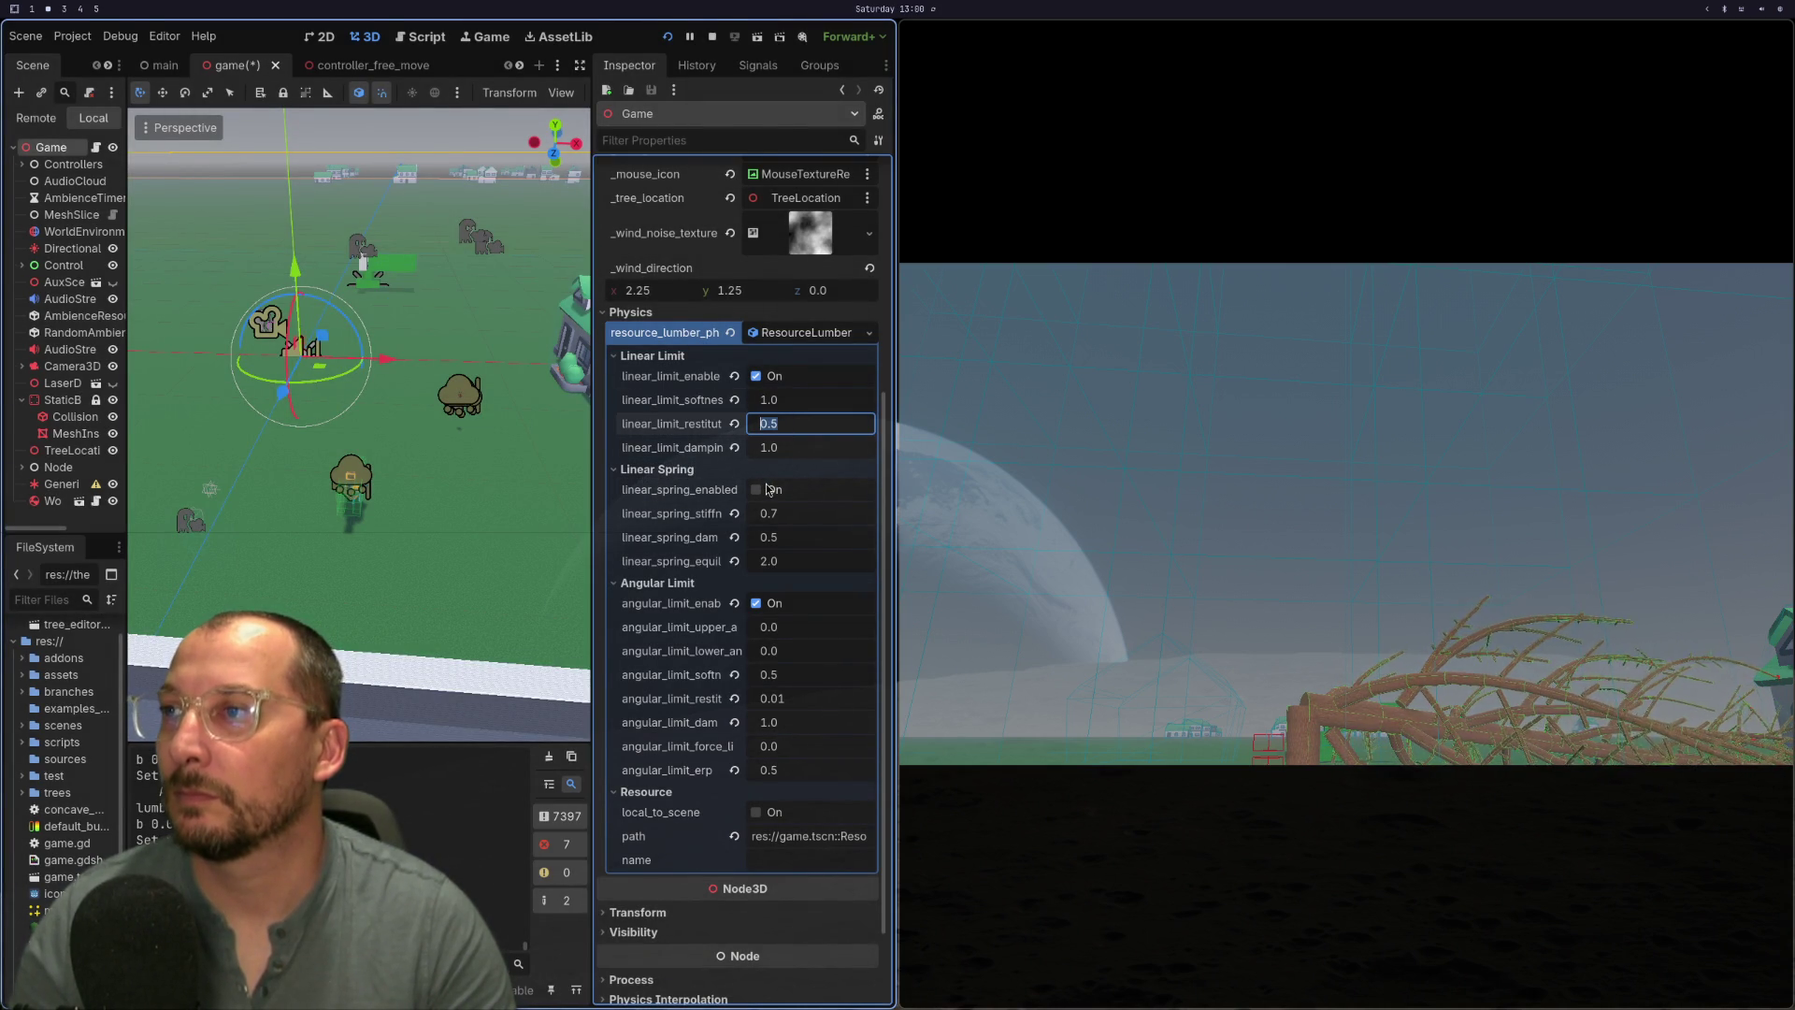
key(super+1)
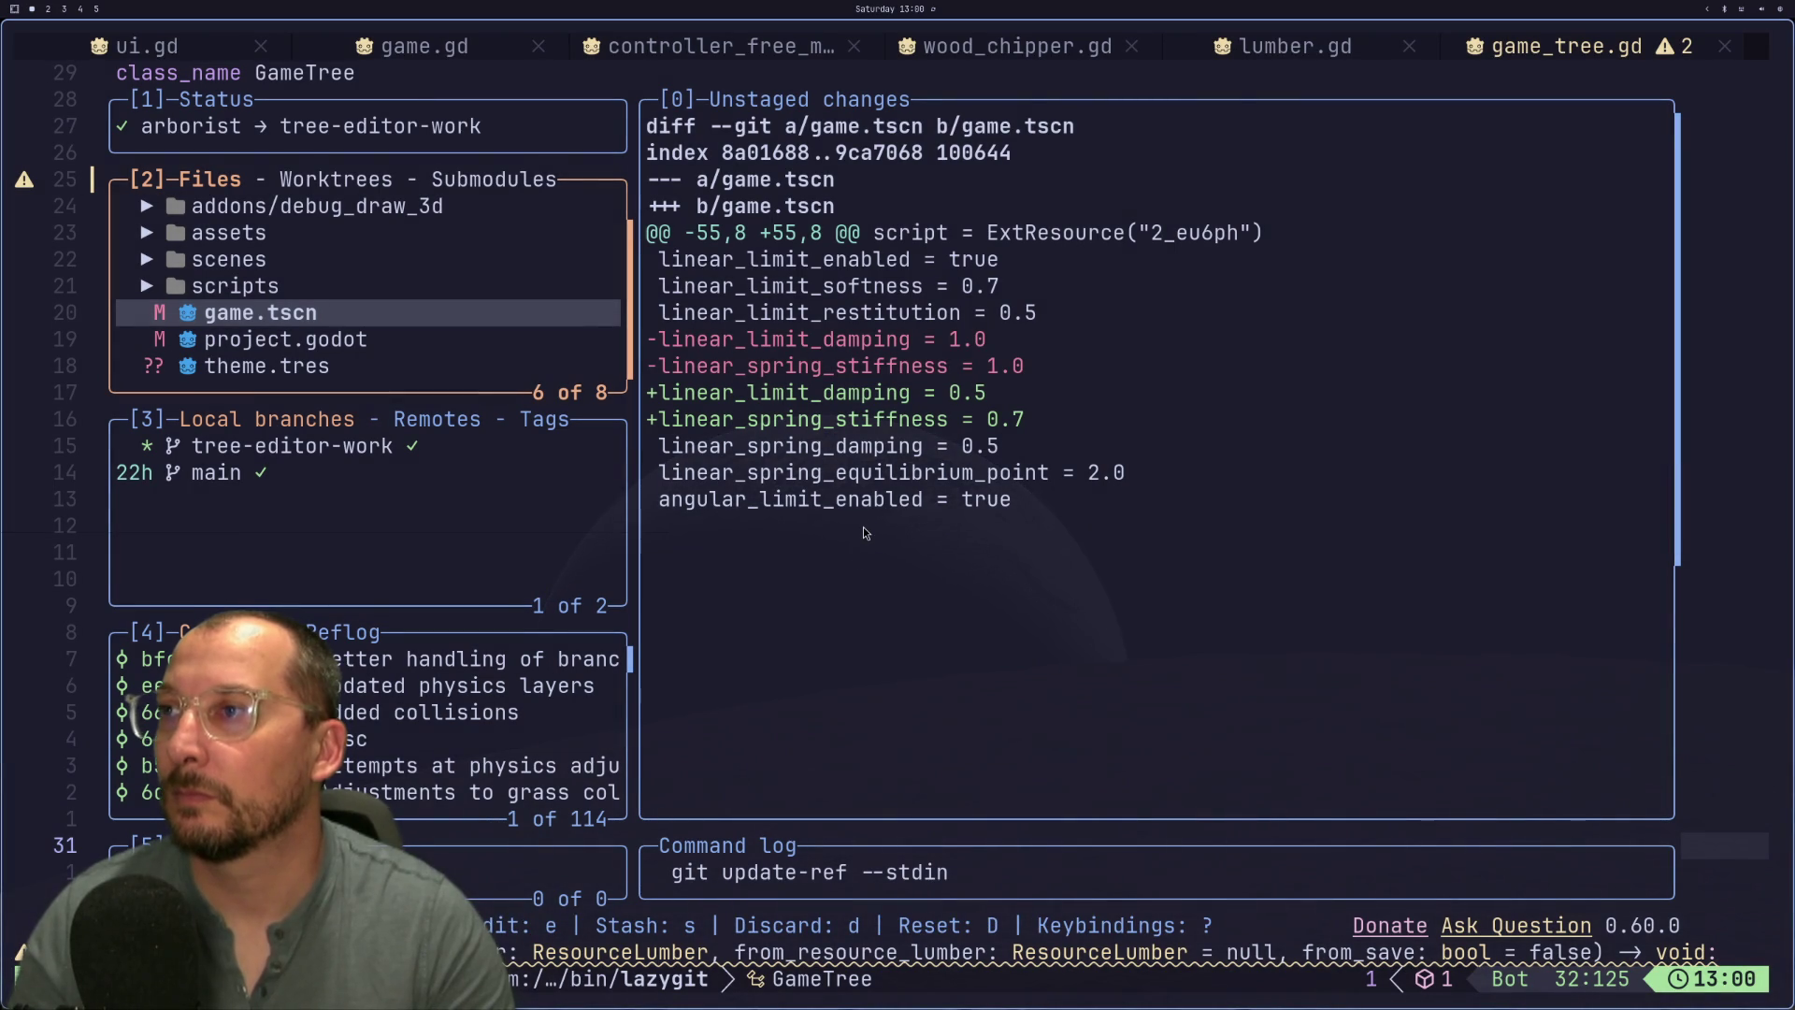
key(super+2)
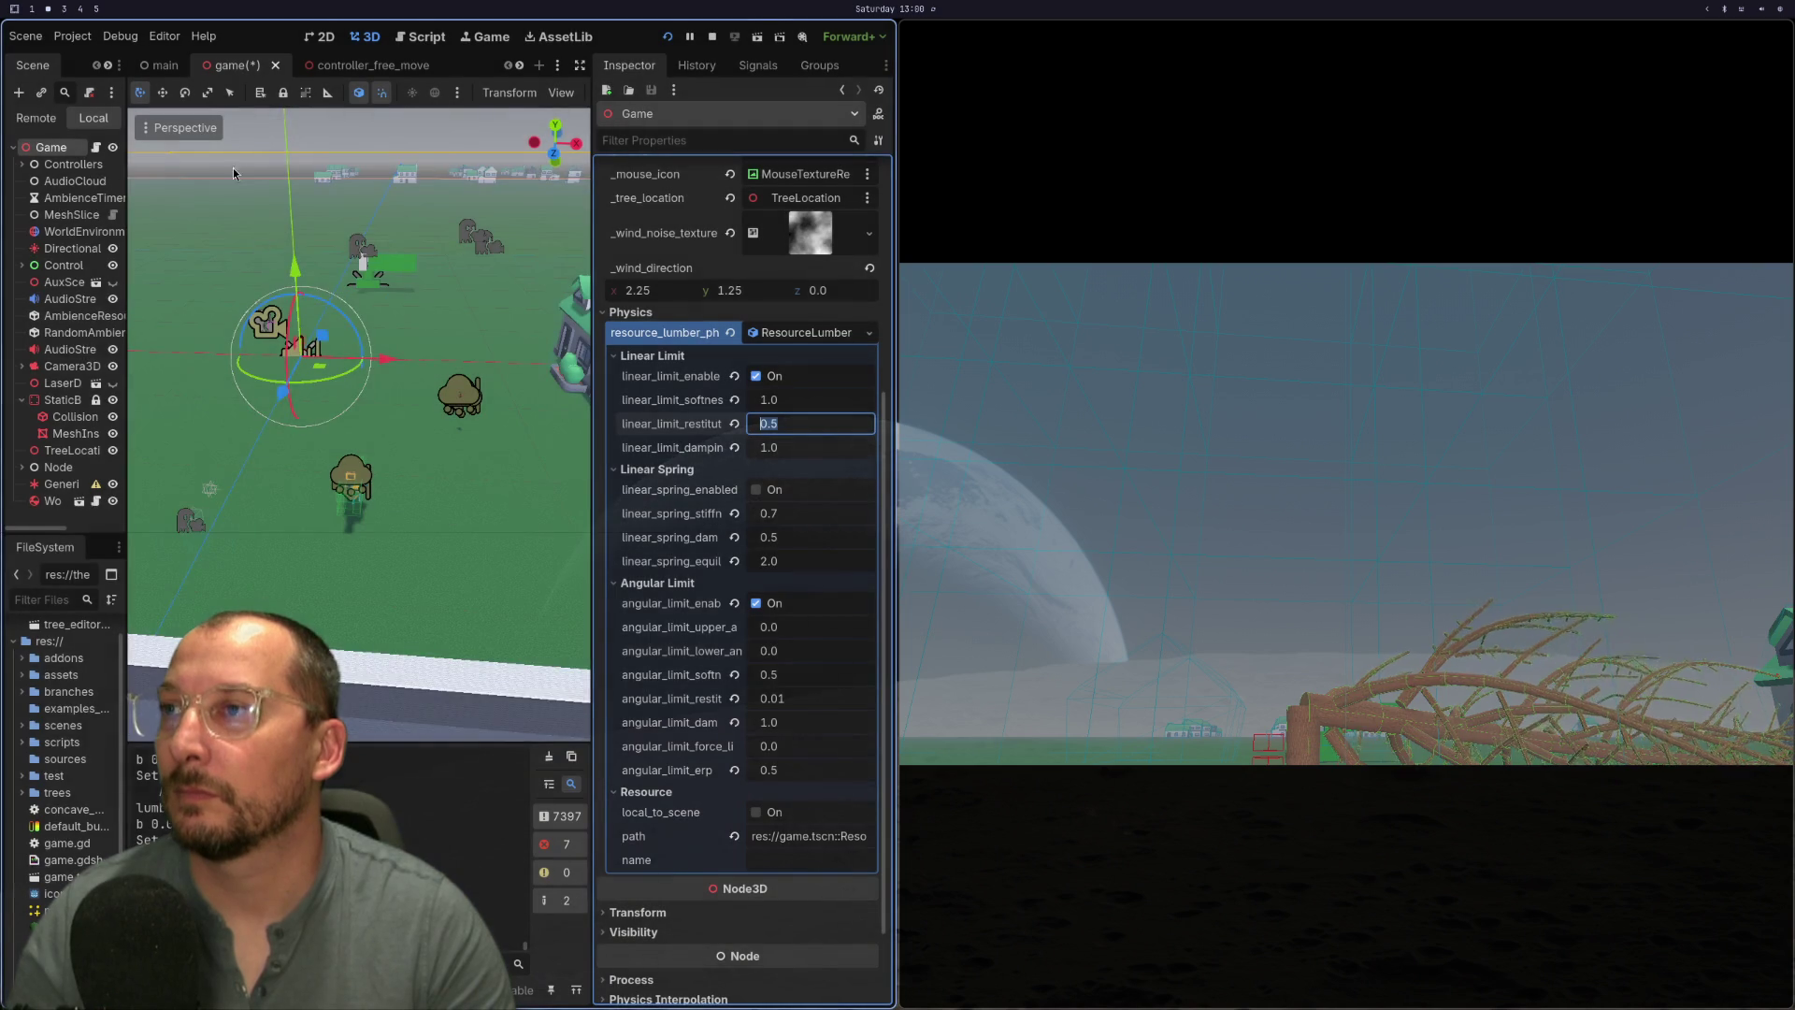
- Relaunch lazygit, collapse the changed-file folders and bring up the game.tscn diff
key(super+1)
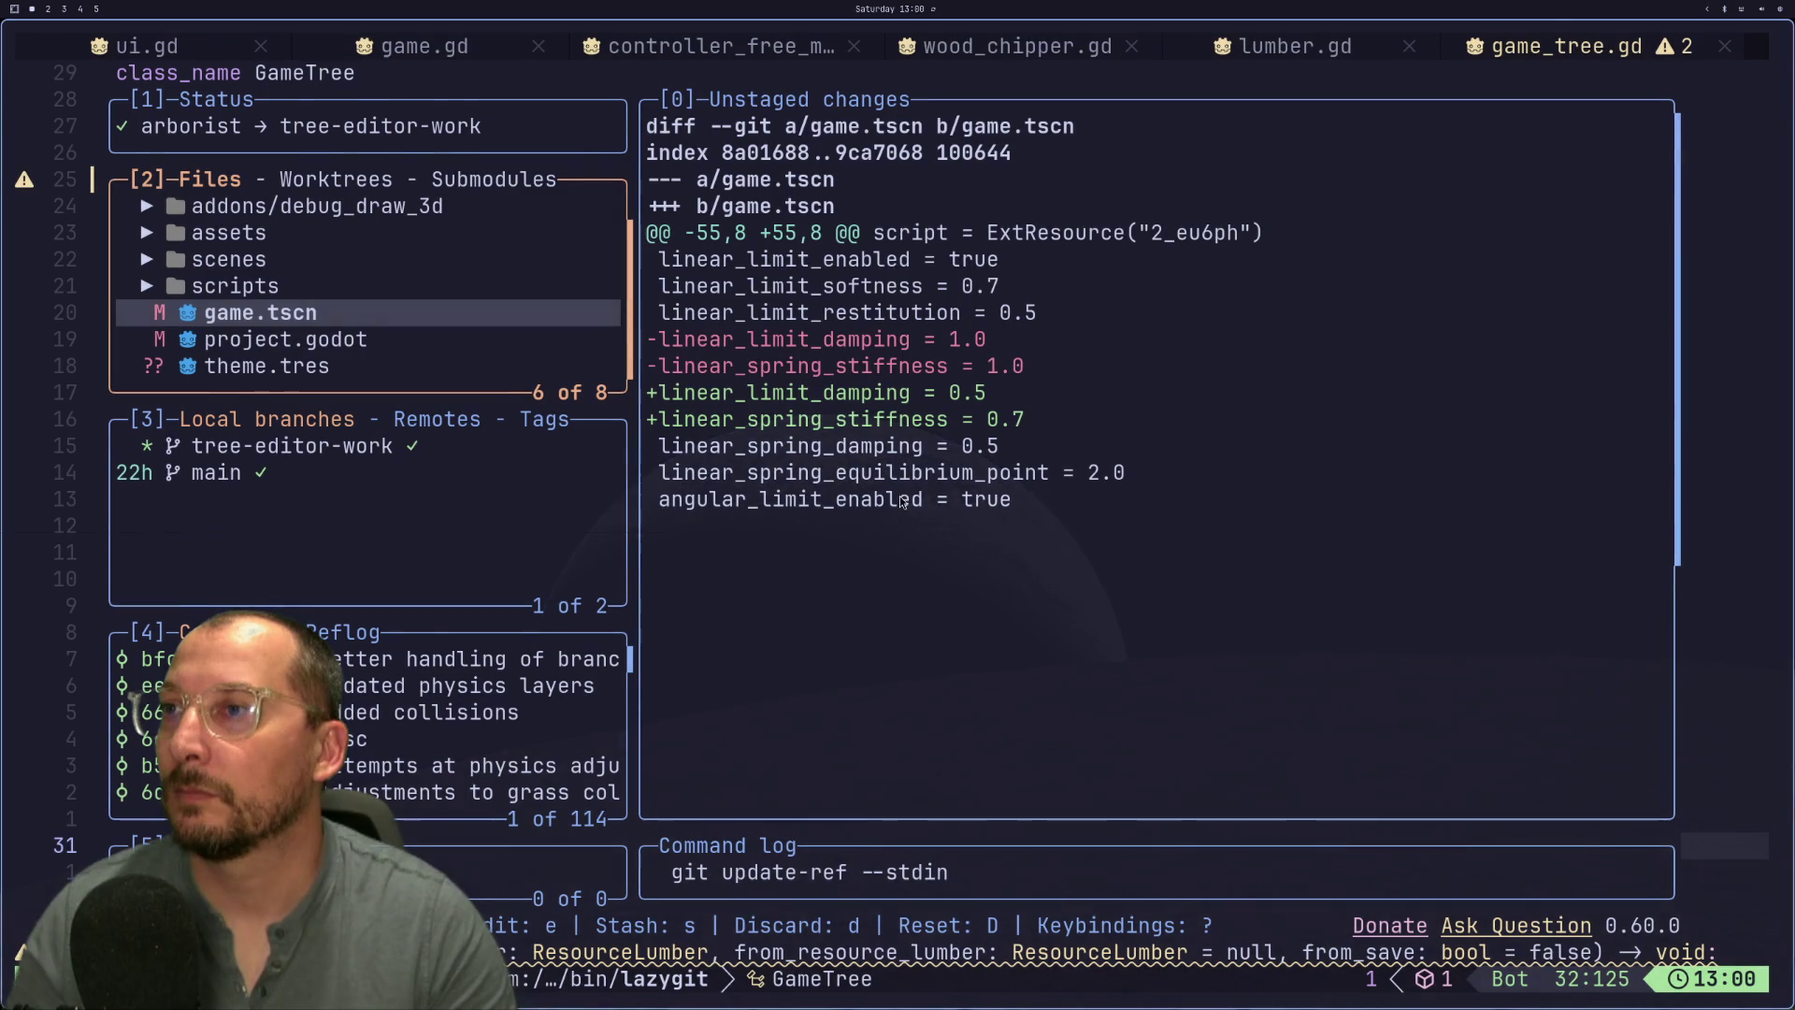
key(q)
key(space)
key(g)
key(g)
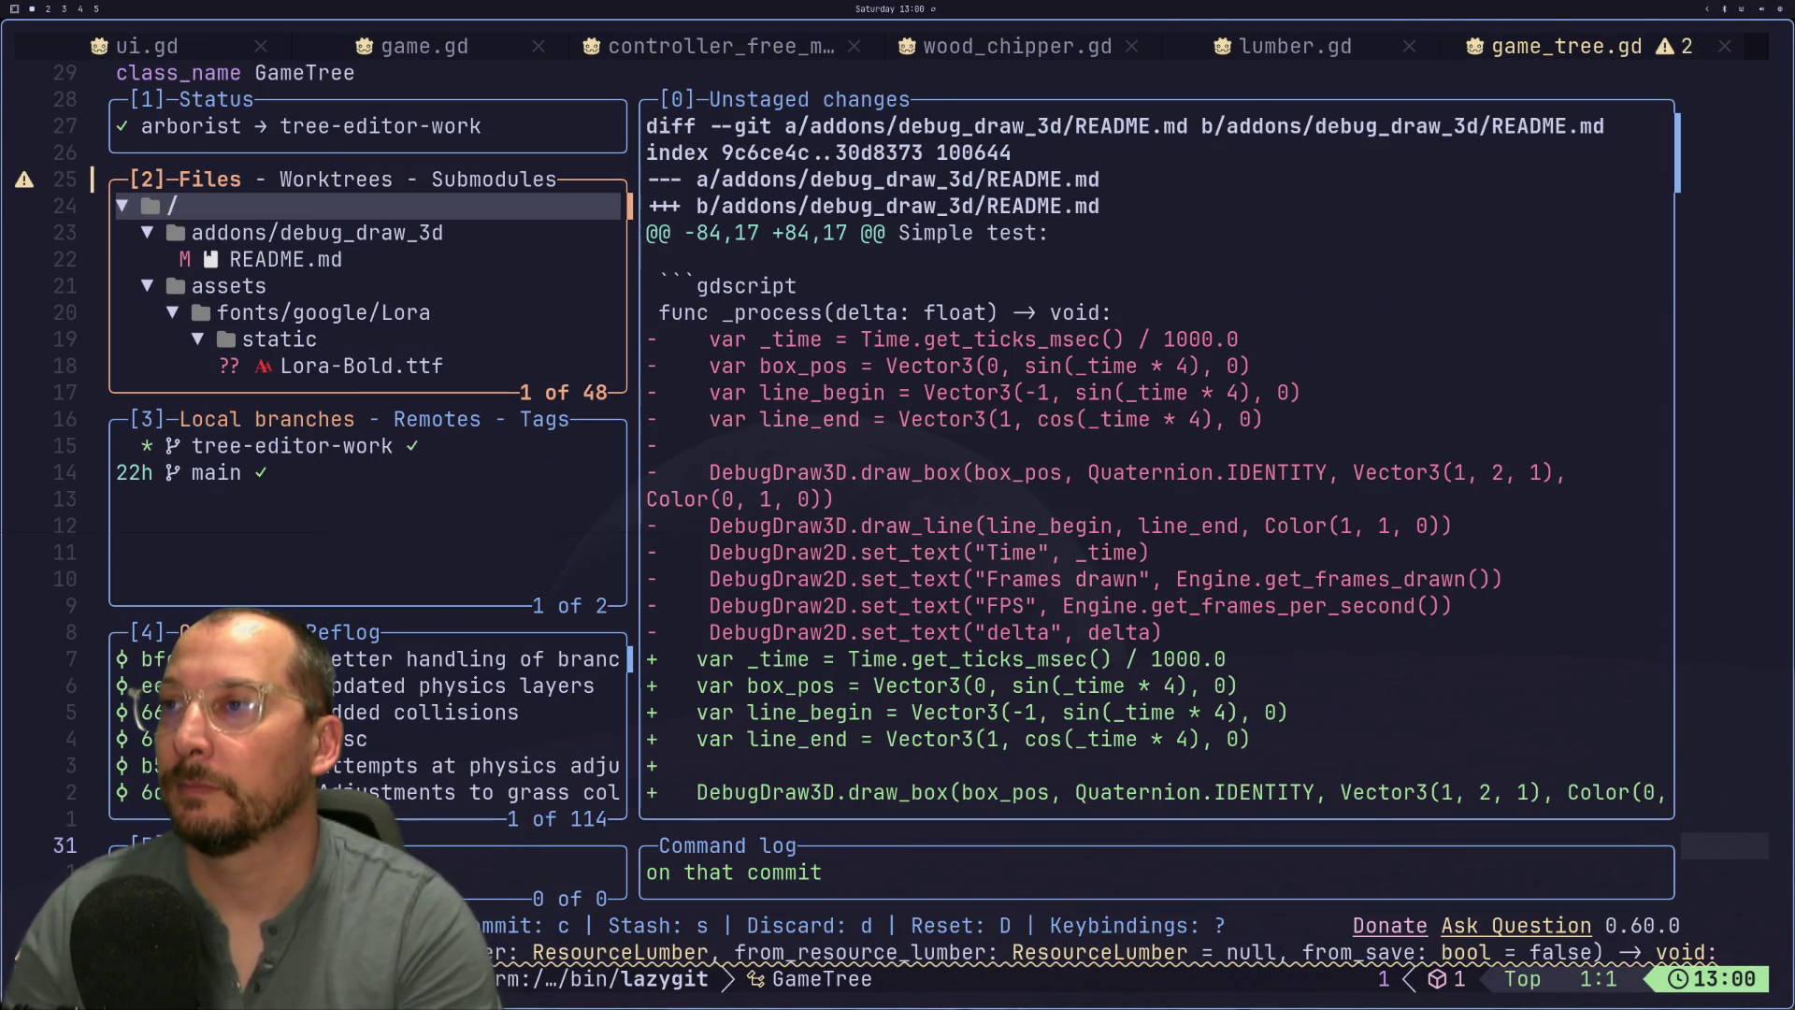
key(j)
key(Return)
key(j)
key(Return)
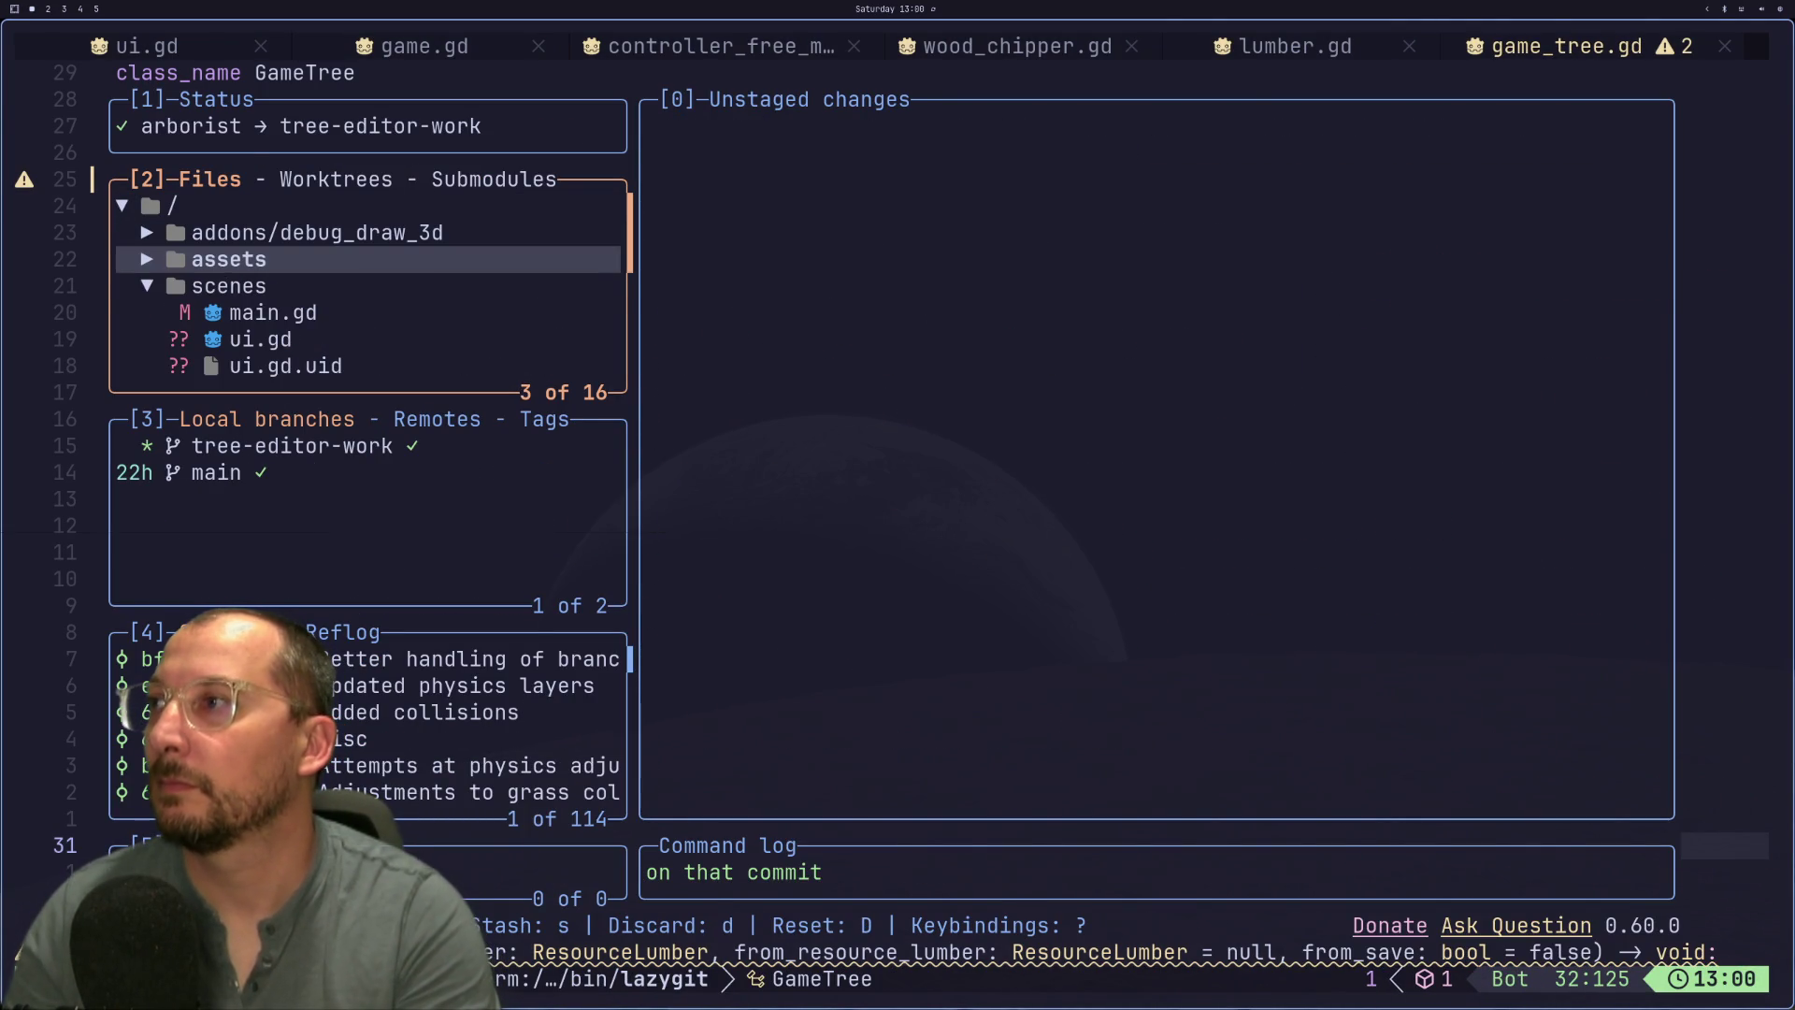
key(j)
key(Return)
key(j)
key(Return)
key(j)
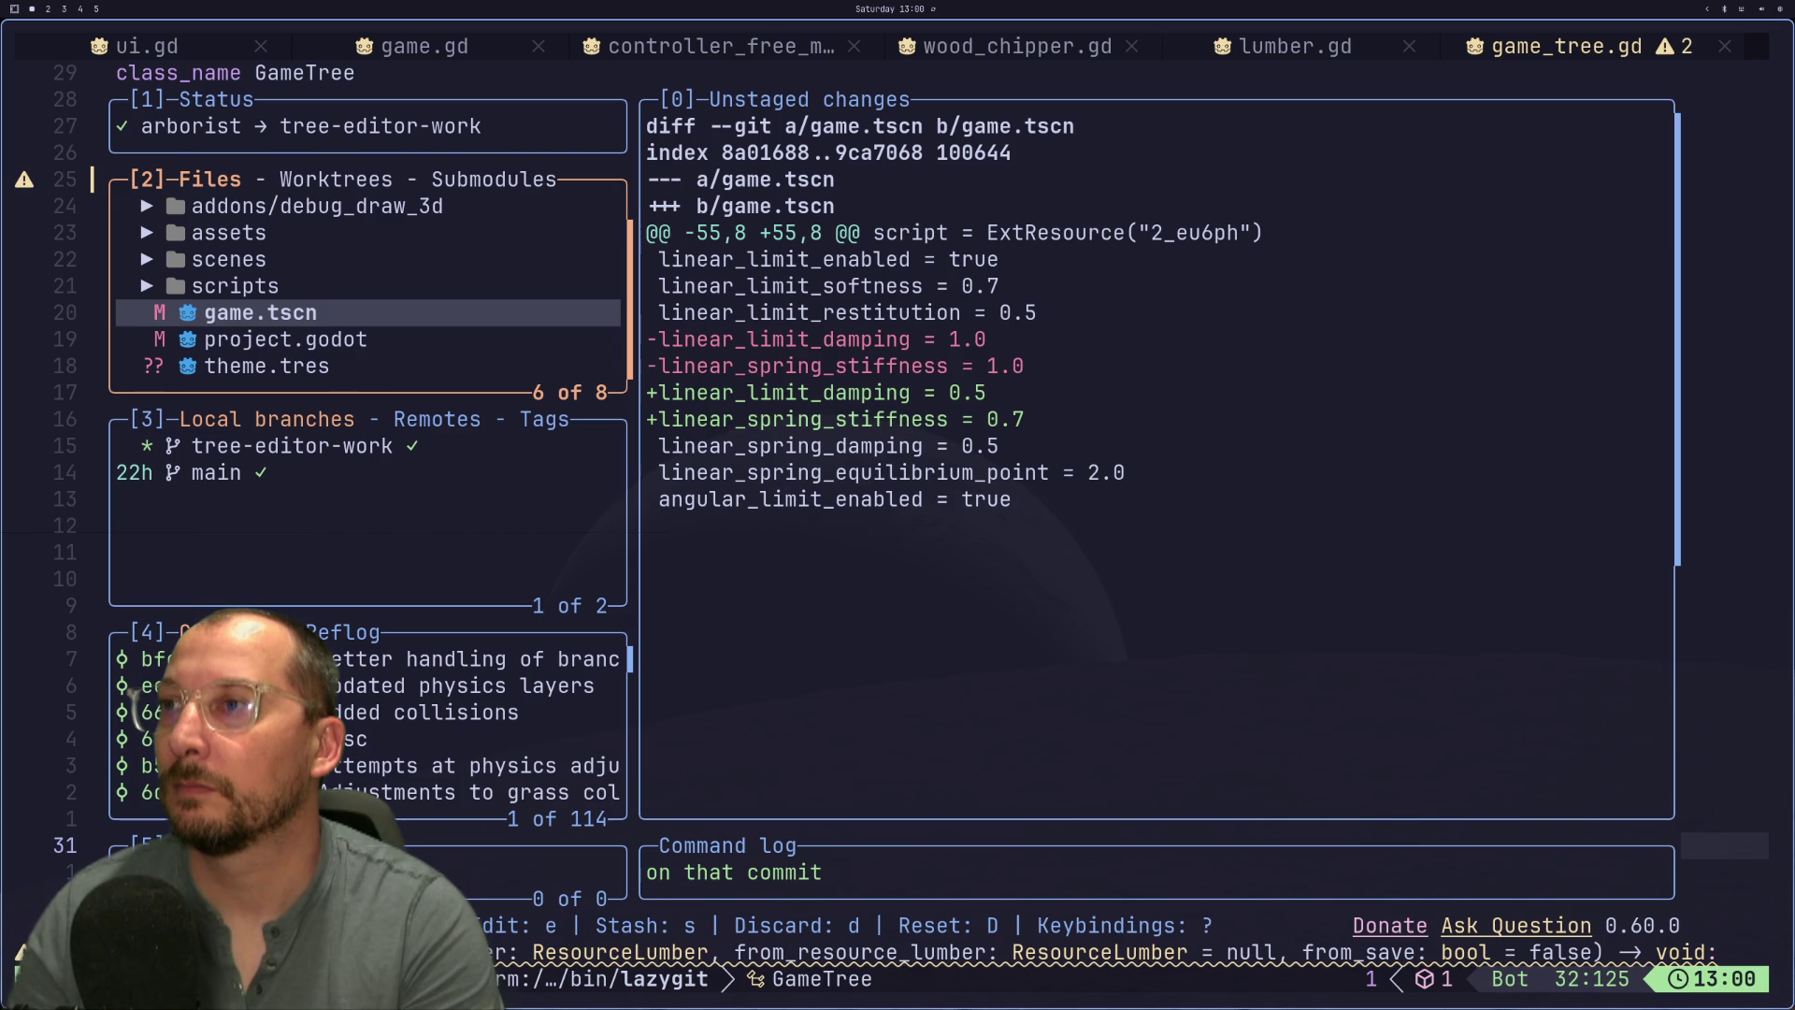
- Repeatedly compare the Inspector's linear limit values against the saved game.tscn diff
key(super+2)
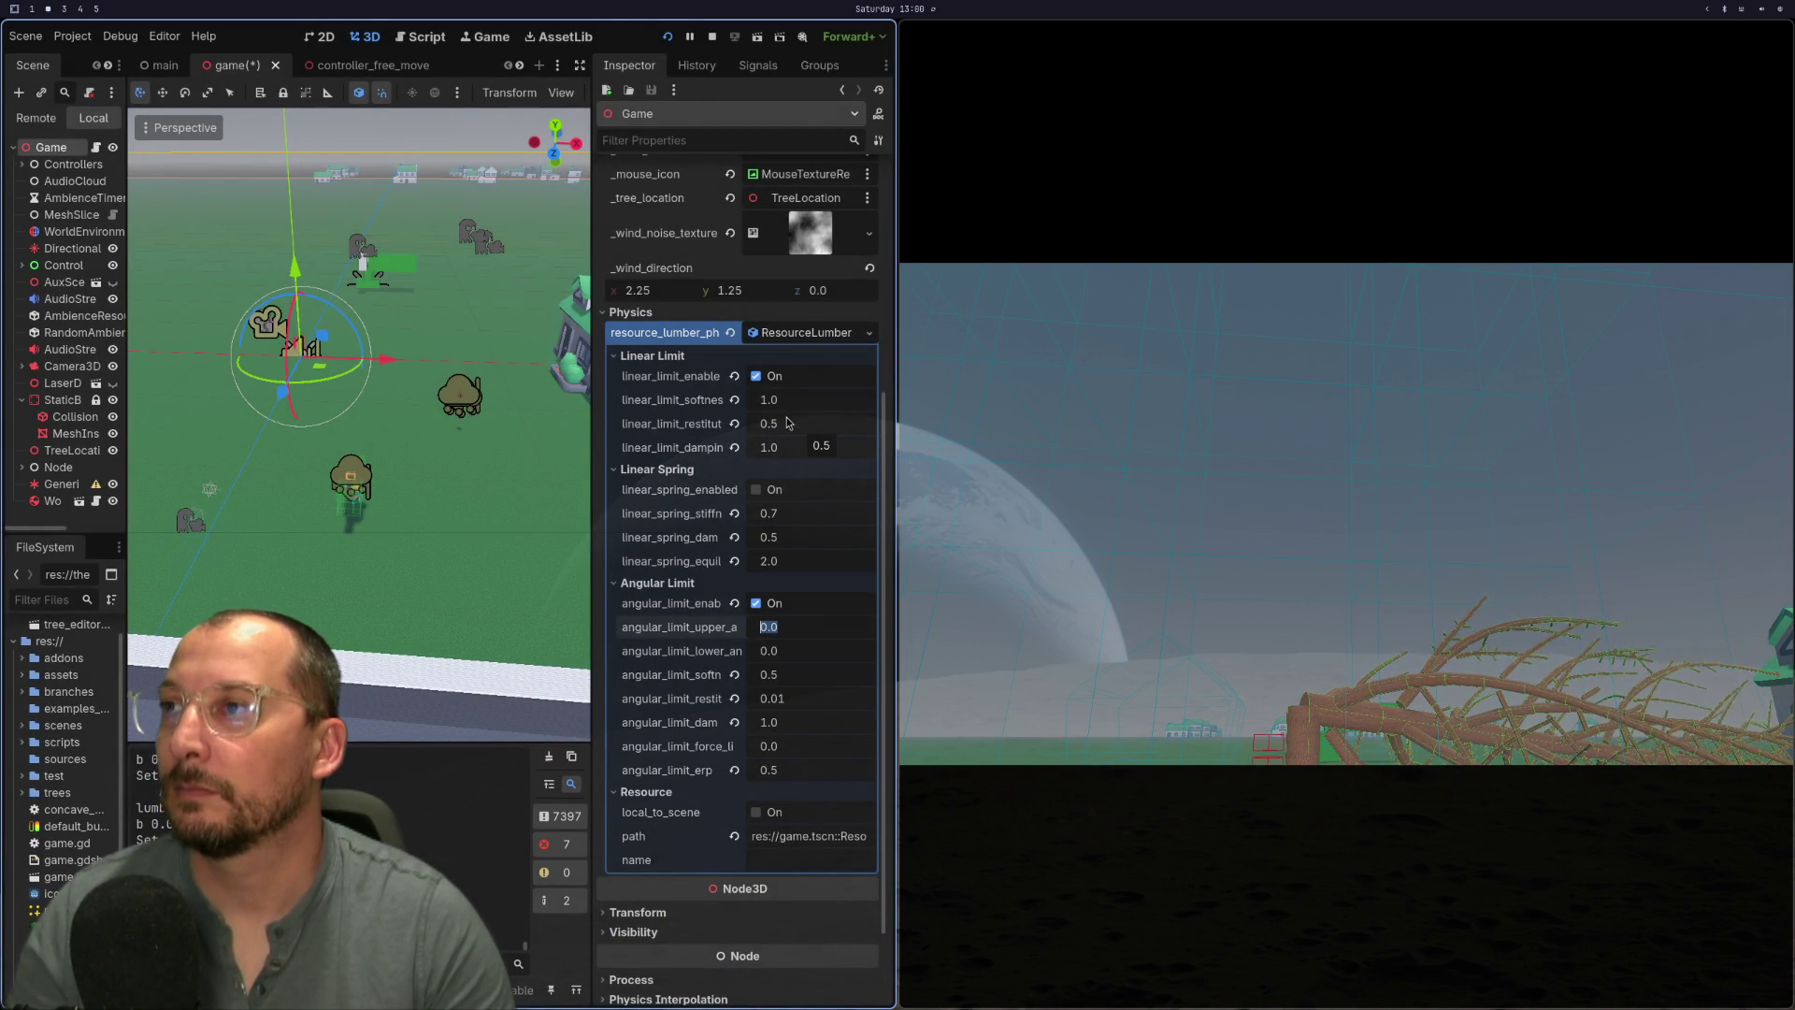
key(super+1)
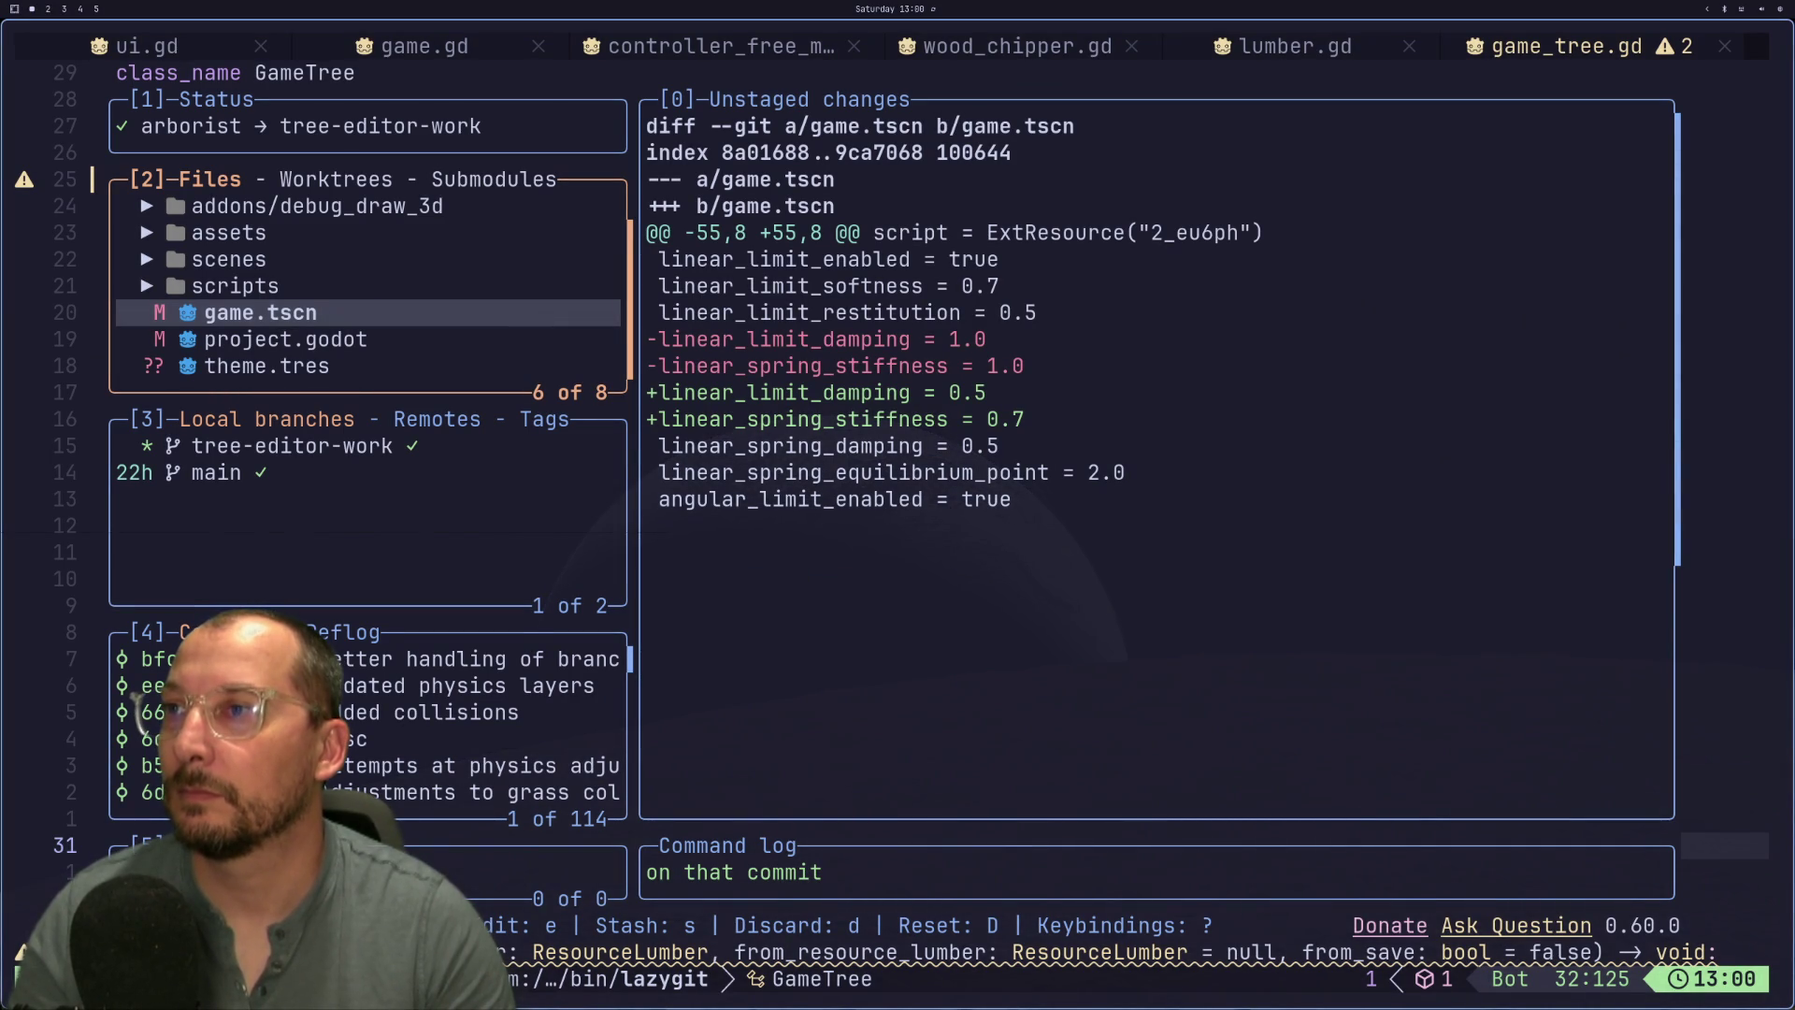
key(super+2)
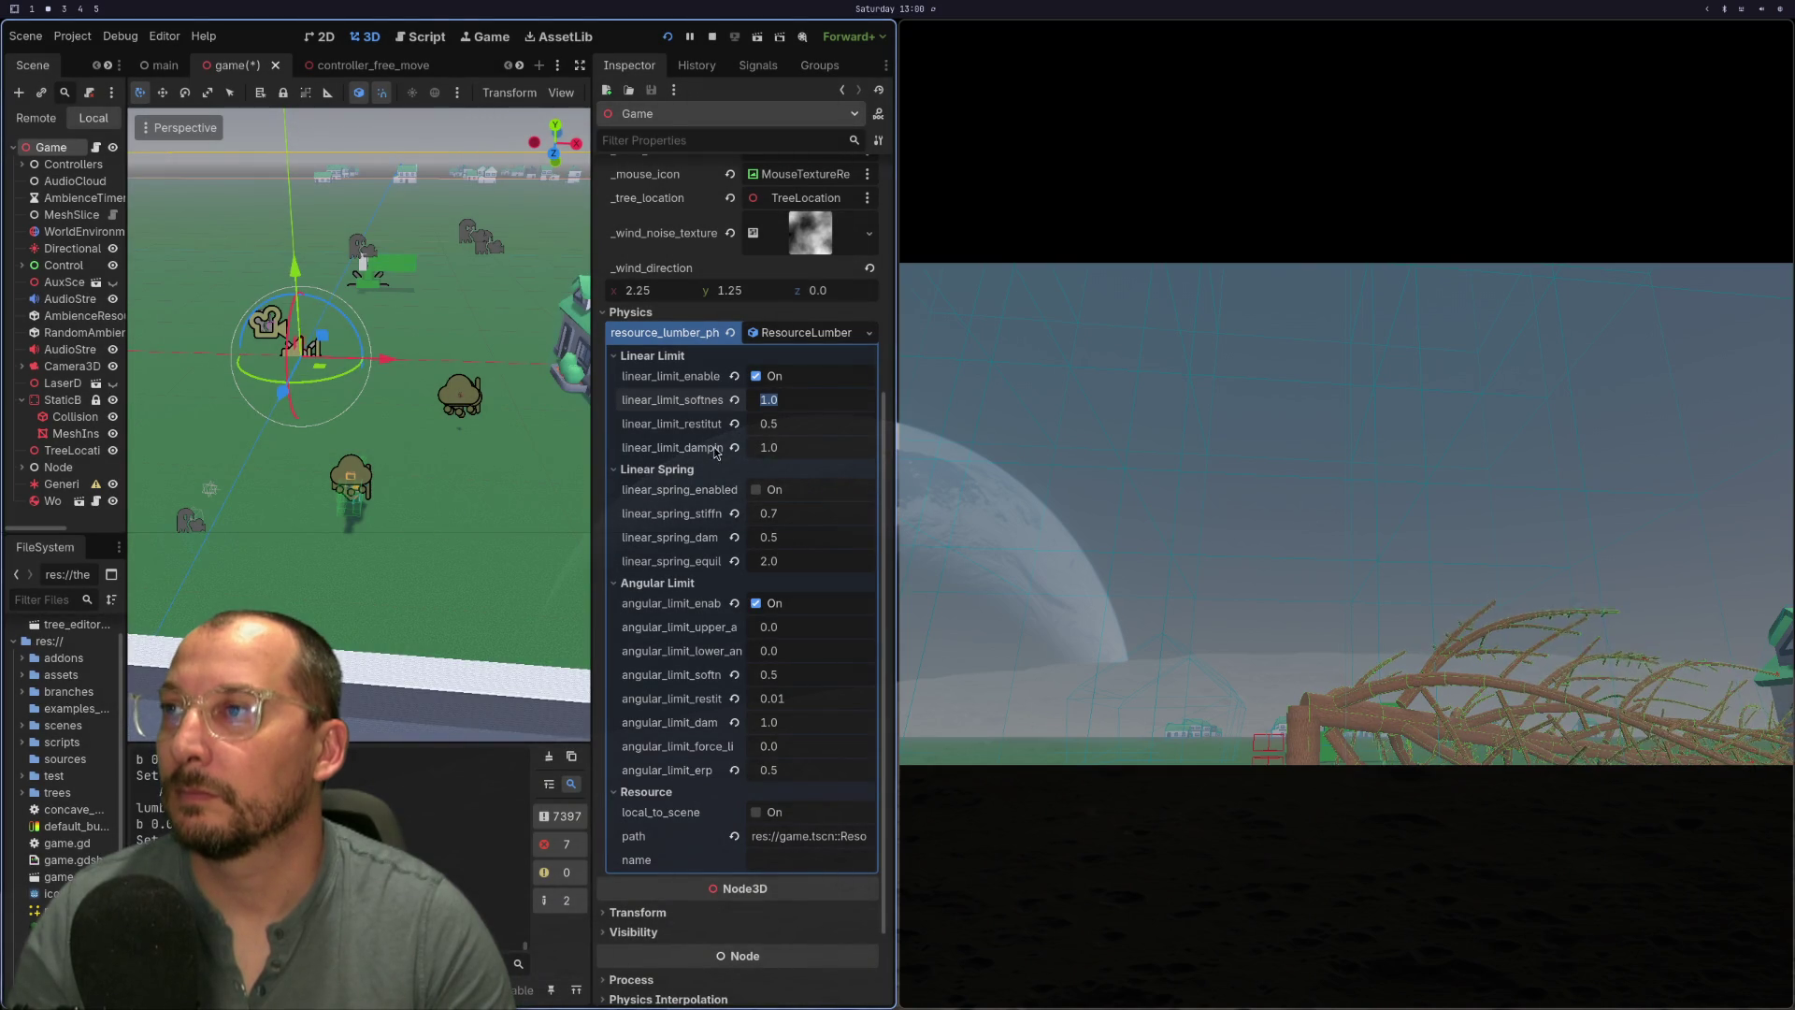
key(super+1)
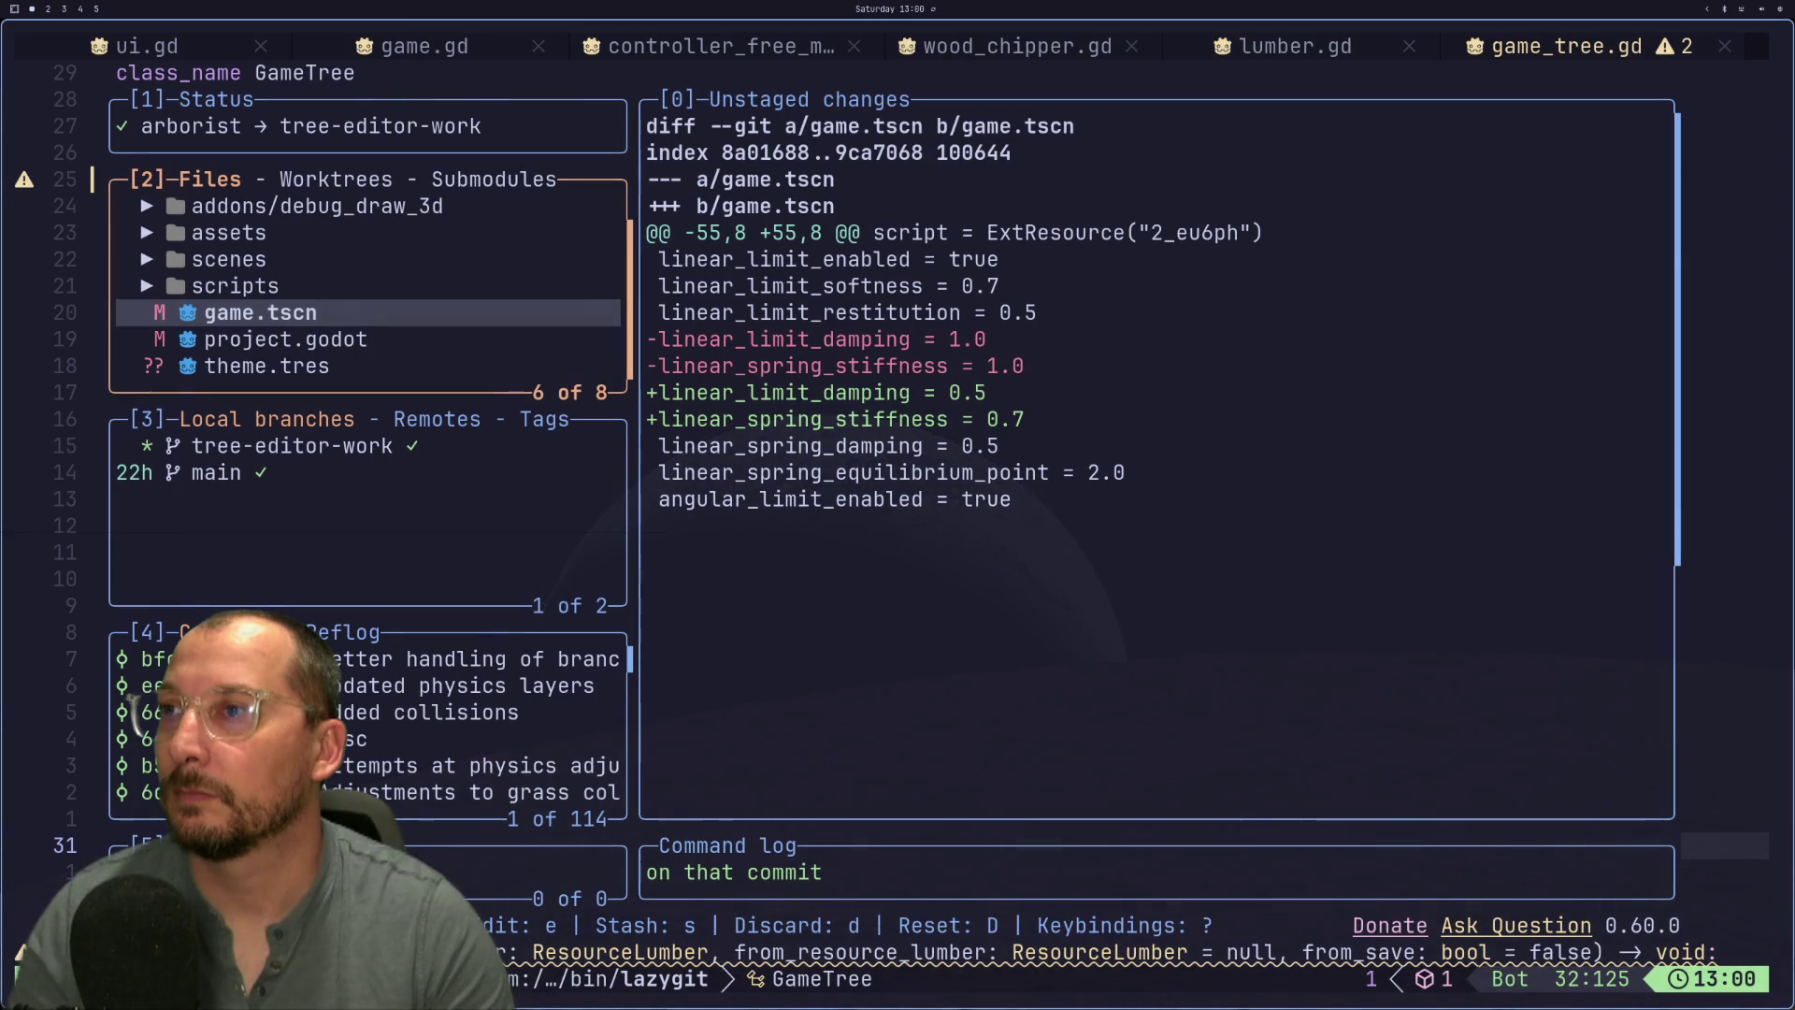
key(super+2)
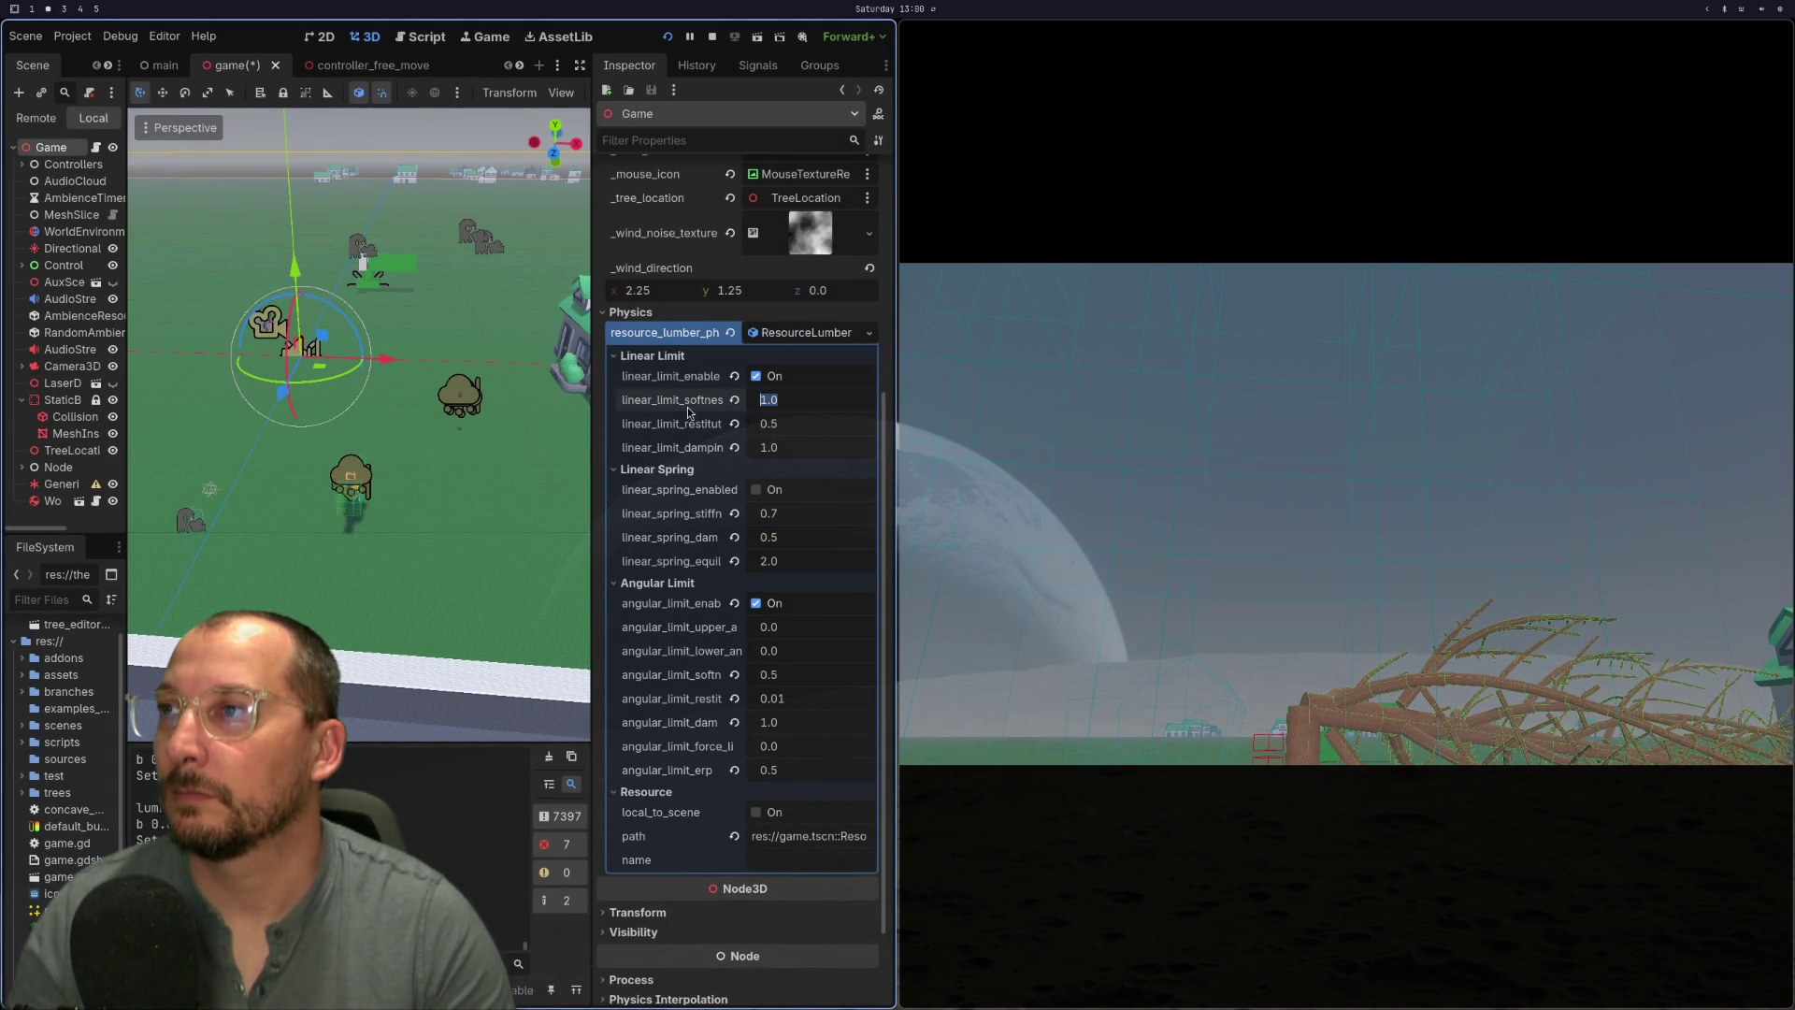
key(super+1)
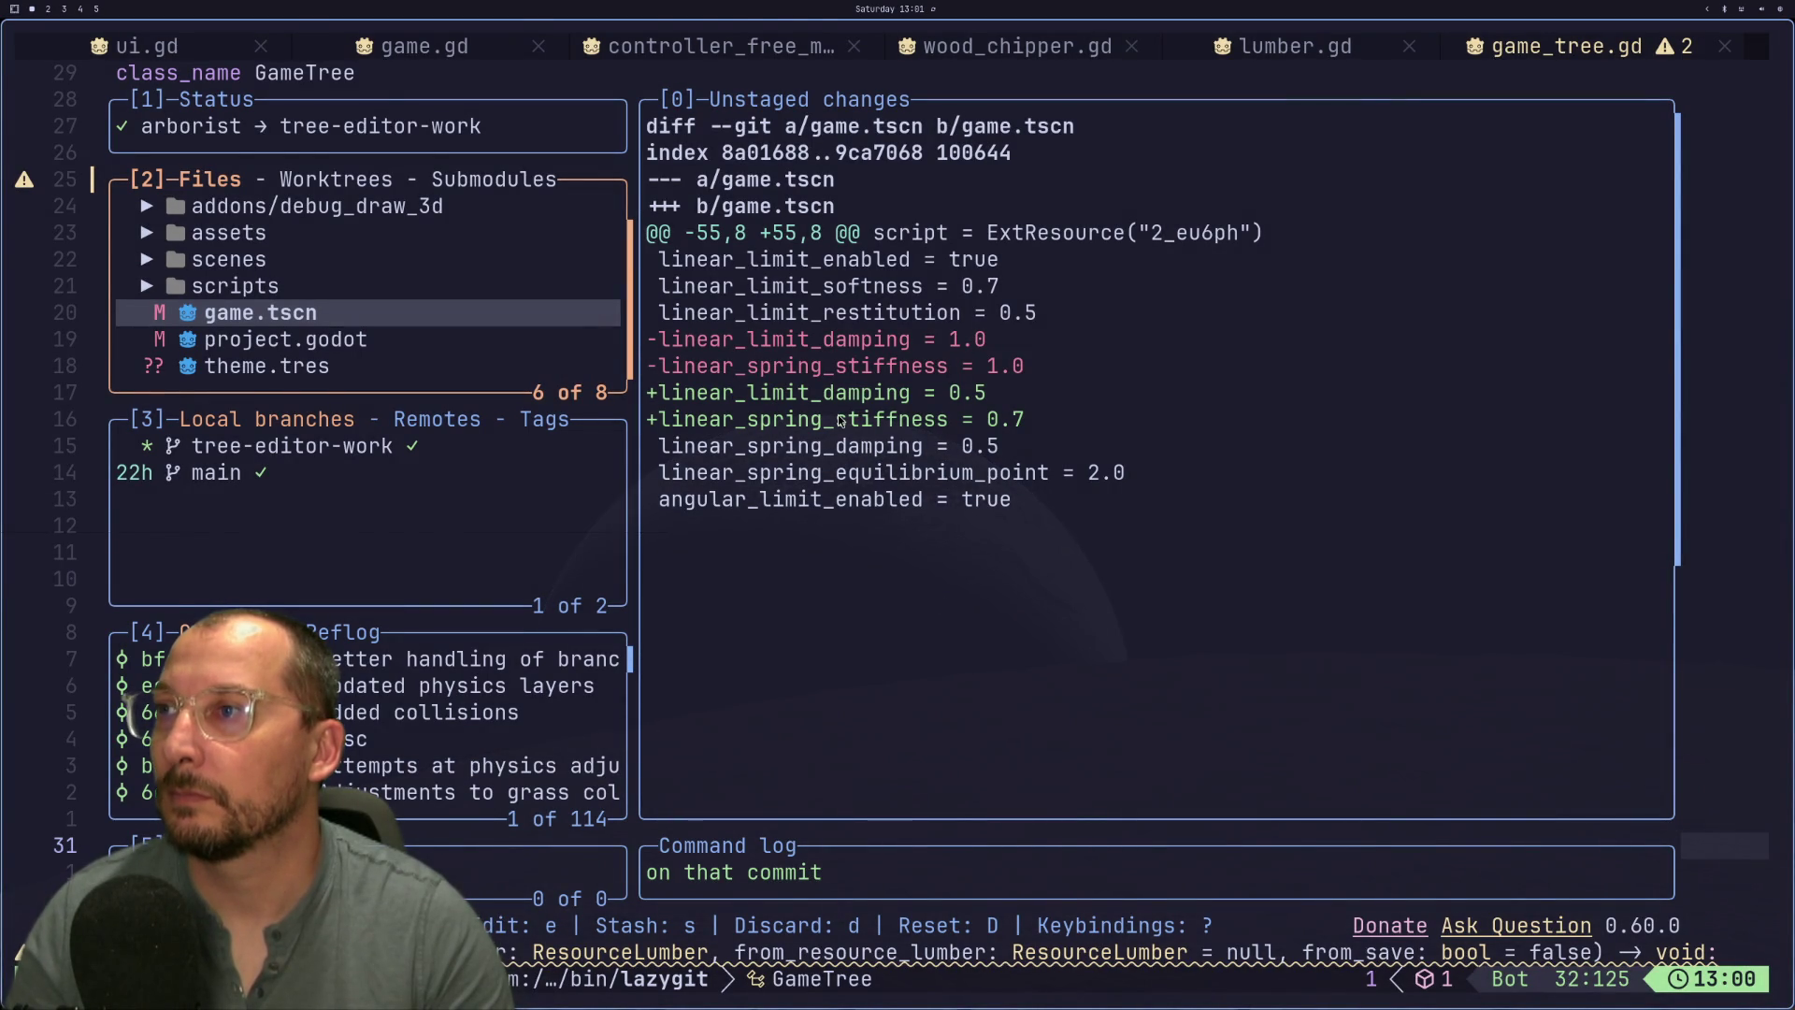
key(super+2)
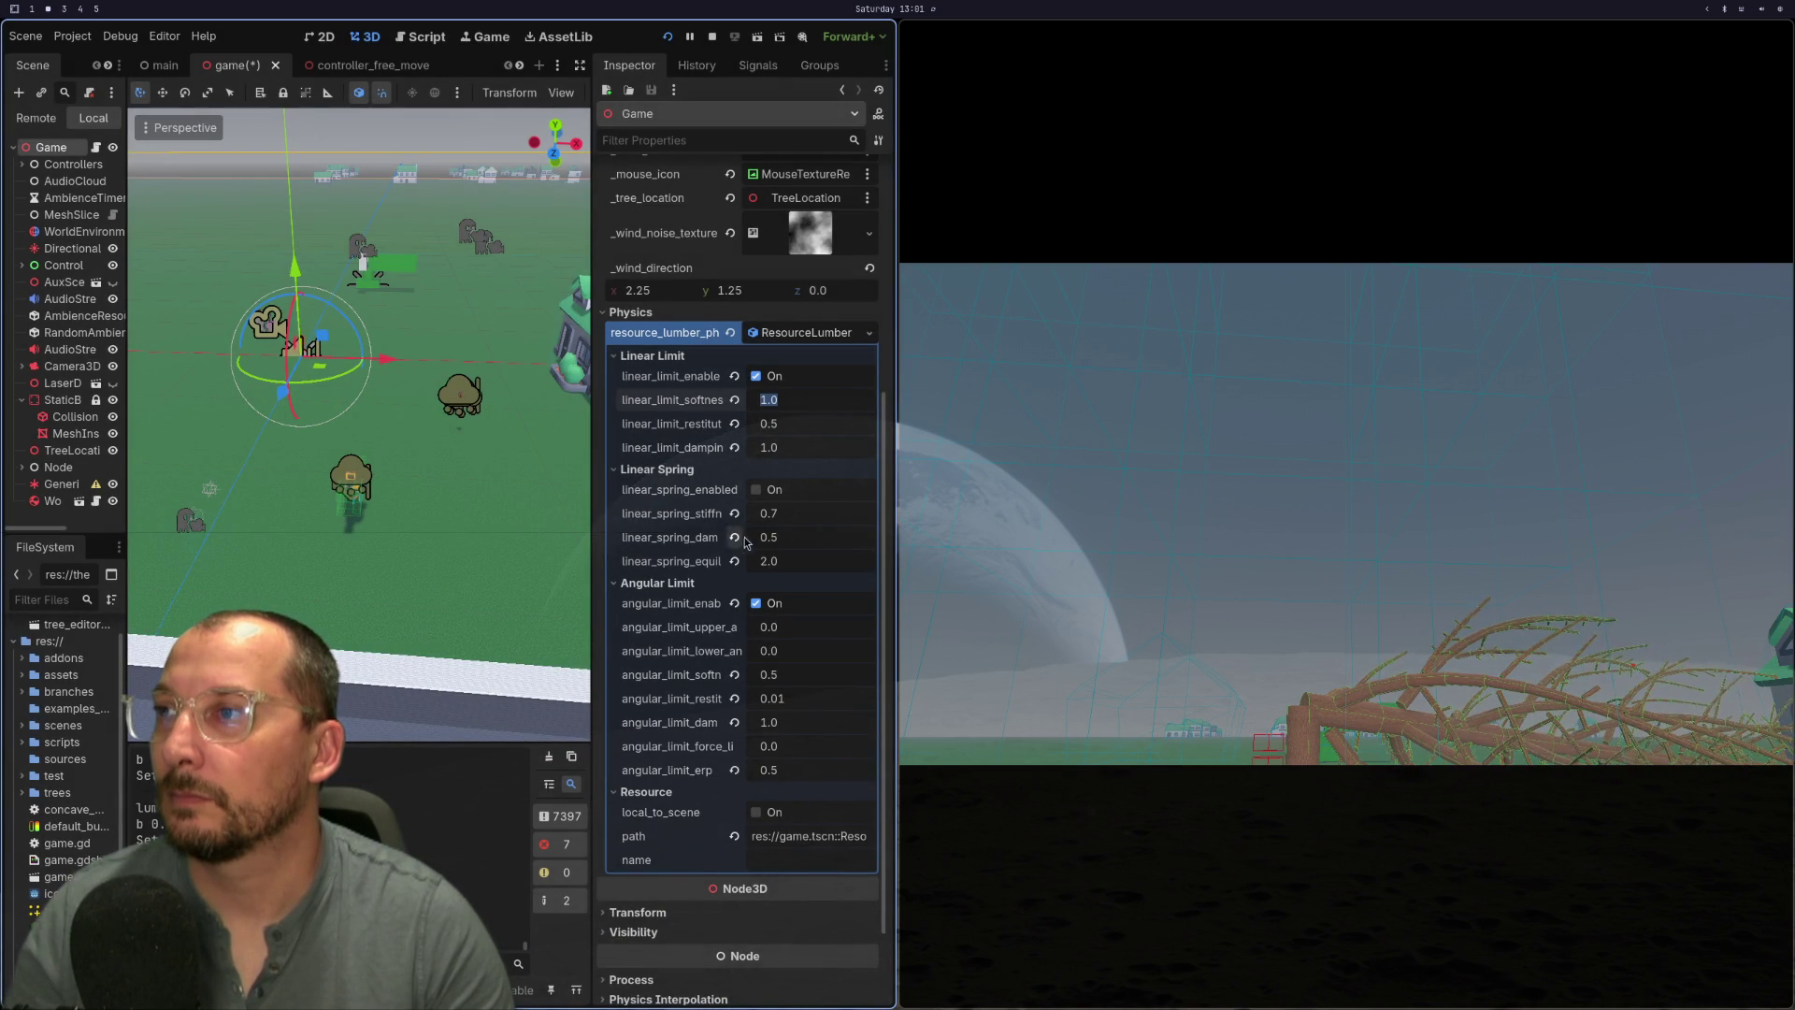
key(super+1)
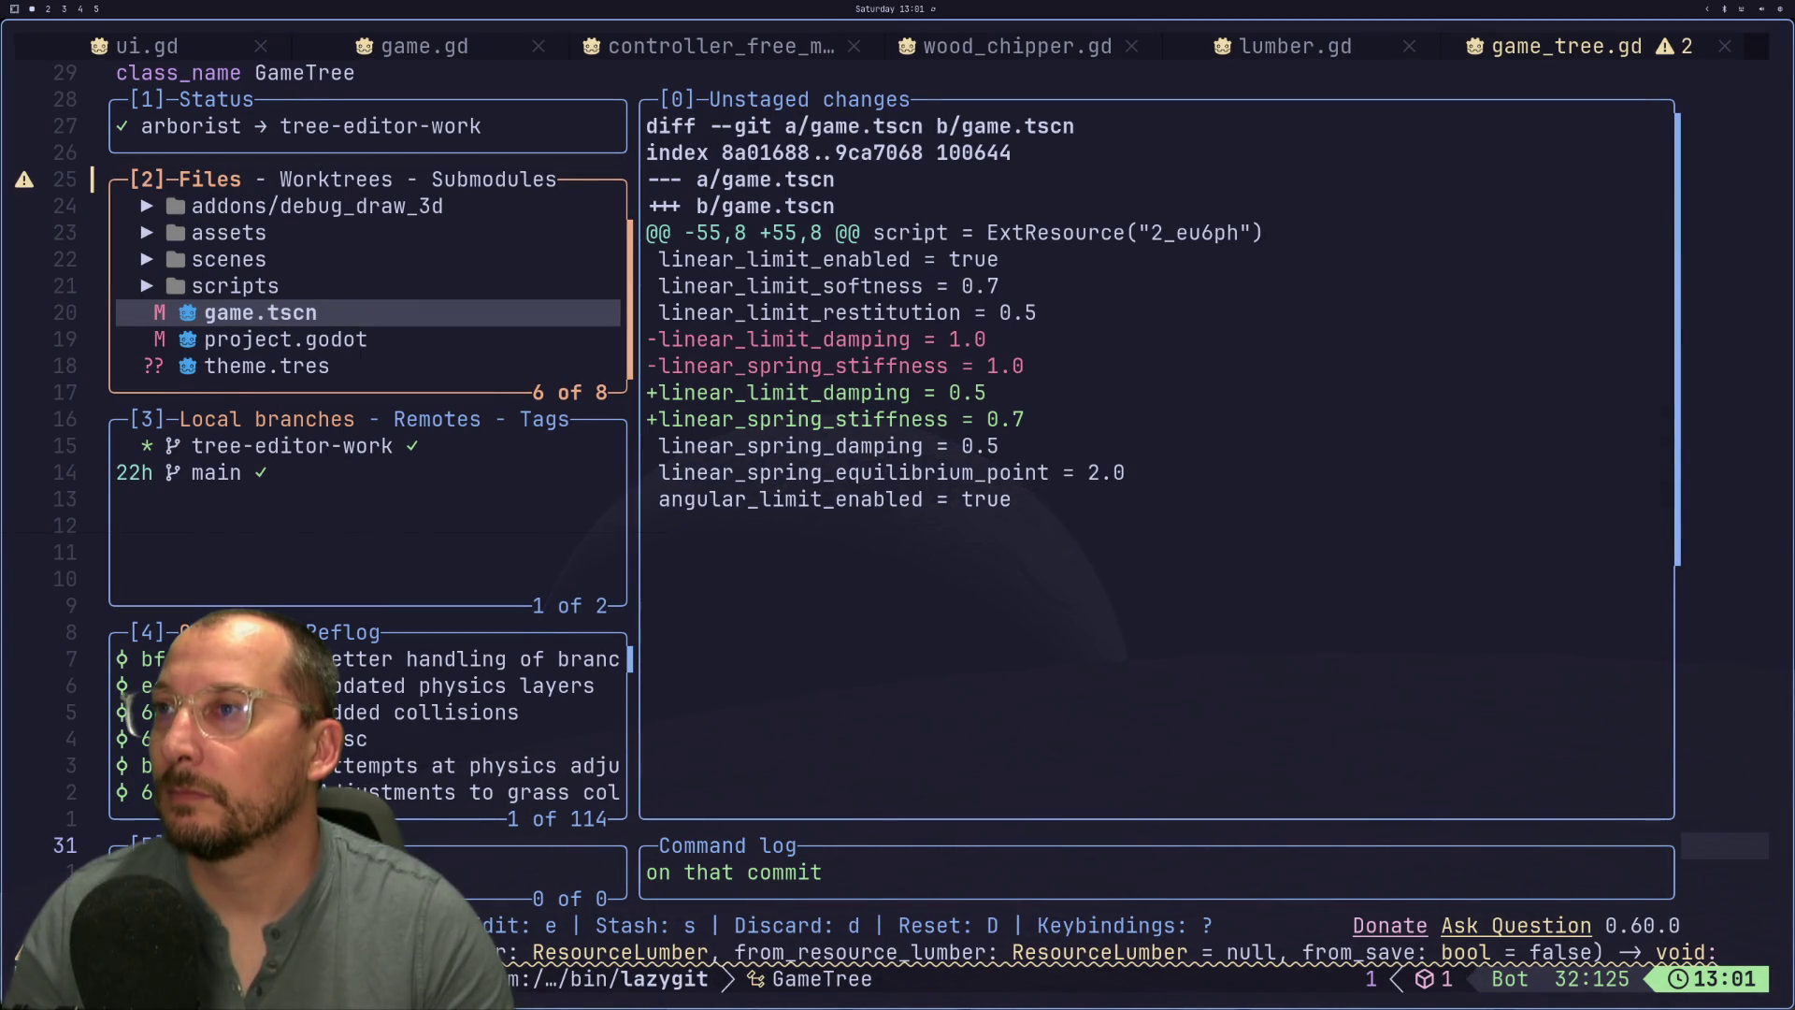
key(super+2)
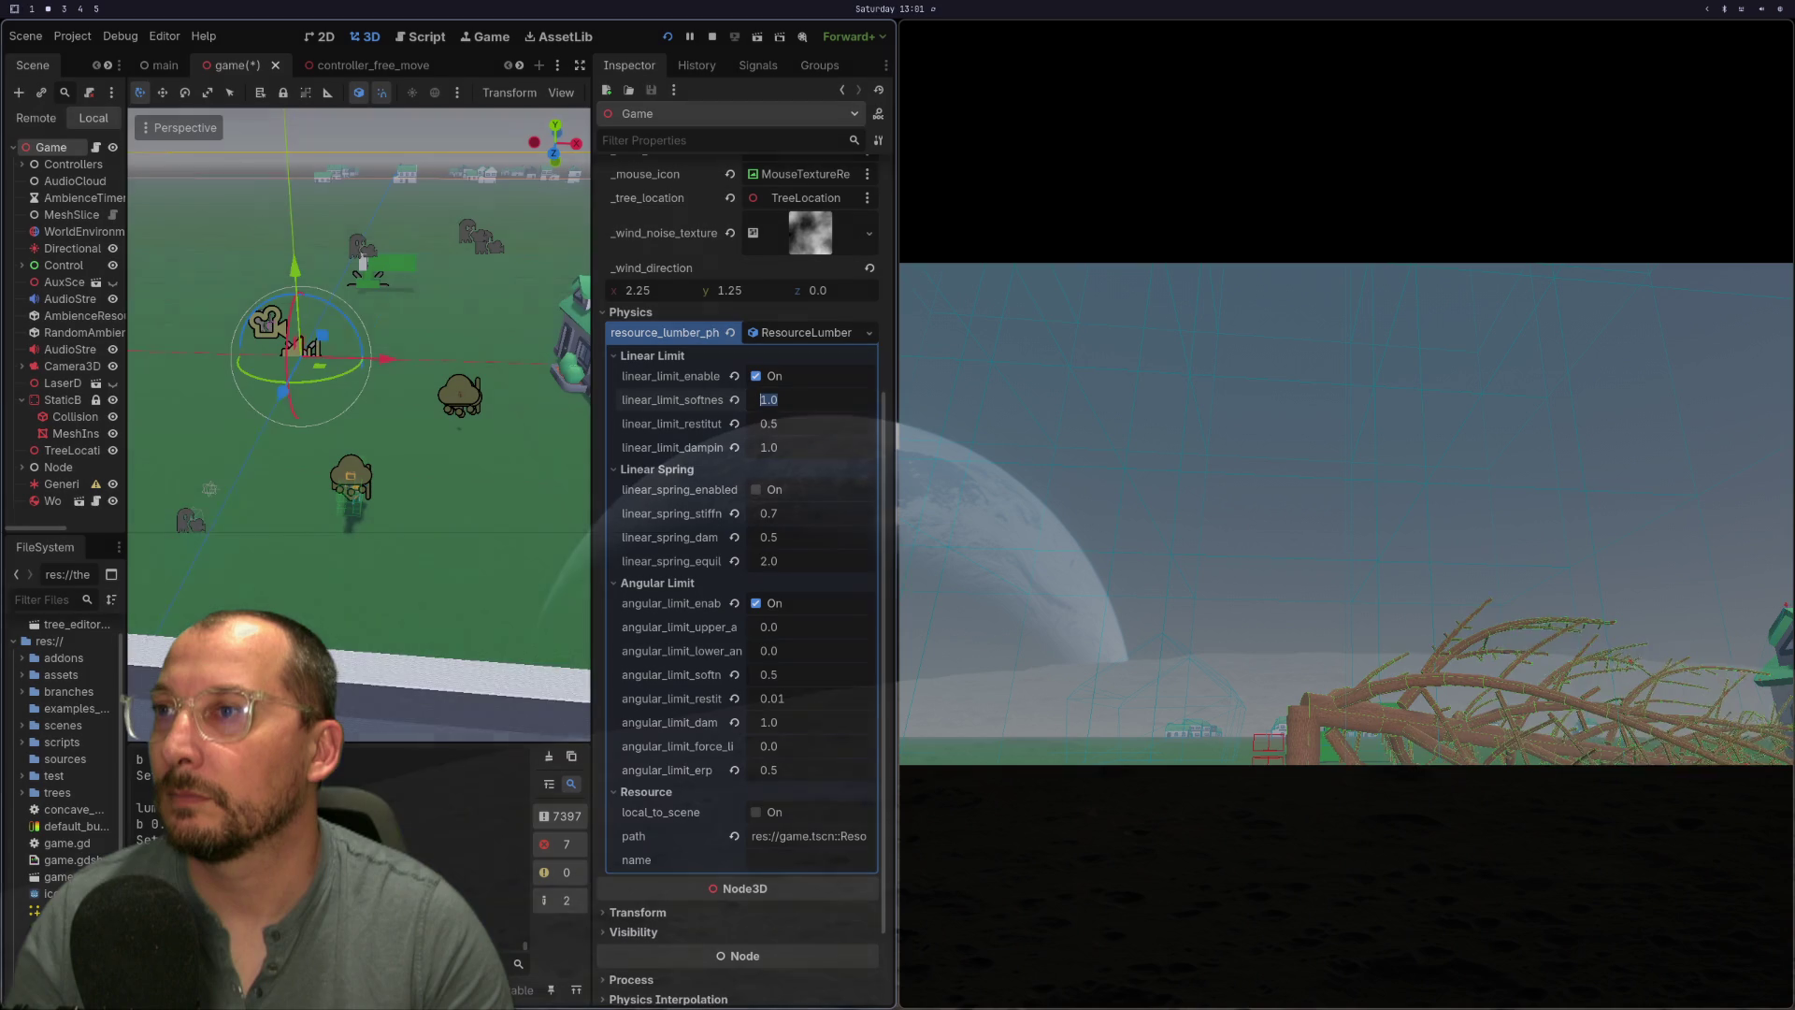
click(787, 515)
- Set linear spring stiffness to 1.0, save and relaunch the game, then view the diff
text(q1)
key(Escape)
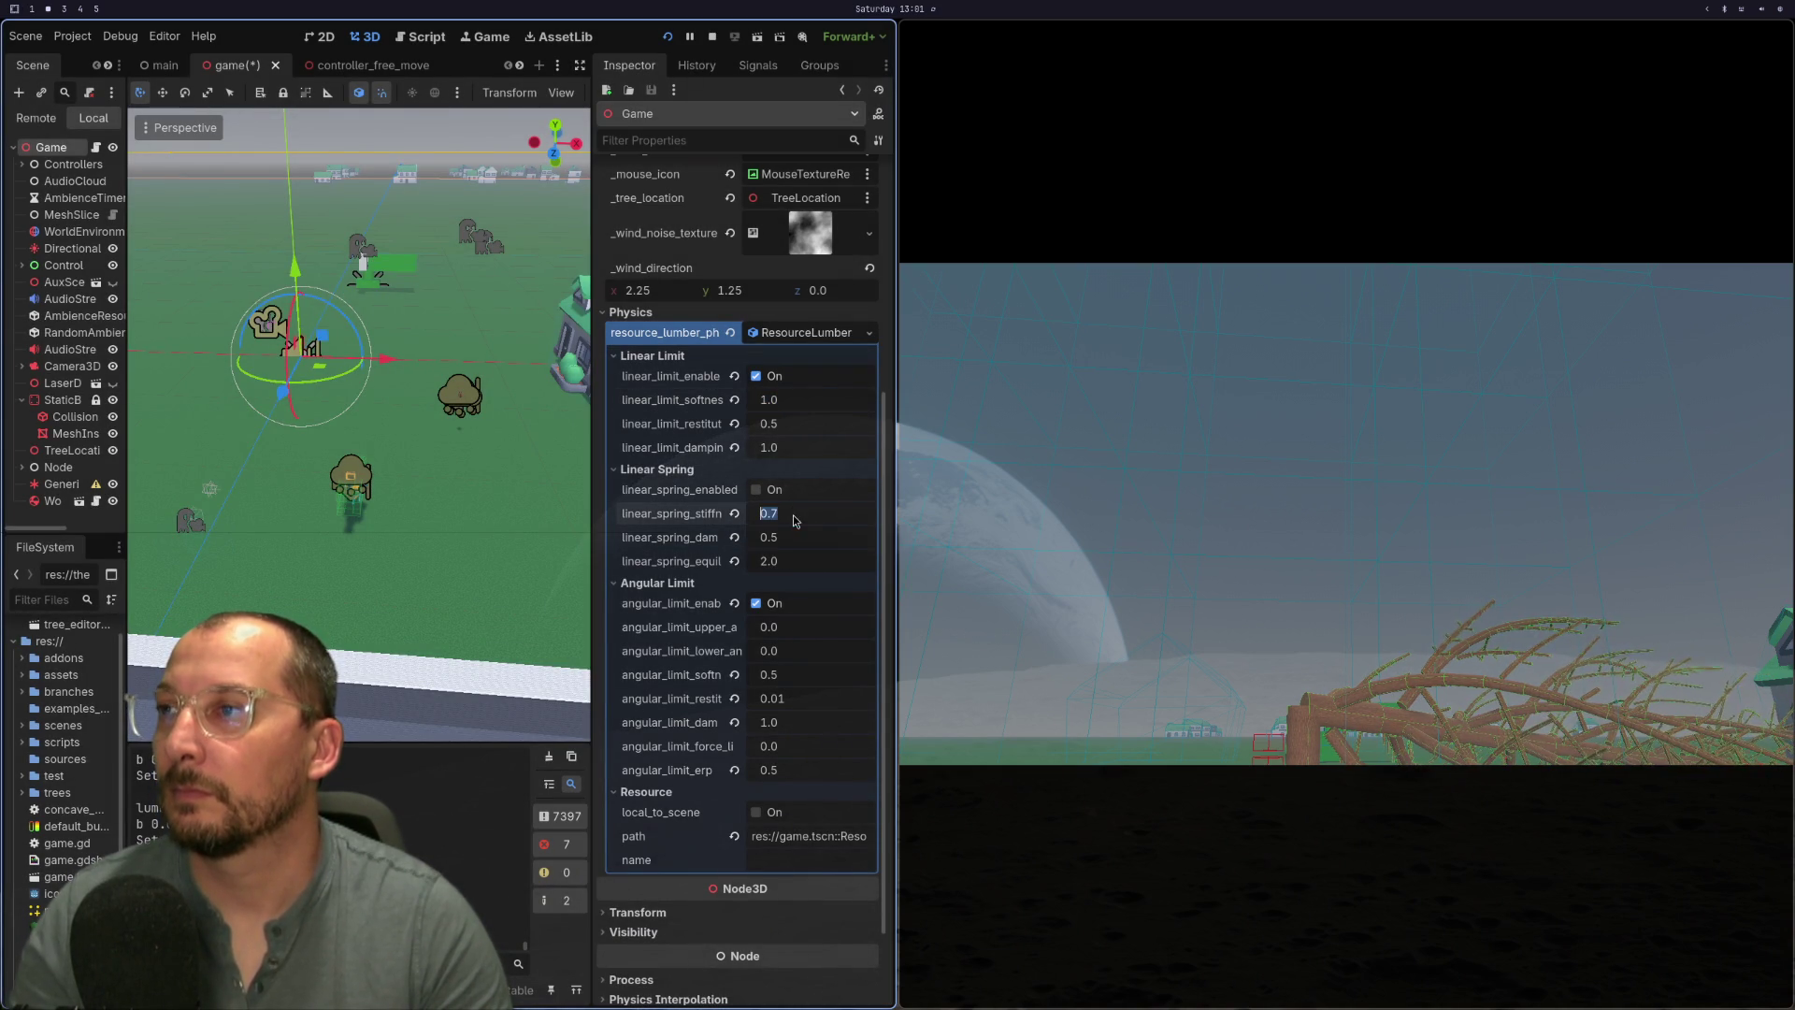
text(1)
key(Return)
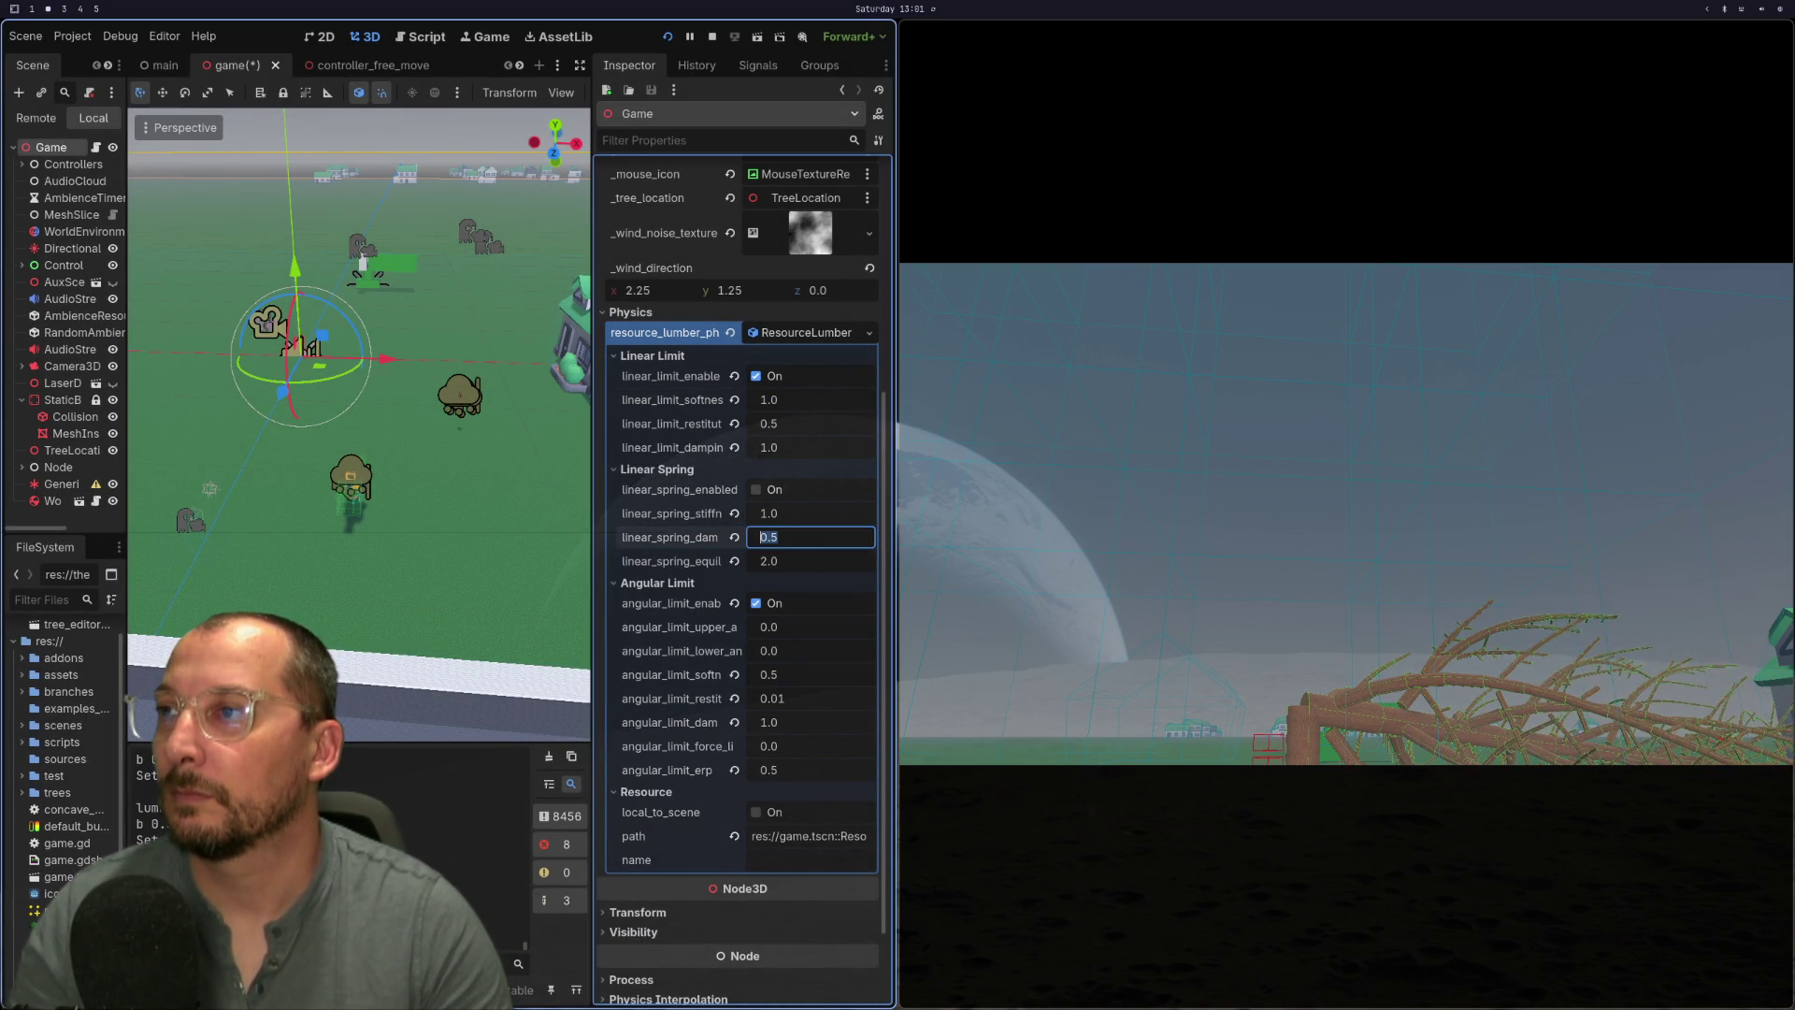
click(667, 36)
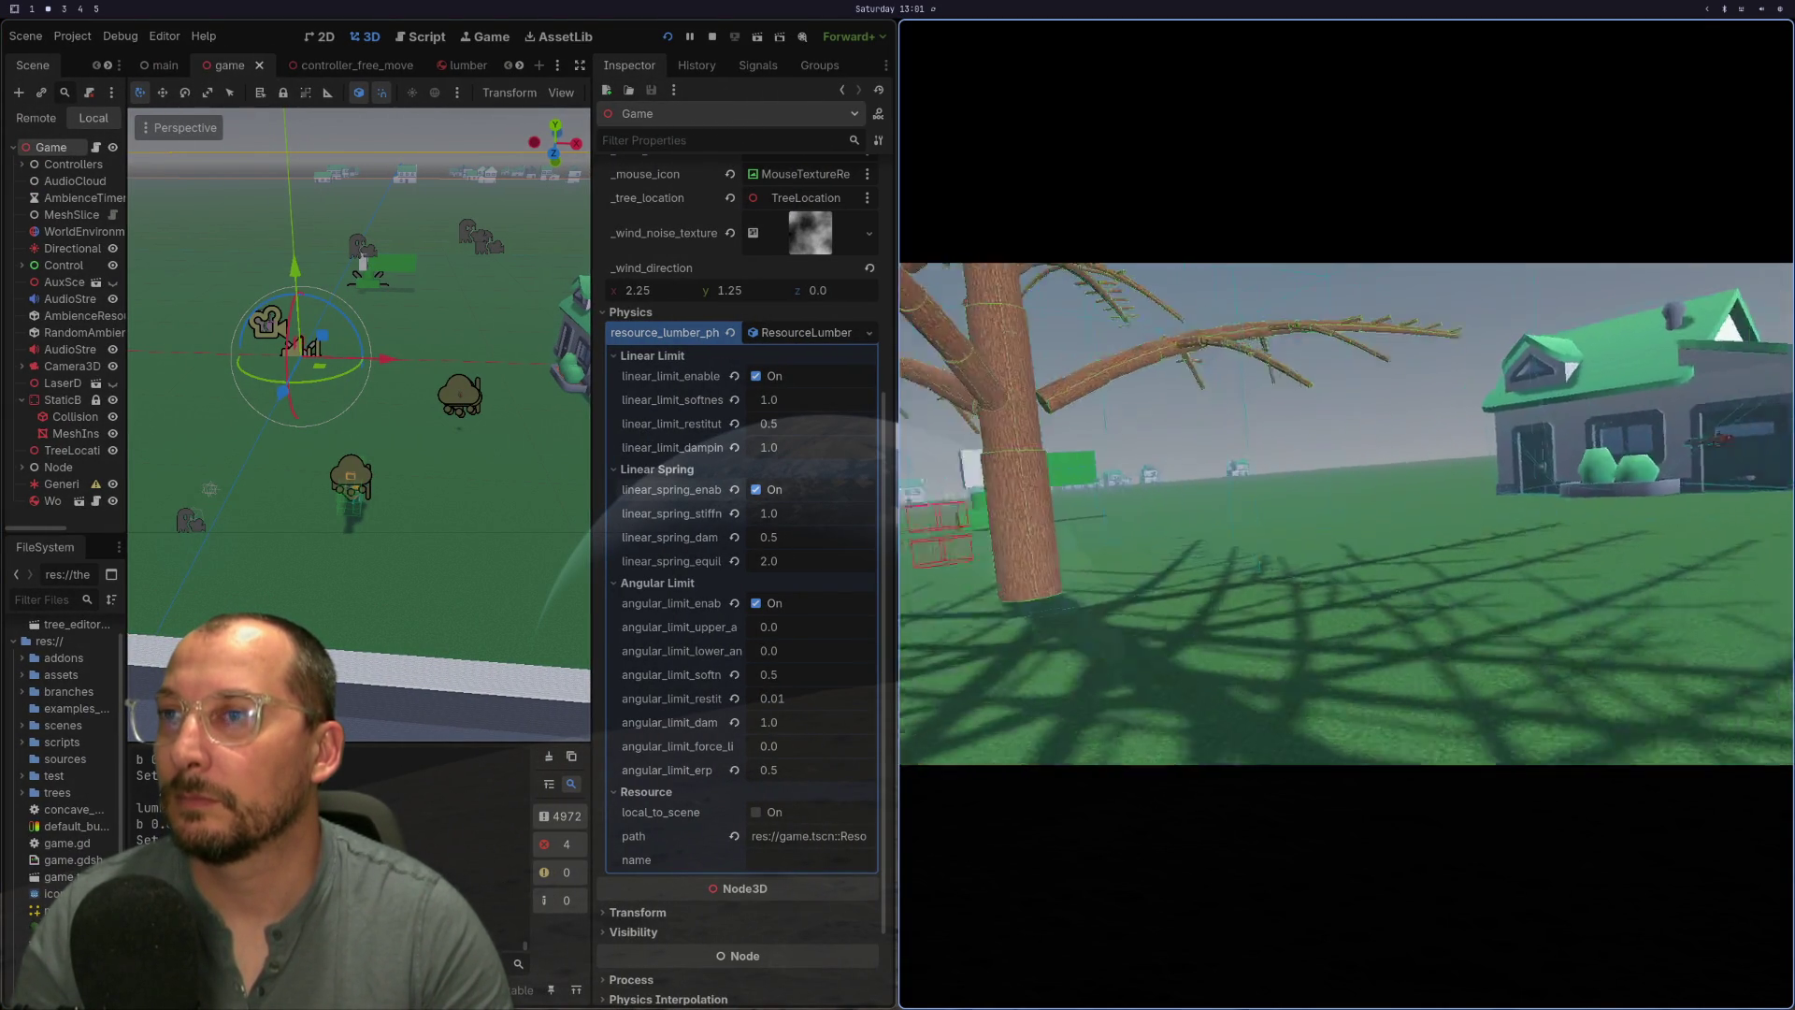
key(super+1)
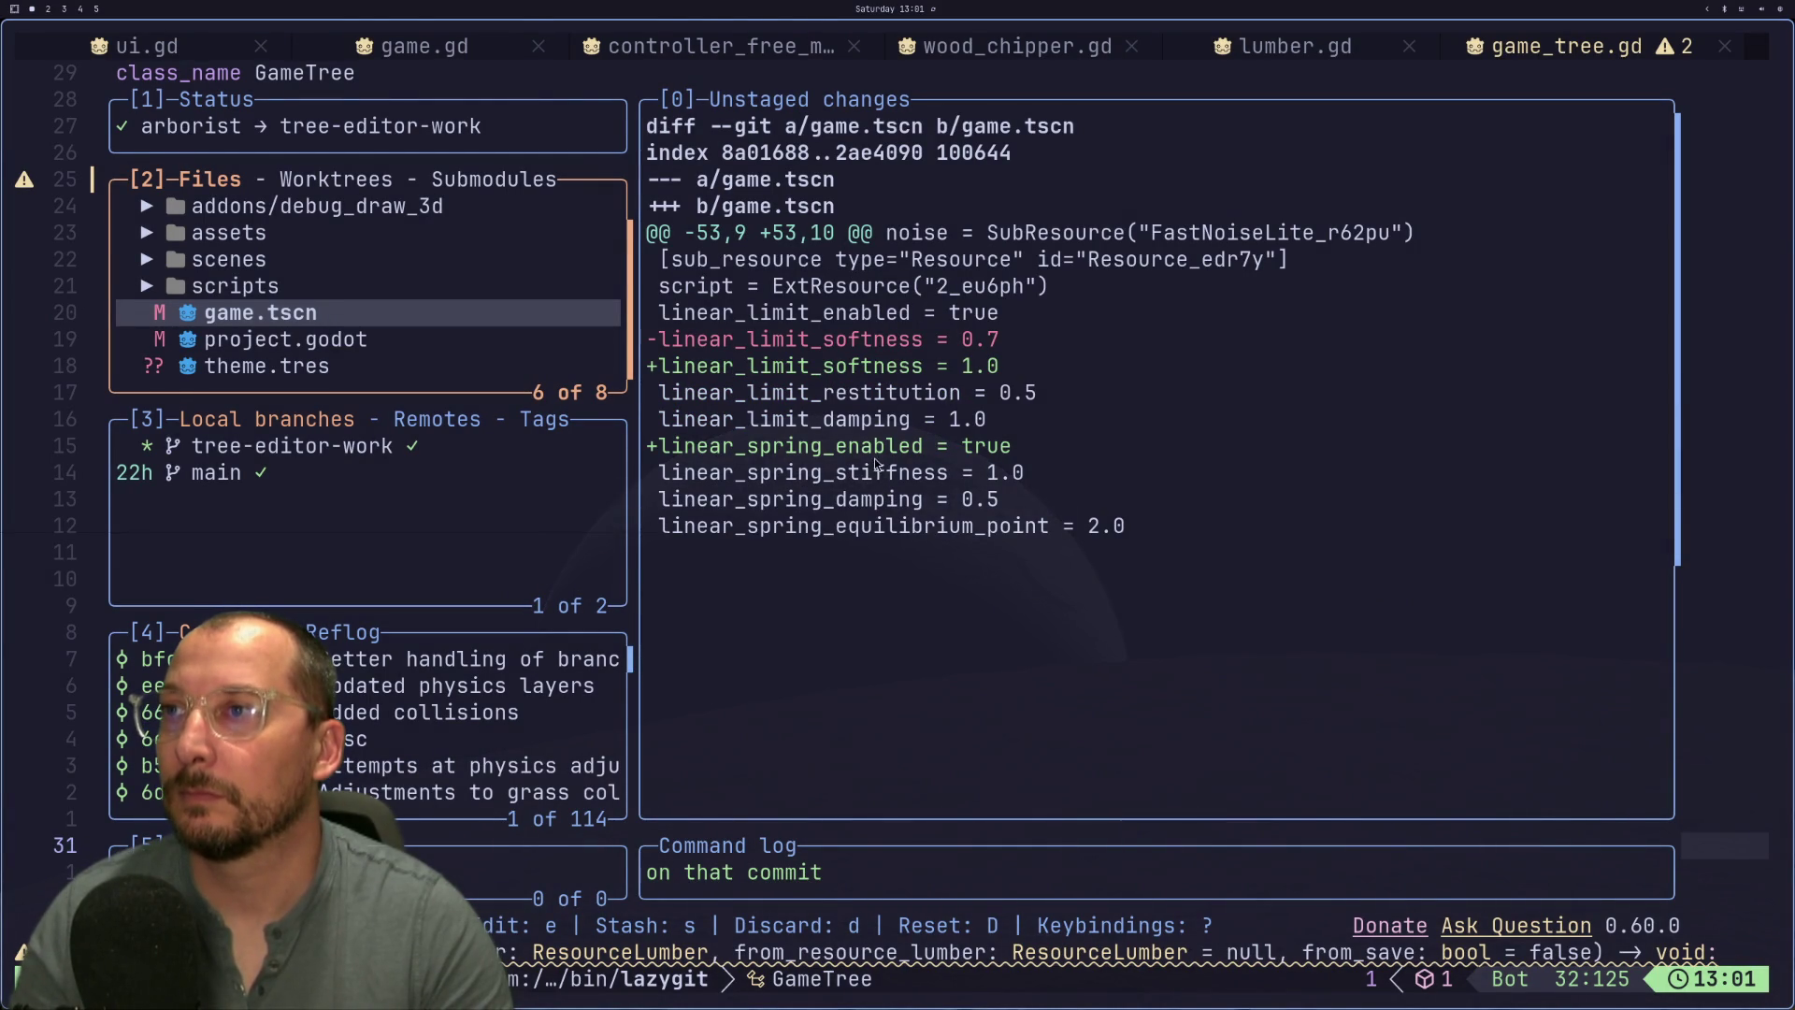
- Change the lumber joint's linear_limit_softness to 0.7, then check the game.tscn diff
key(super+2)
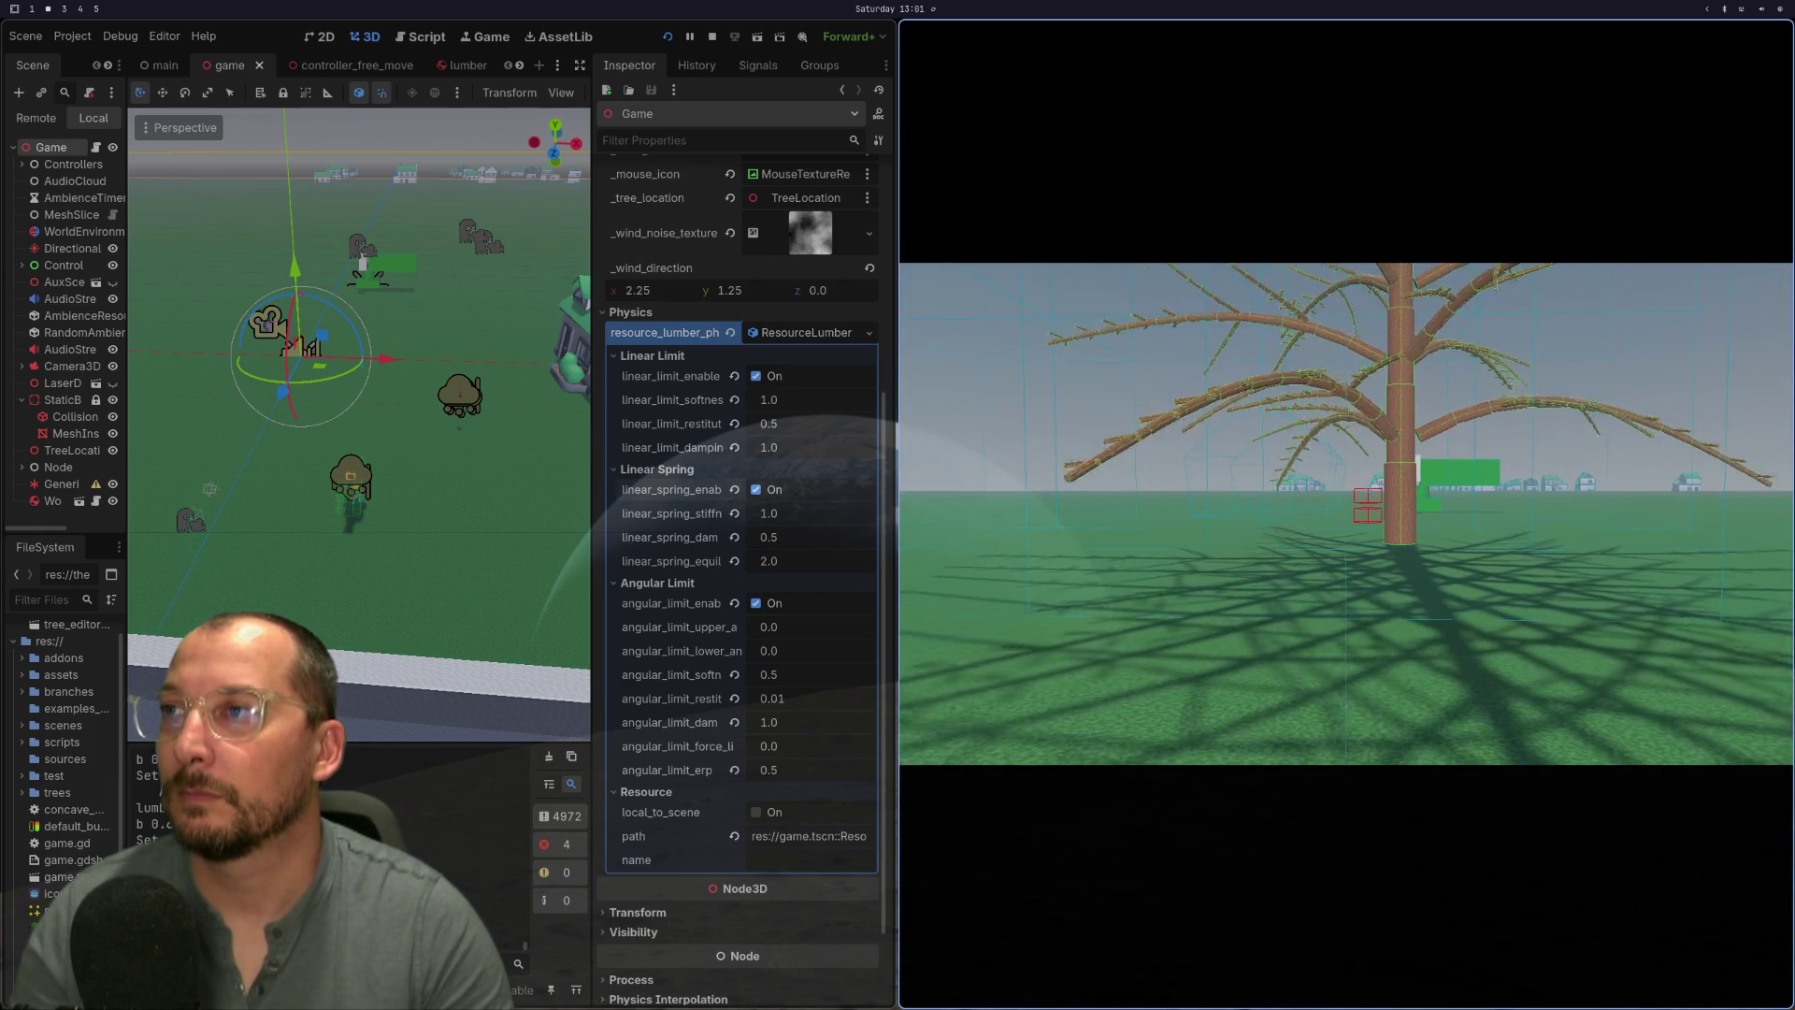
click(785, 400)
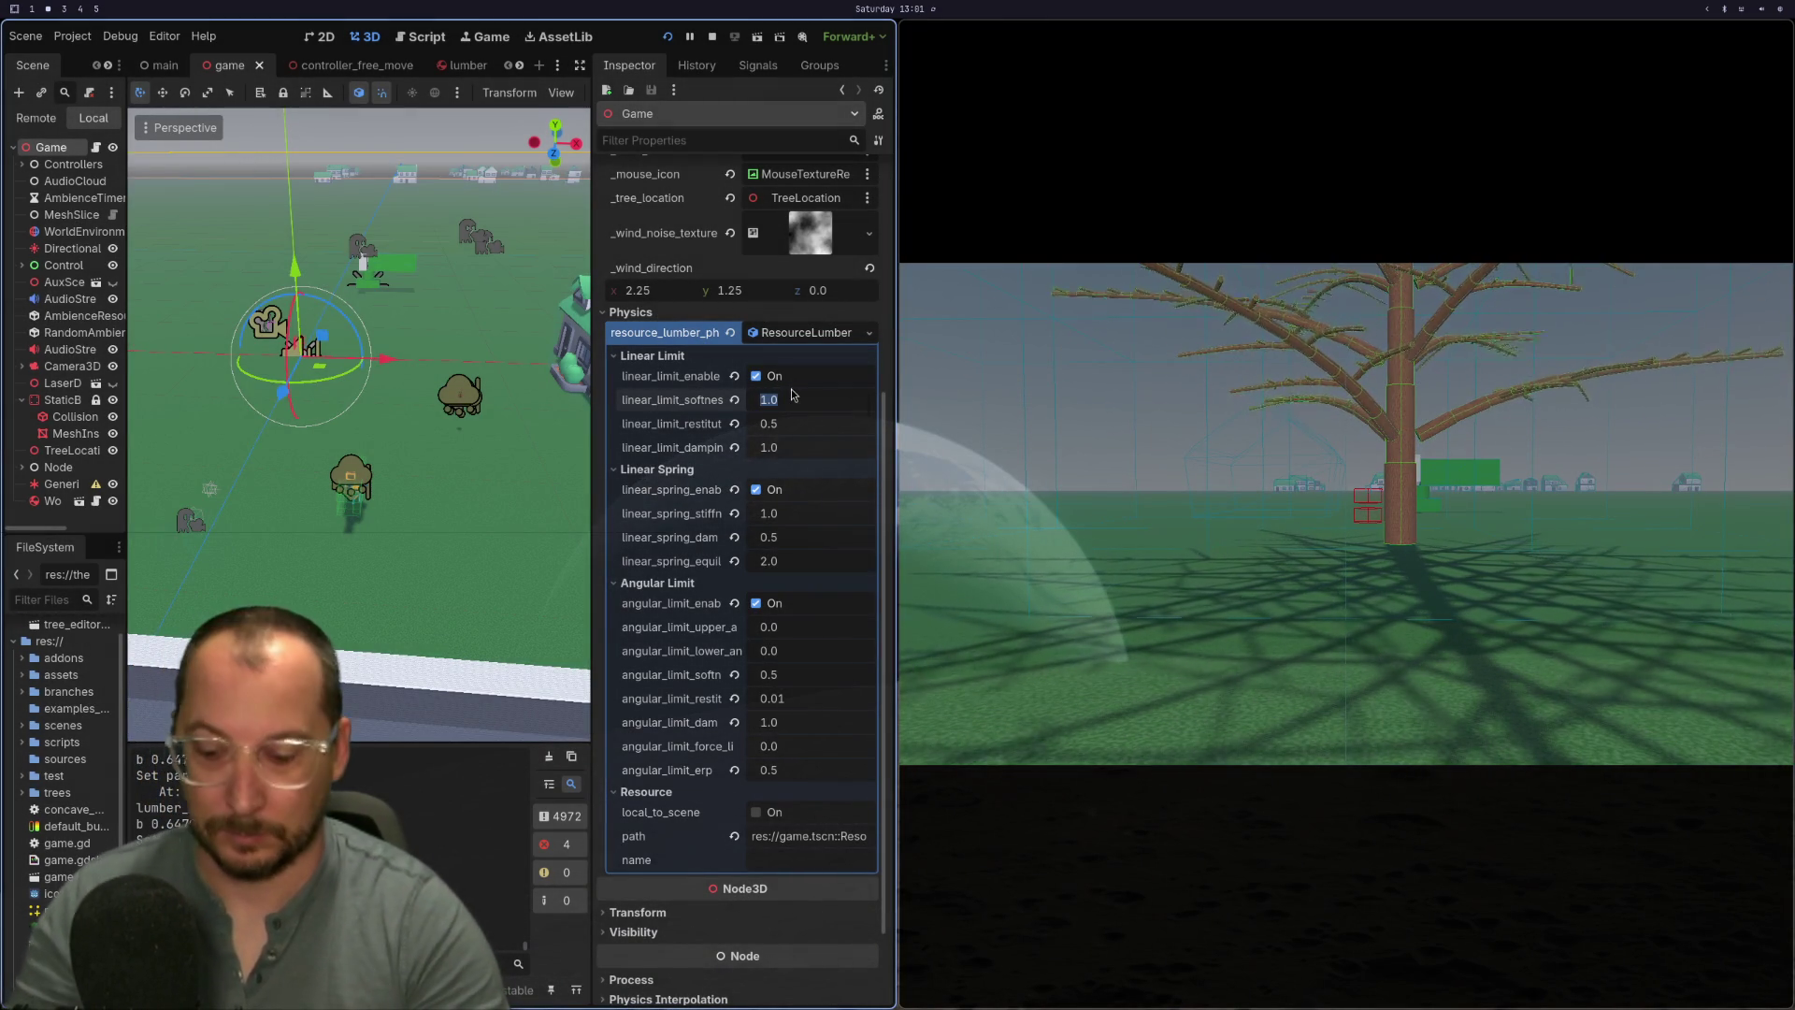
text(0.)
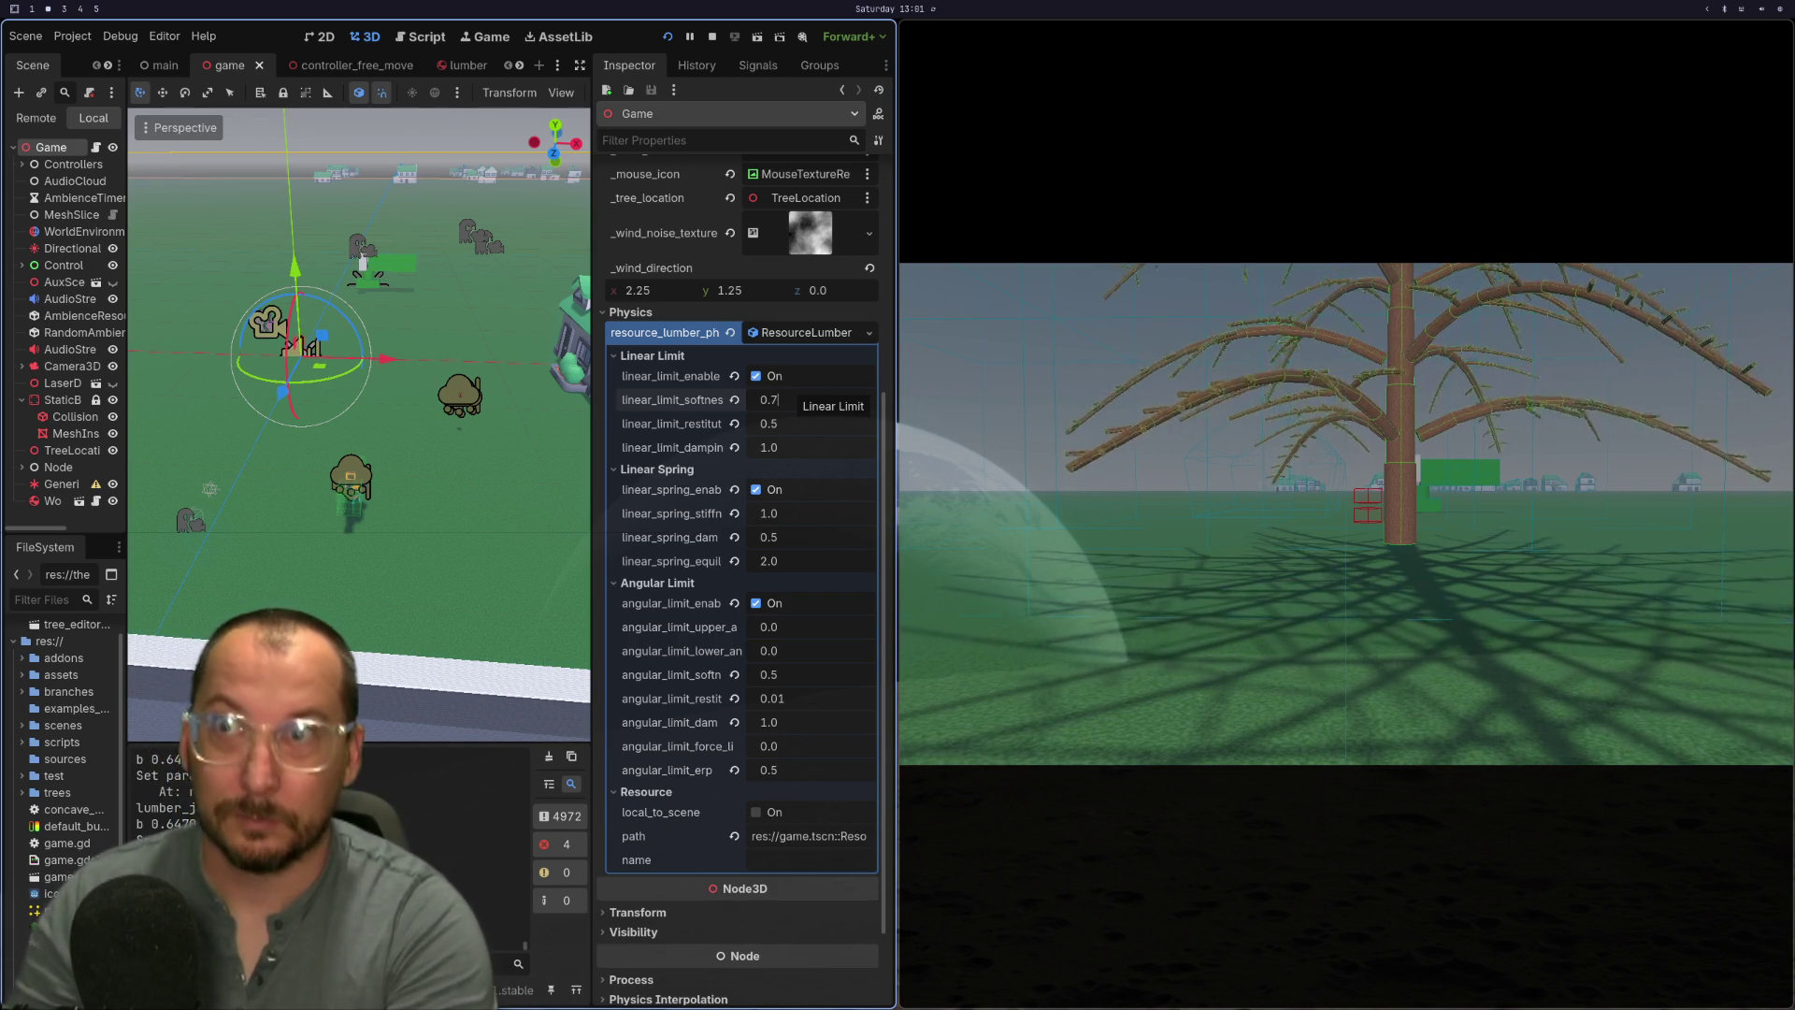
text(7)
key(Tab)
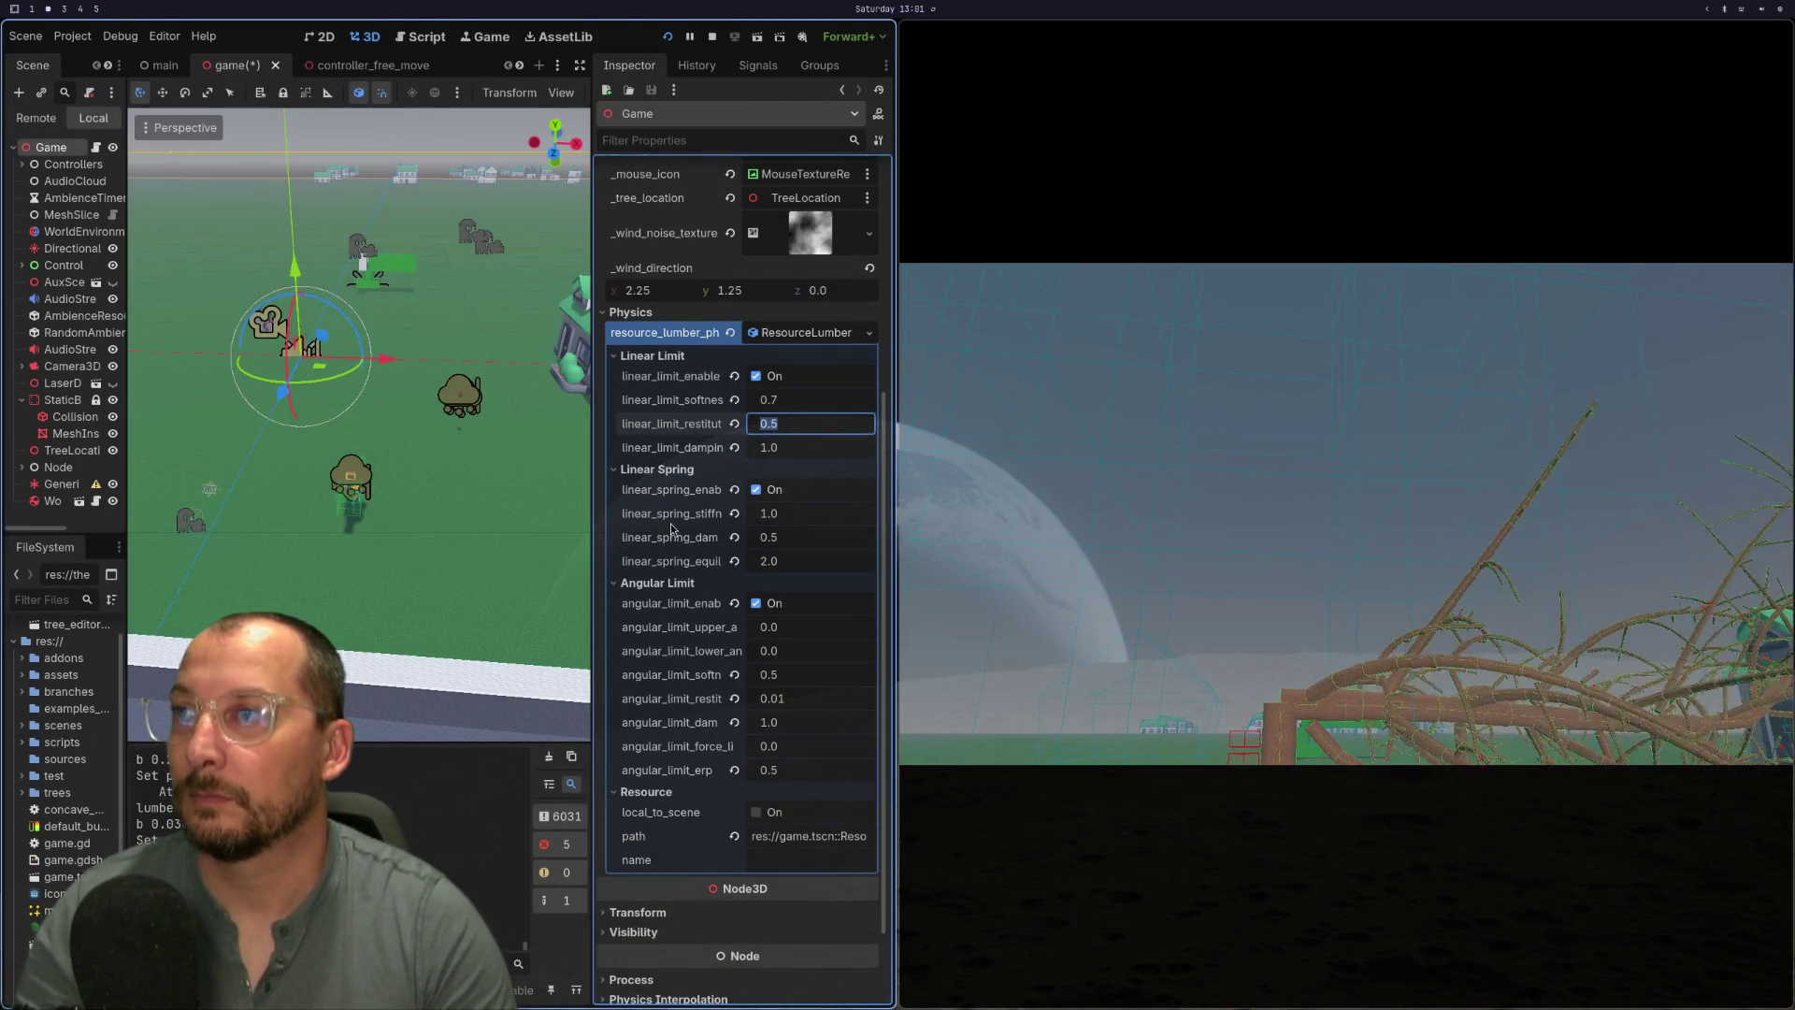
key(super+1)
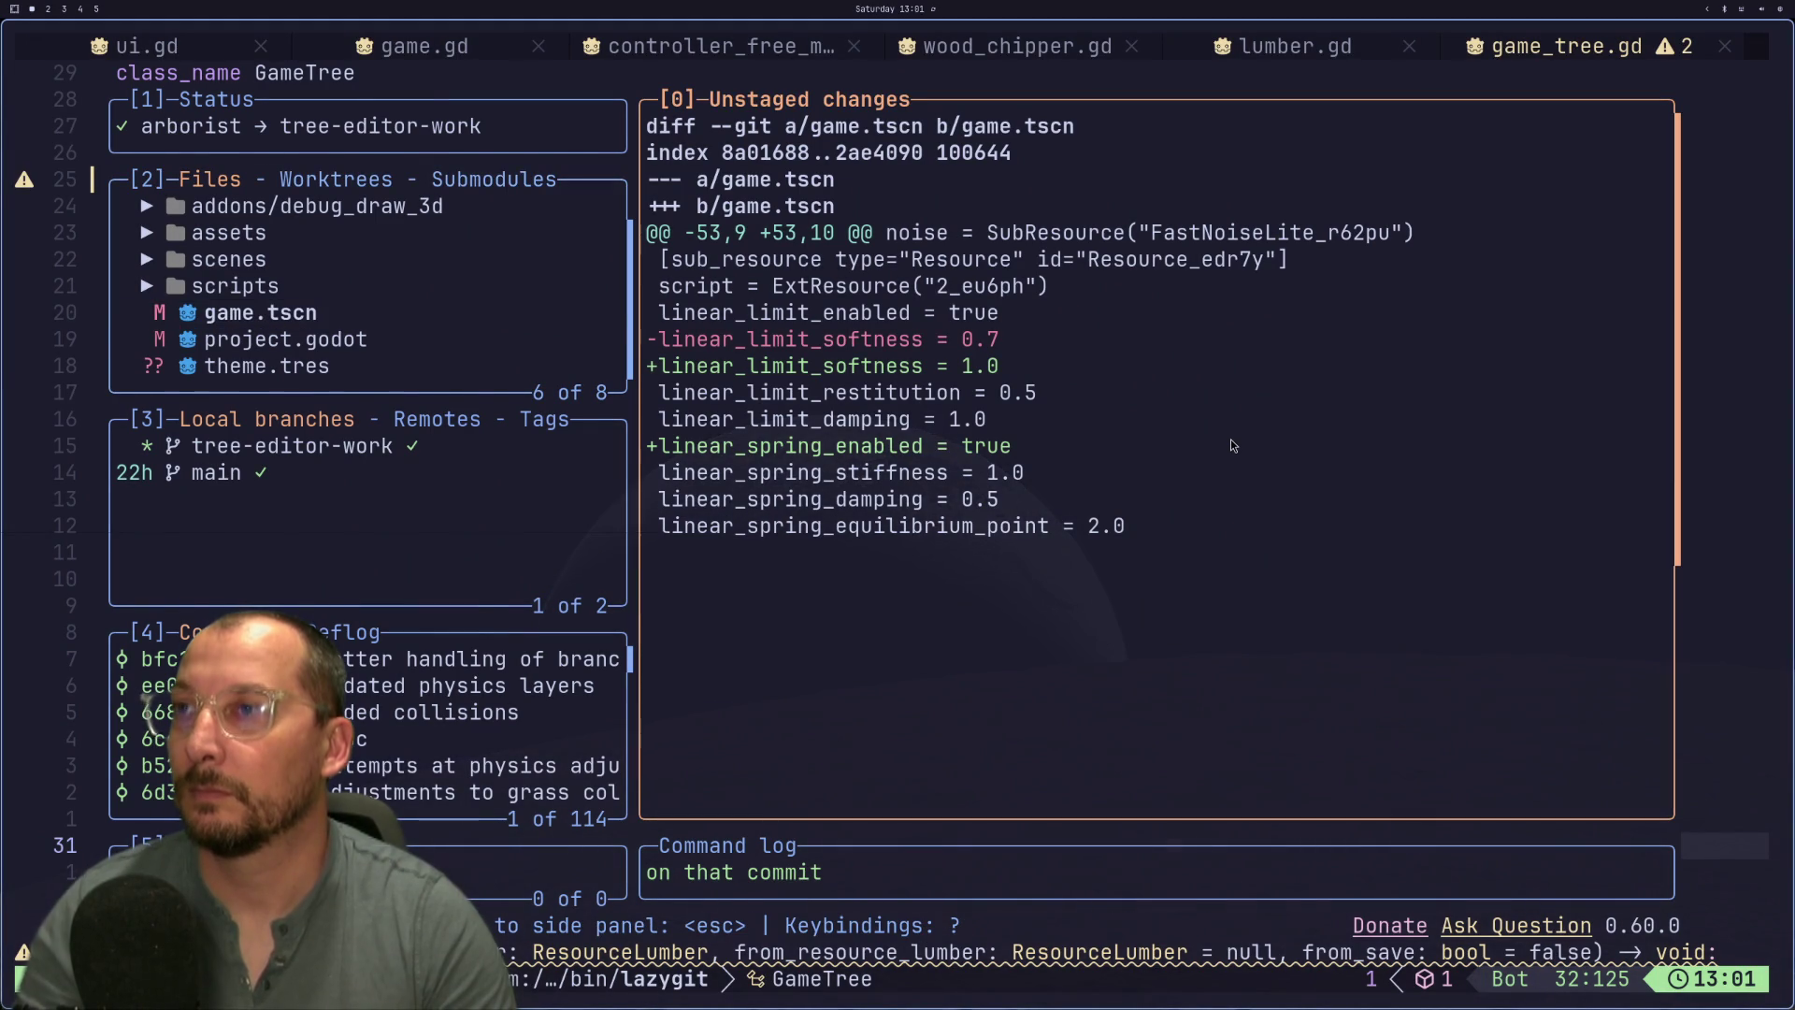
- Restart lazygit, fold the addons, assets, scenes and scripts folders to show game.tscn, then return to Godot
key(q)
key(space)
key(g)
key(g)
key(j)
key(Return)
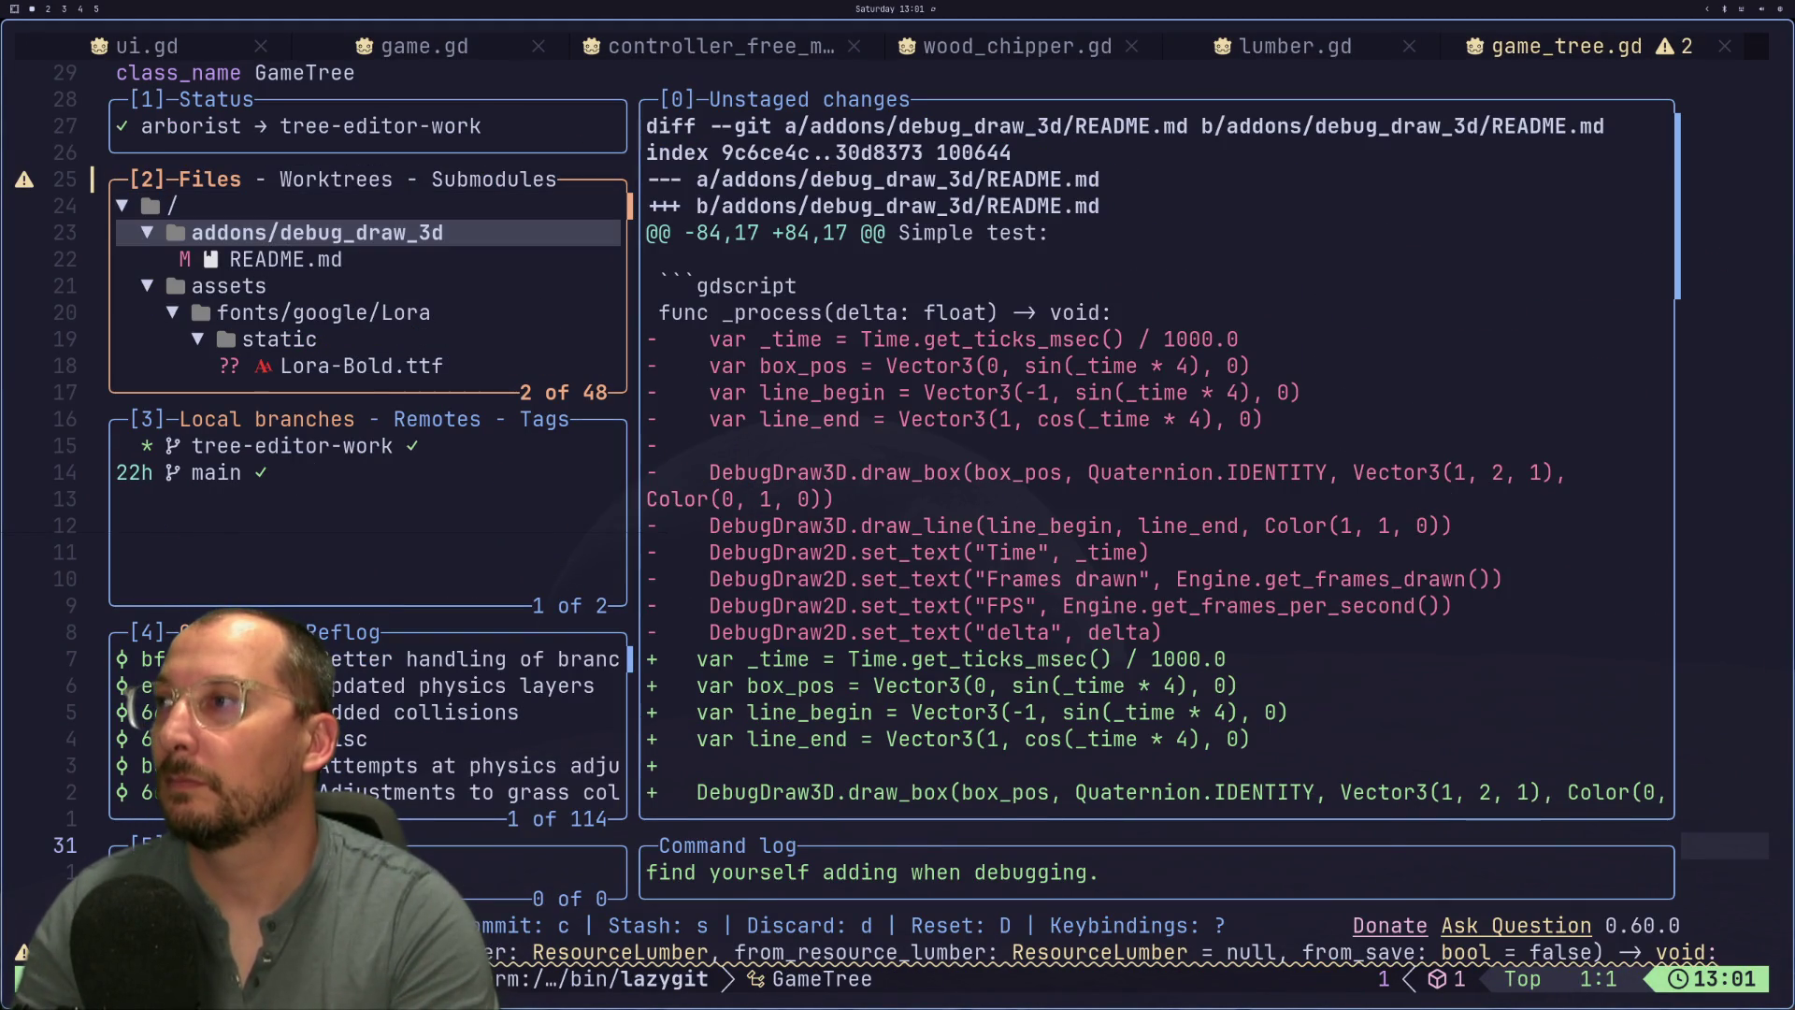
key(j)
key(Return)
key(j)
key(Return)
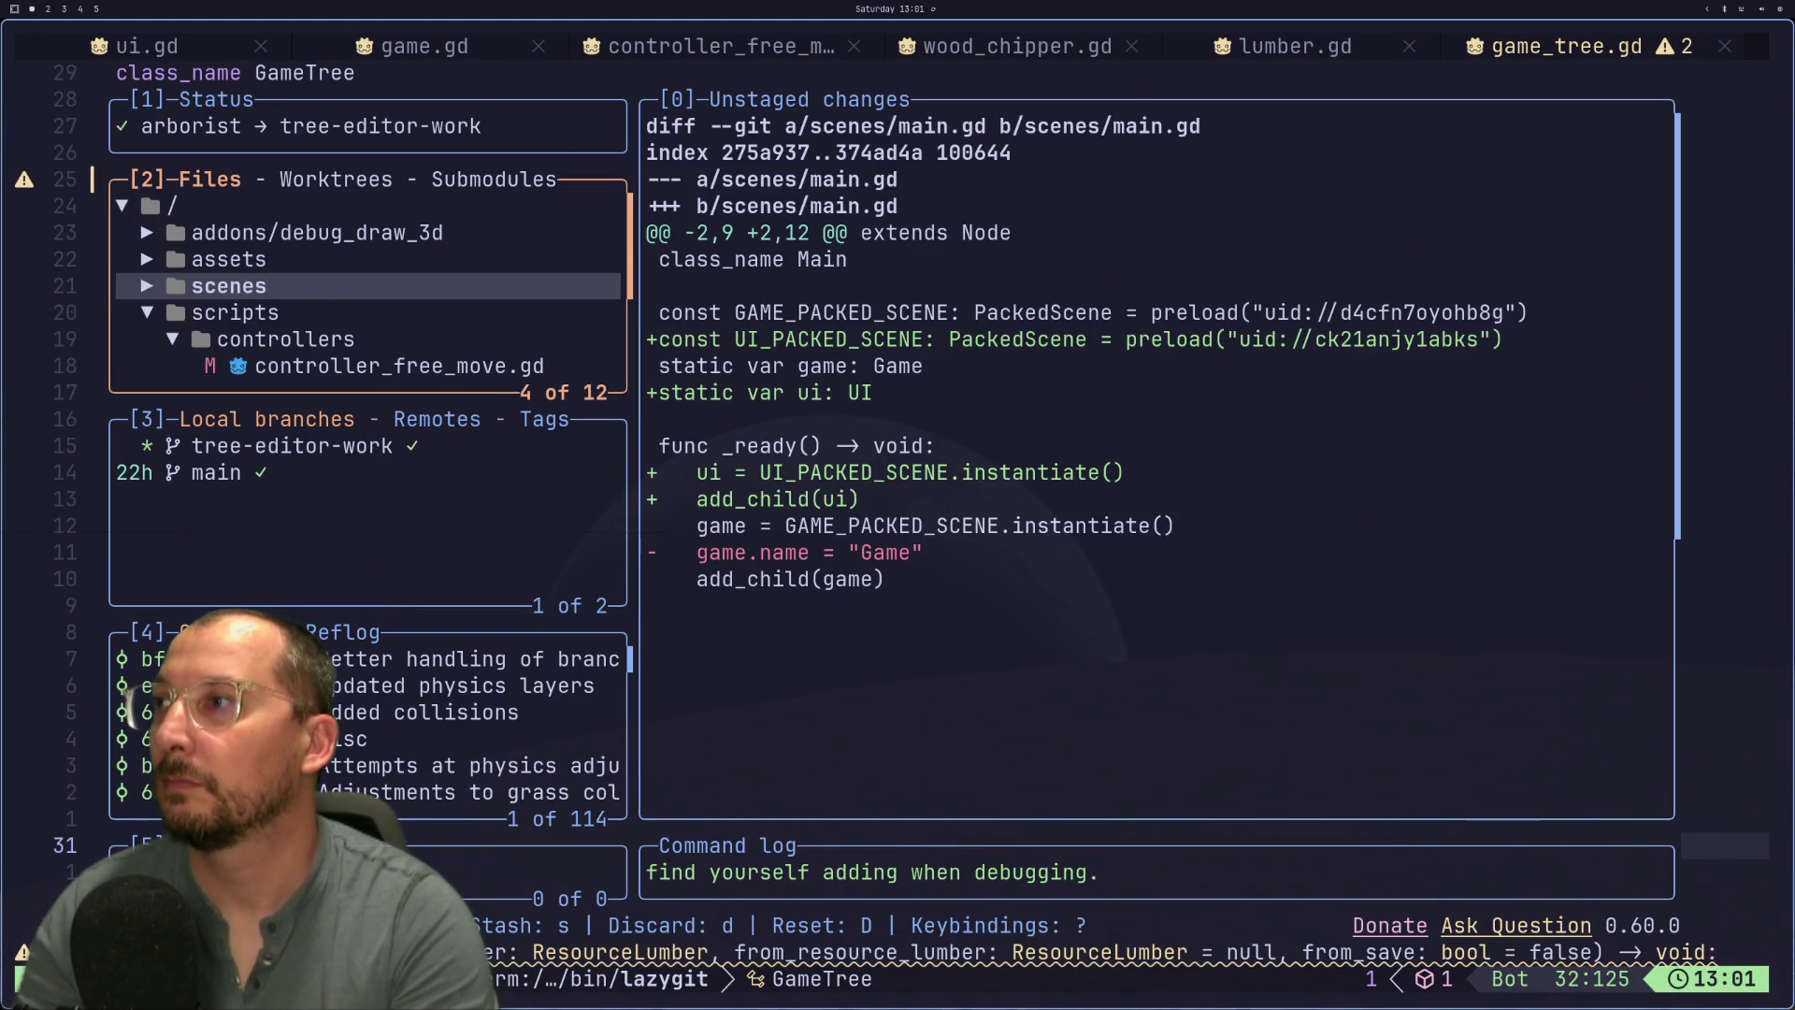
key(j)
key(Return)
key(j)
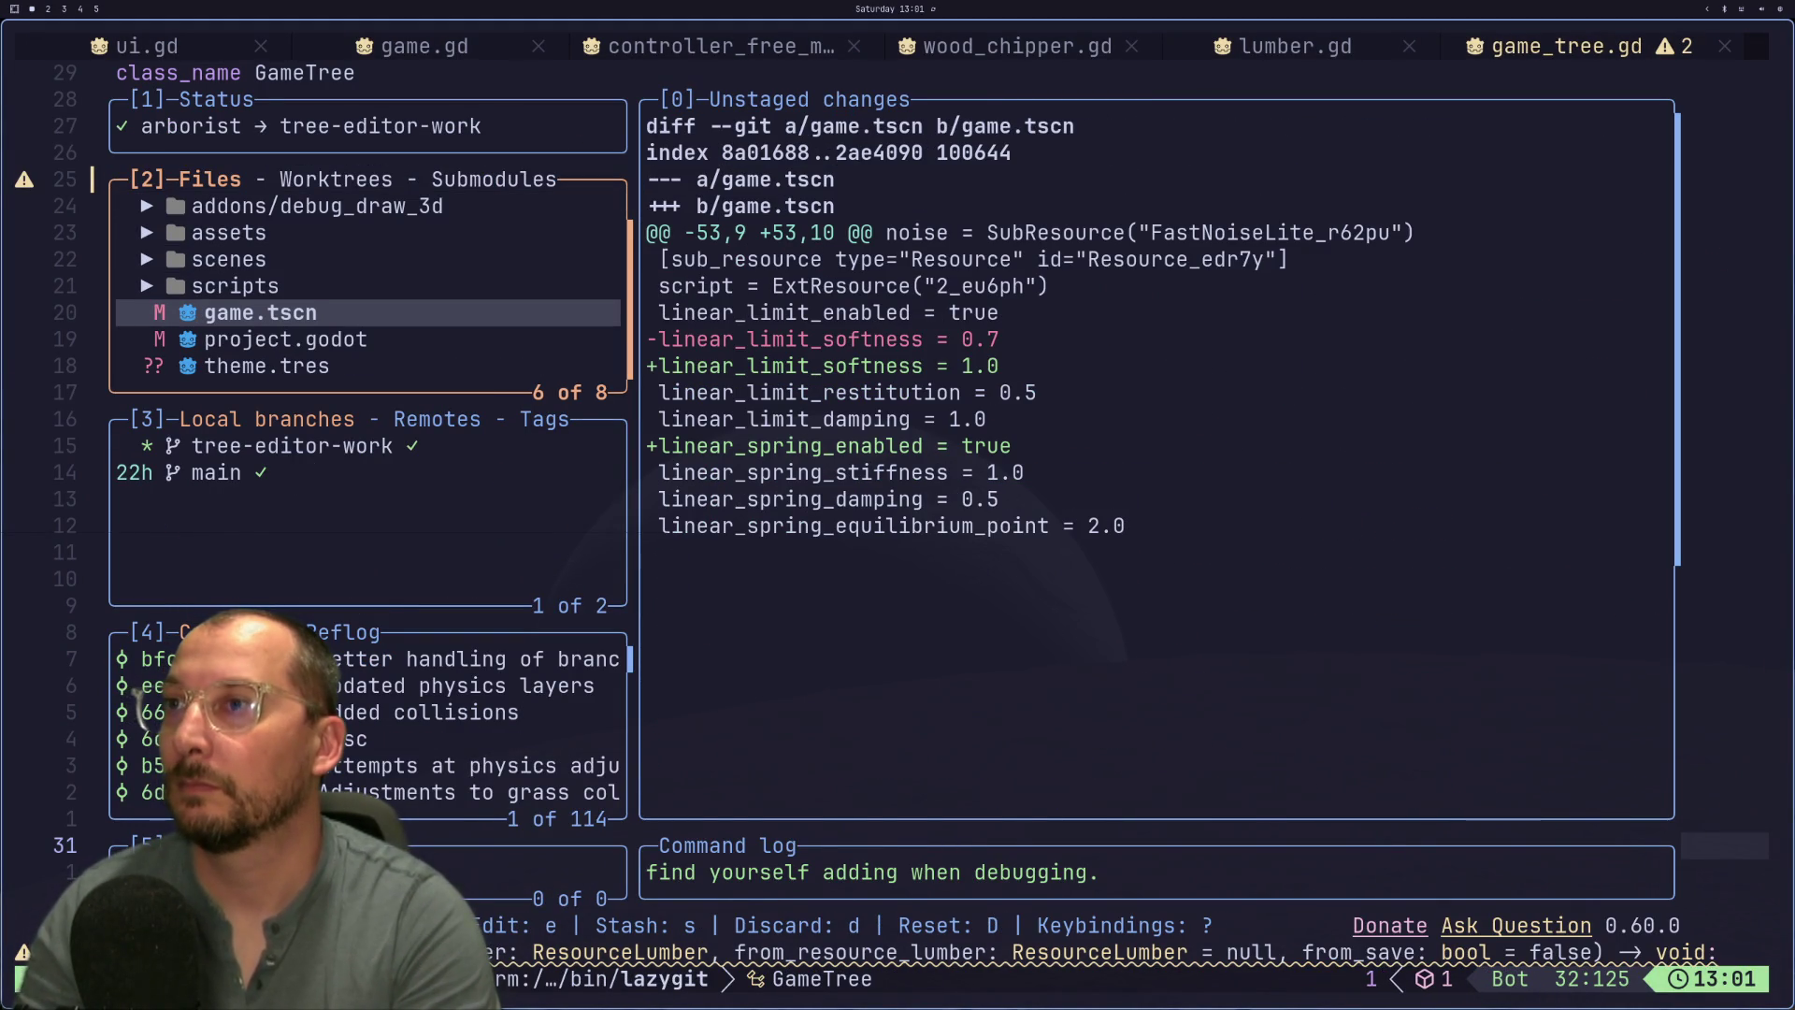
key(super+2)
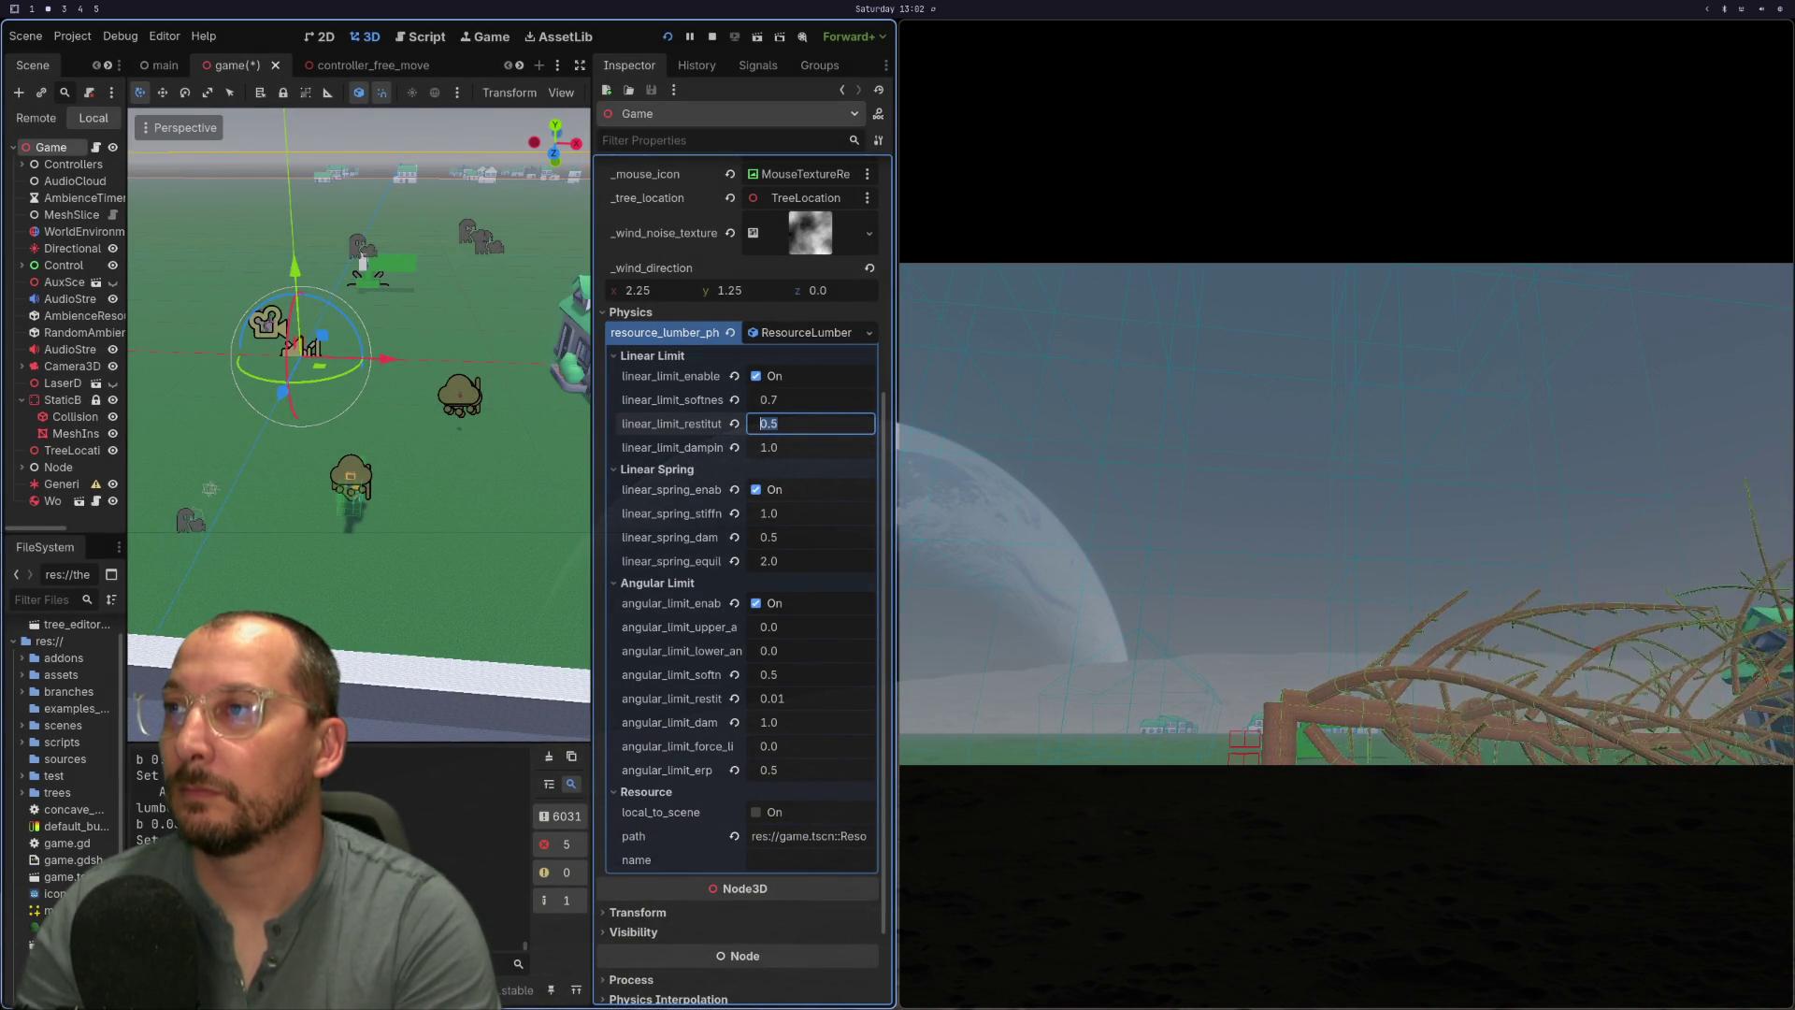
- Disable the linear spring, set angular limit softness to 0.75, then save and relaunch
click(804, 649)
text(0.75)
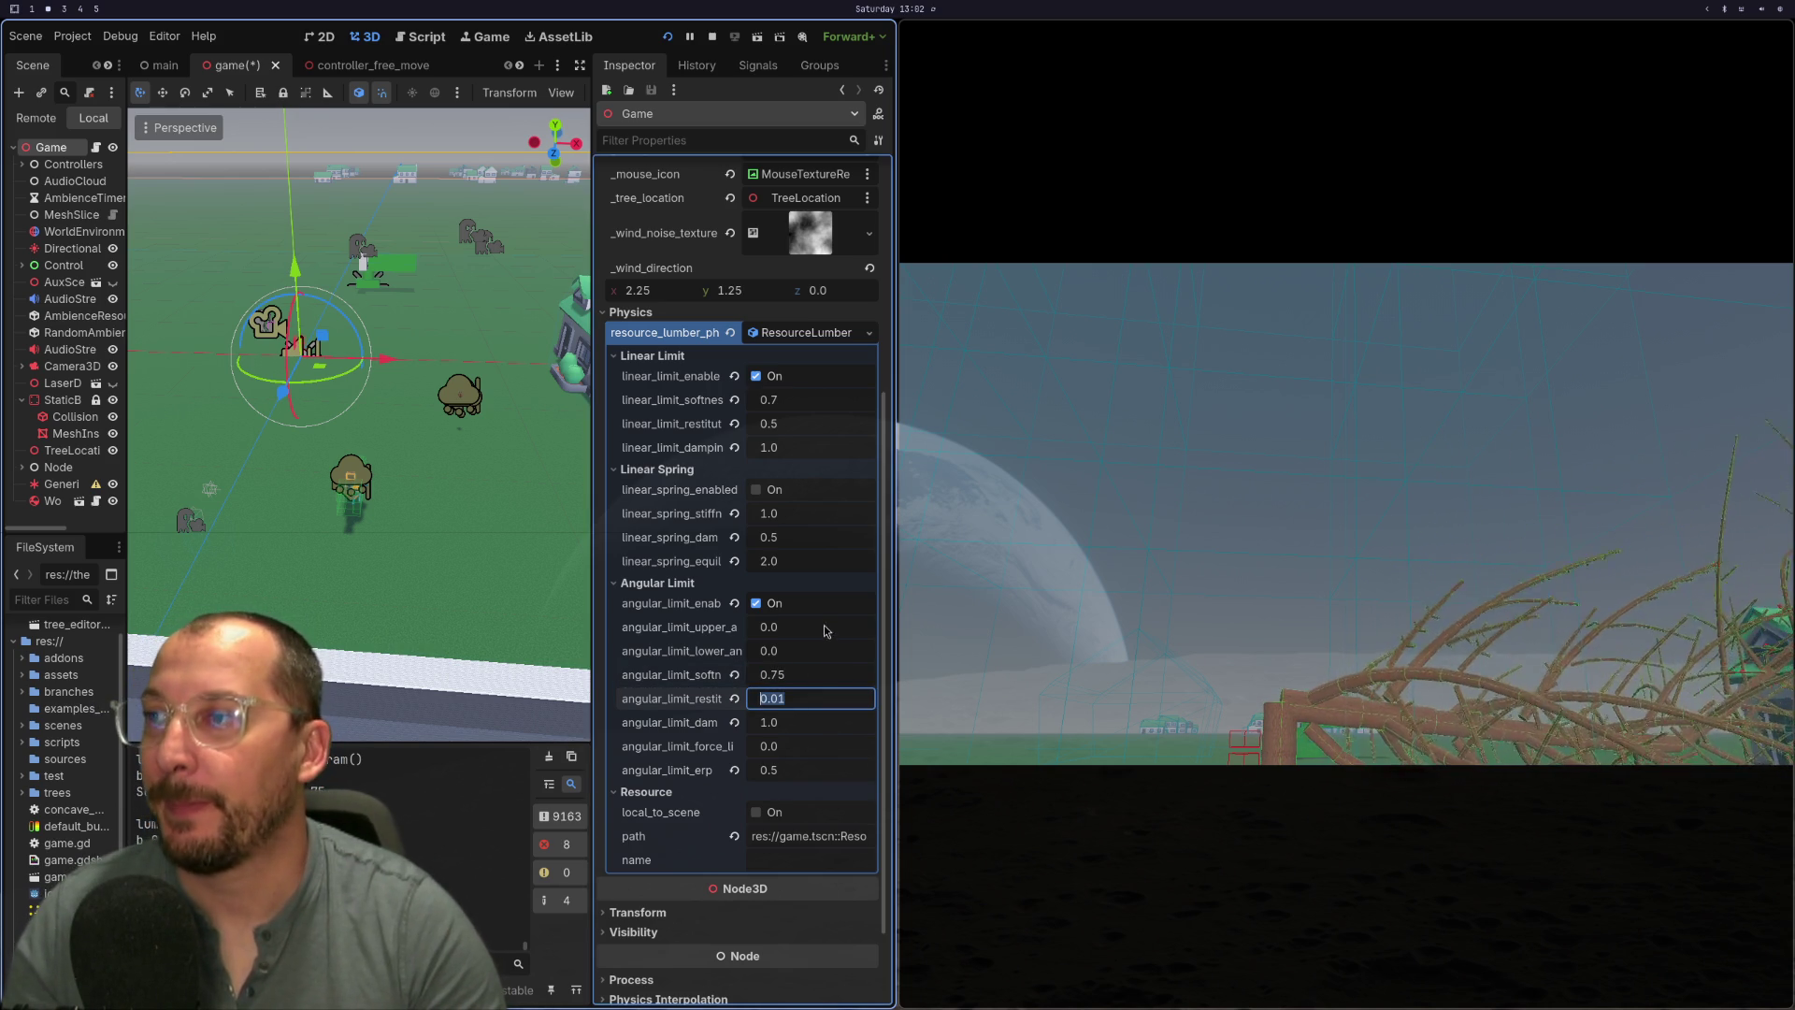
click(668, 37)
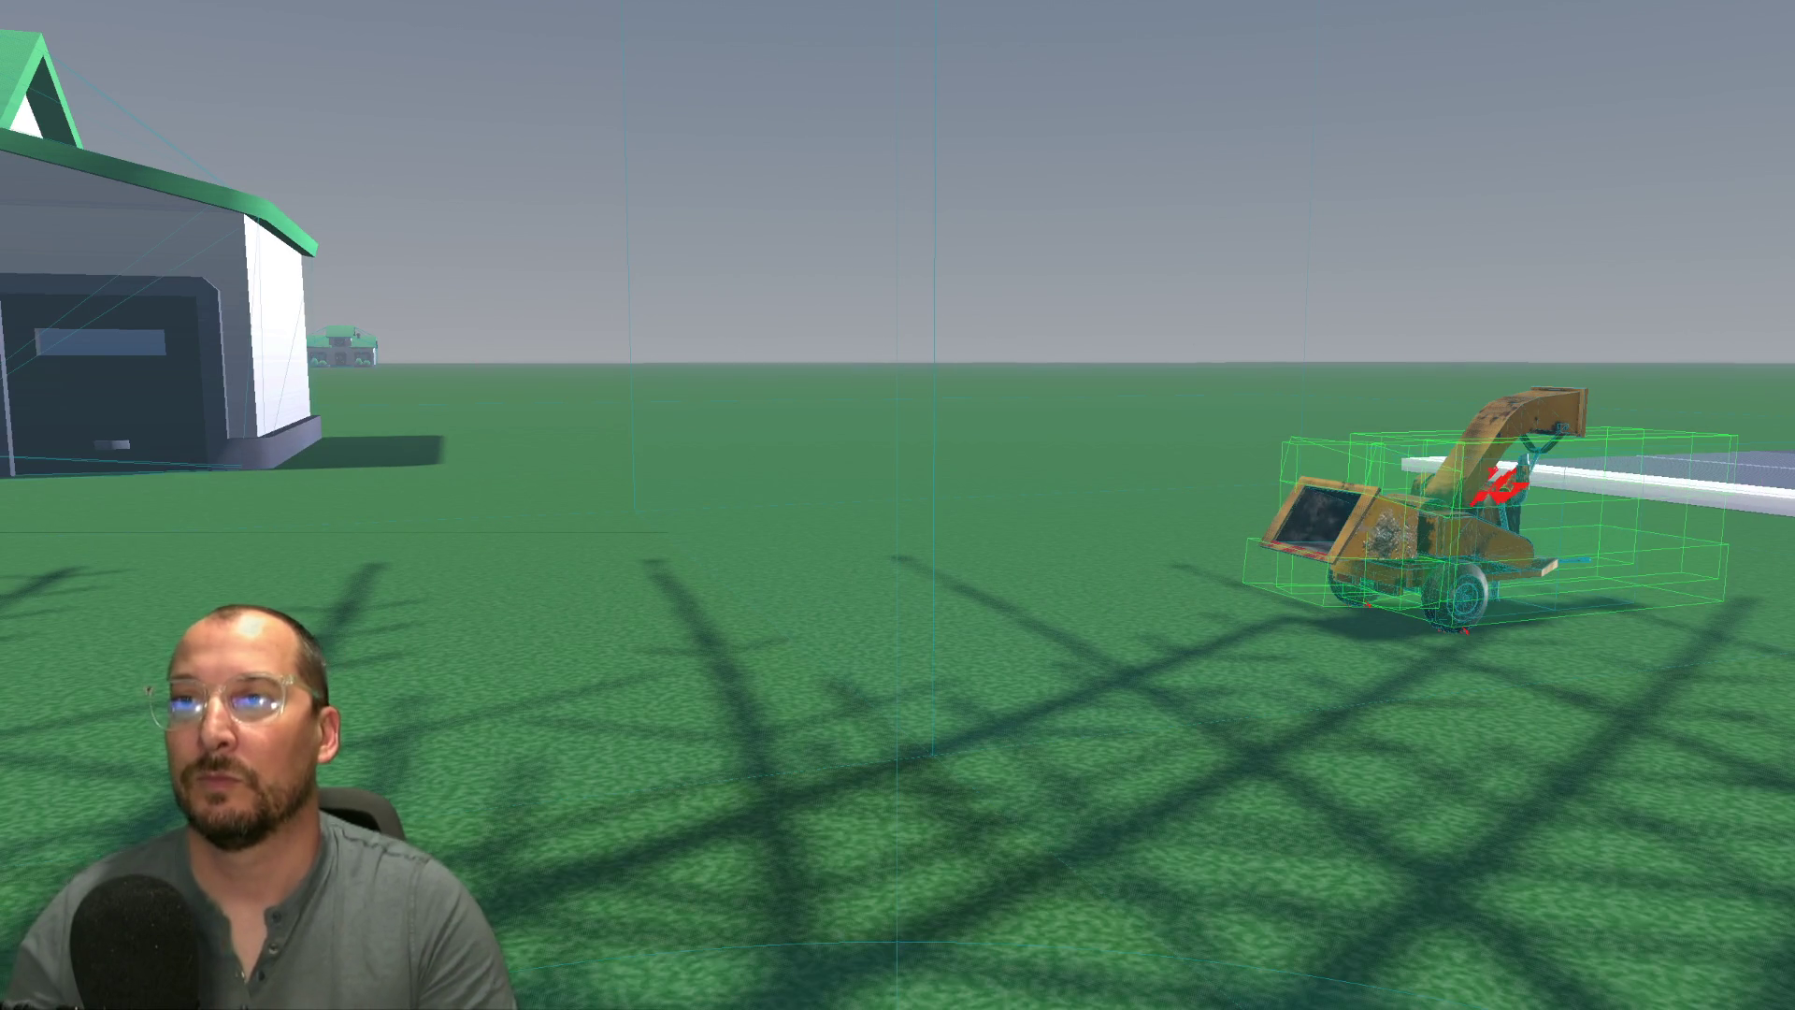
- Stop the game with F8, check the Debug menu, and run the current scene again
key(F8)
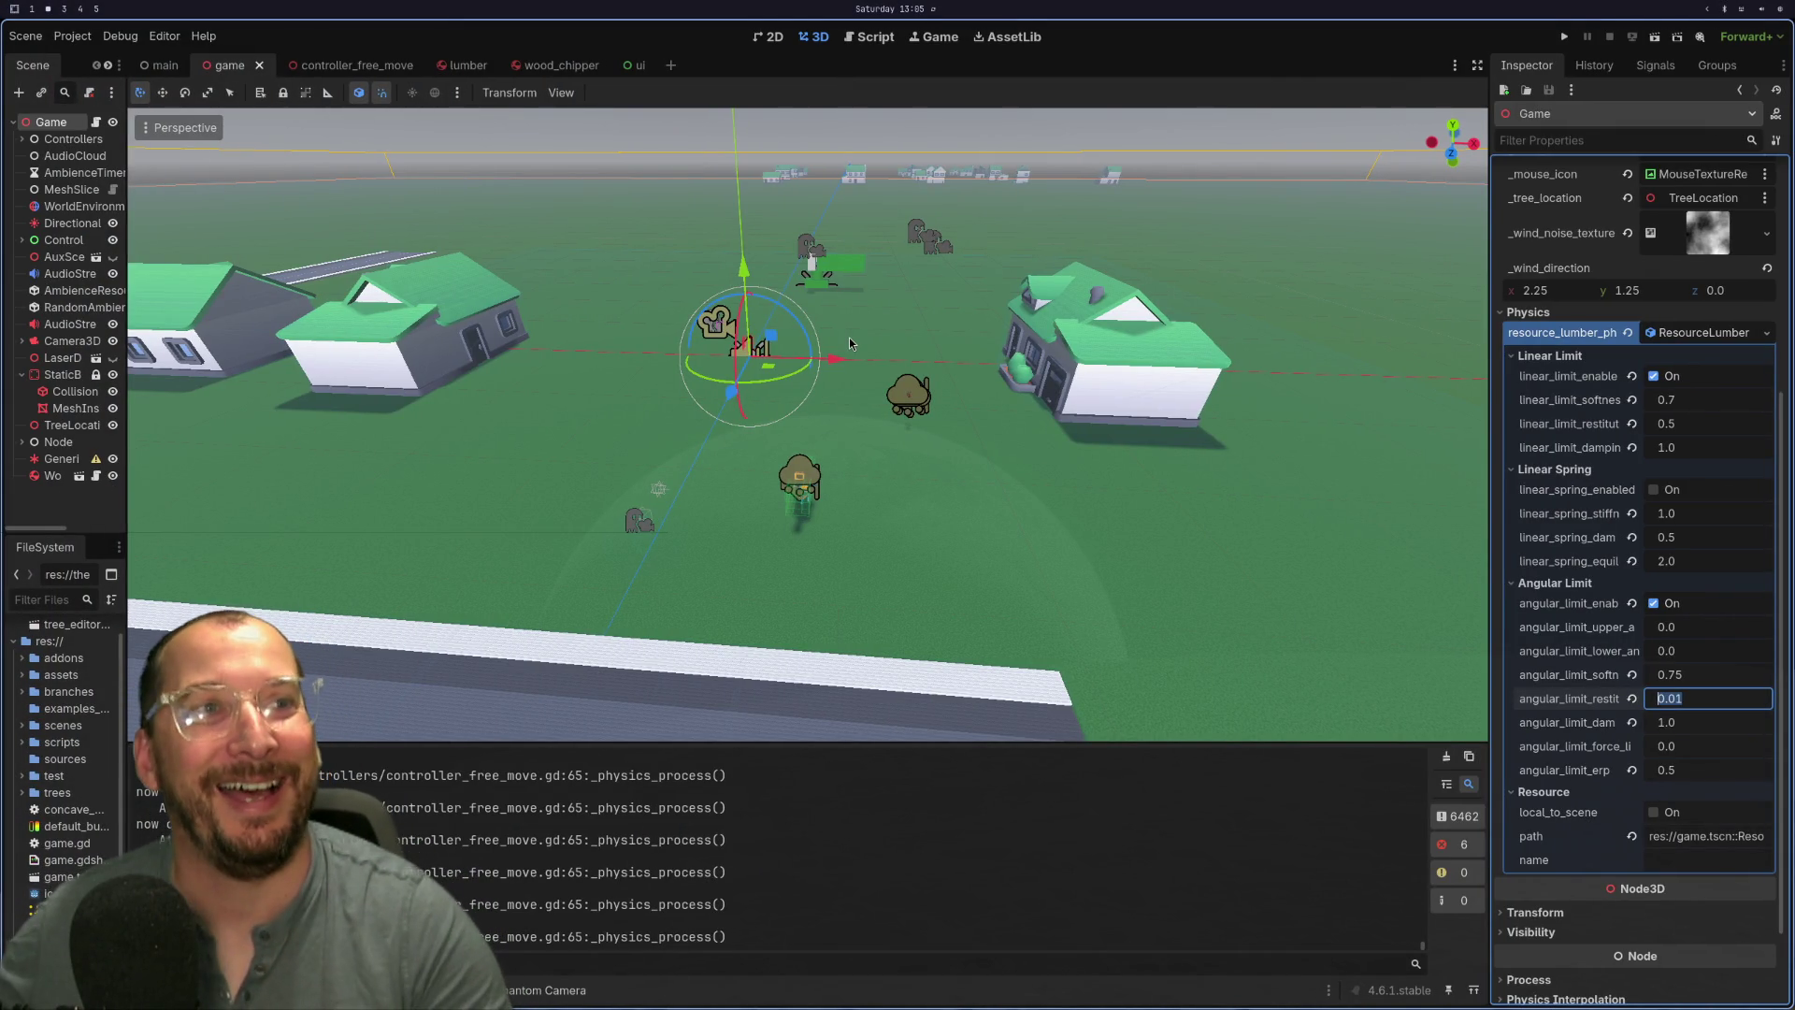
click(121, 37)
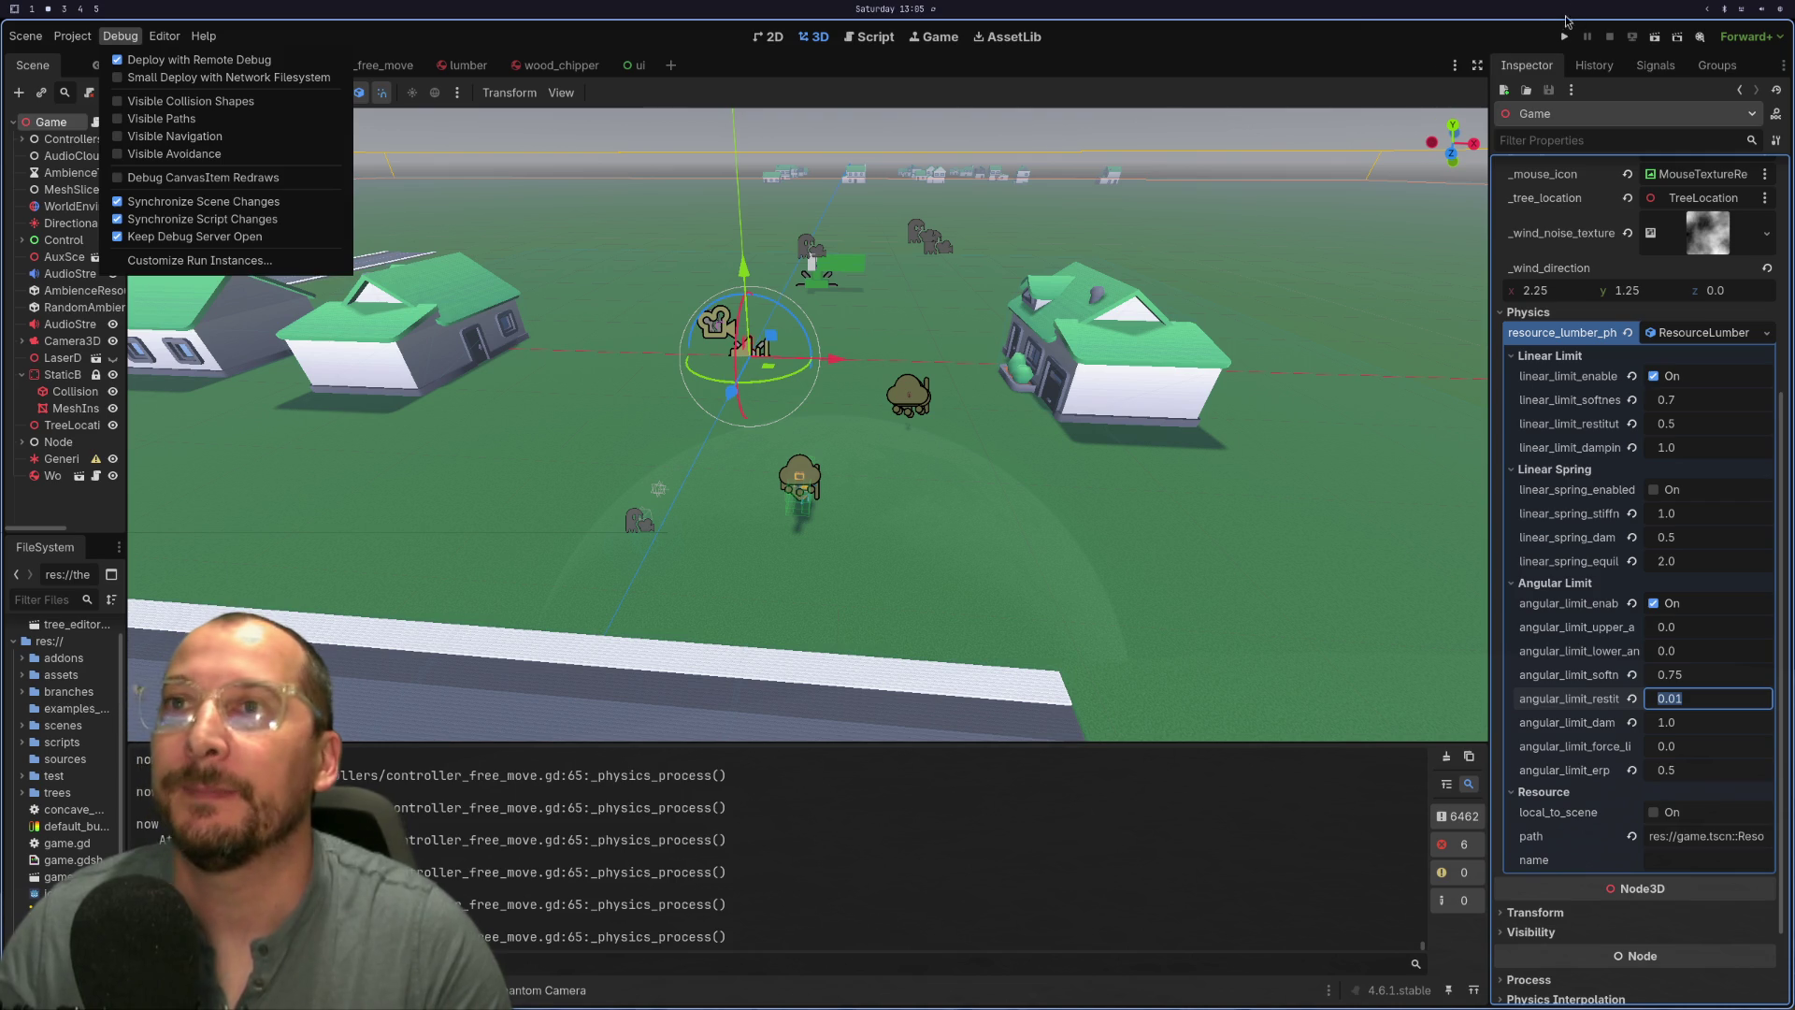
click(1568, 35)
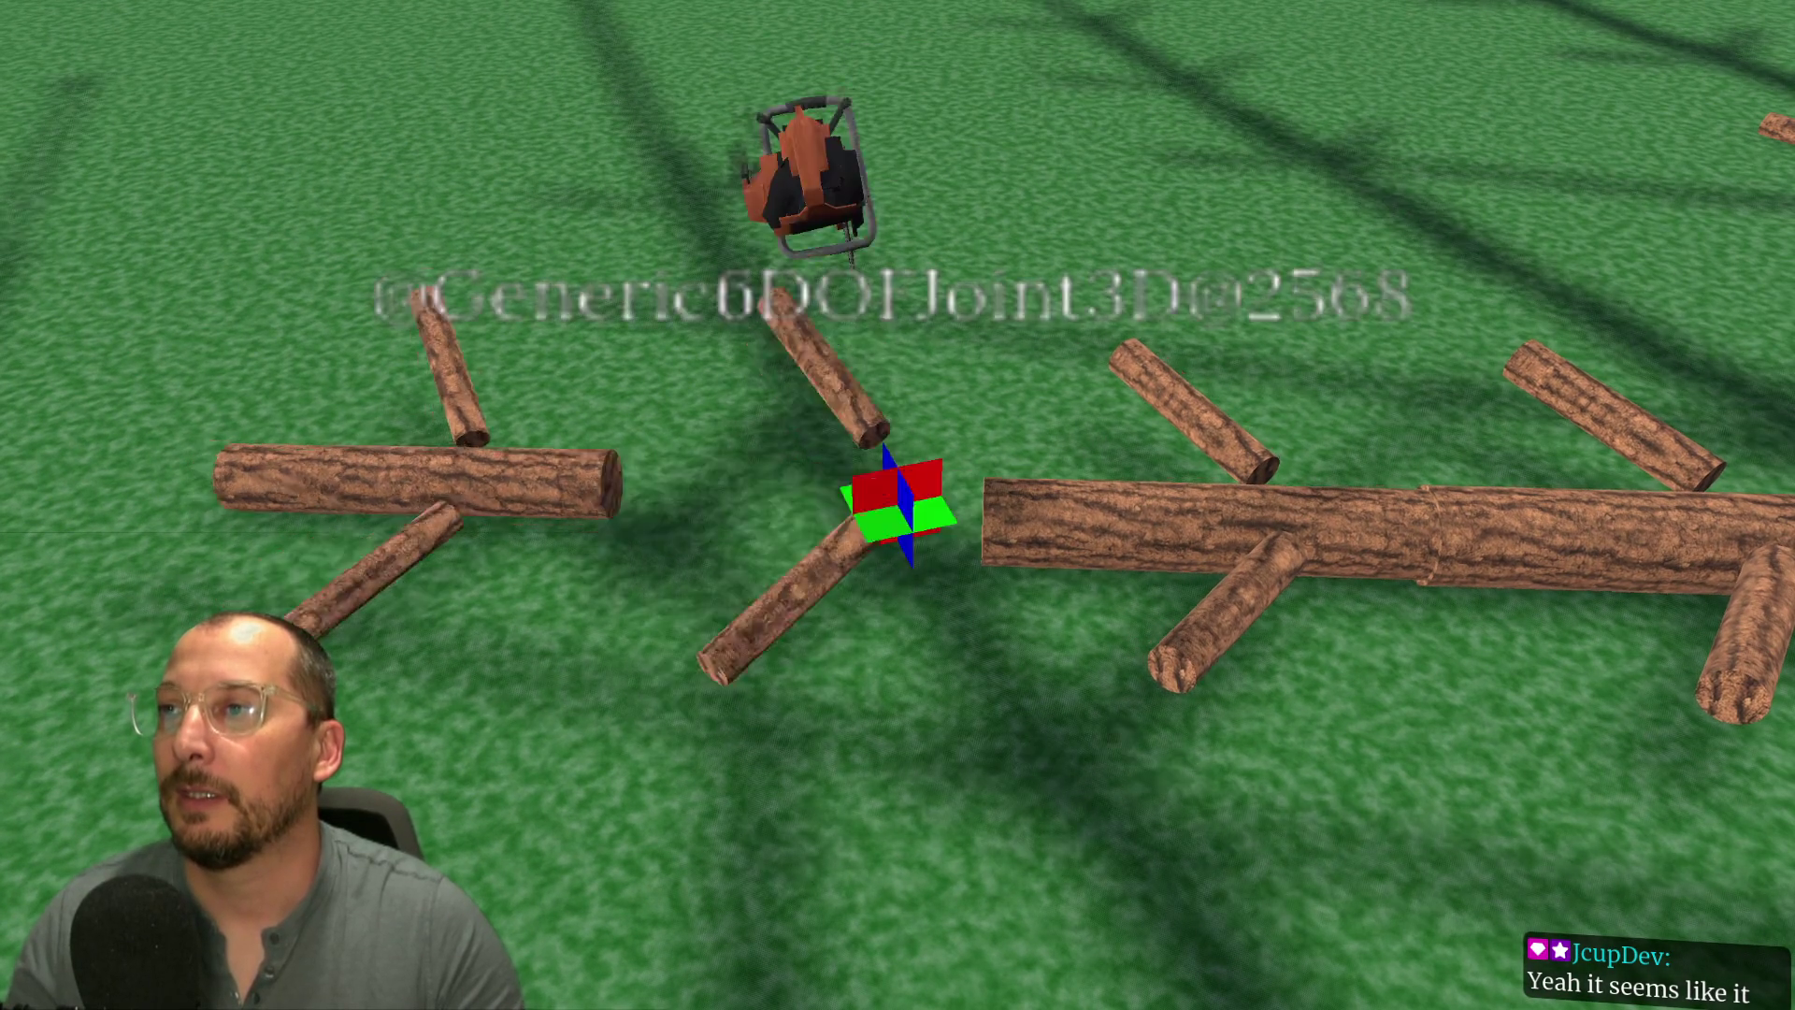
- Leave the running game and take the Using Jolt Physics docs page out of full screen
key(Escape)
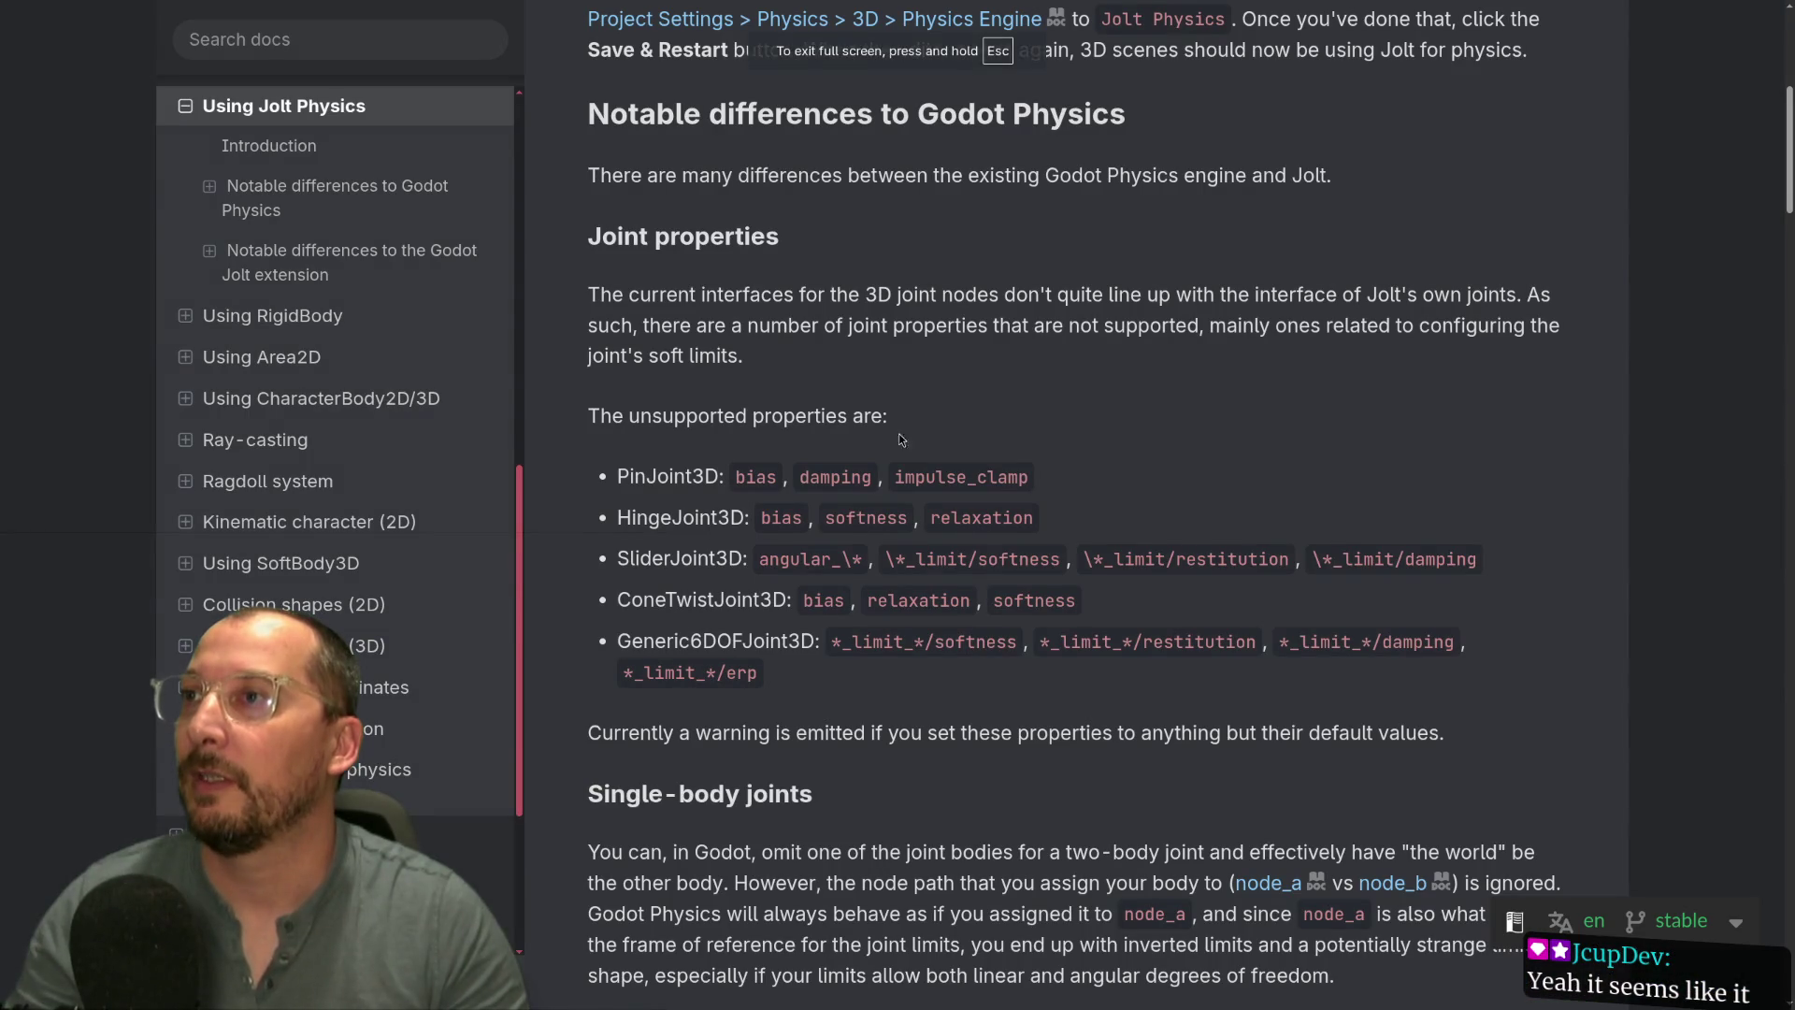
key(F11)
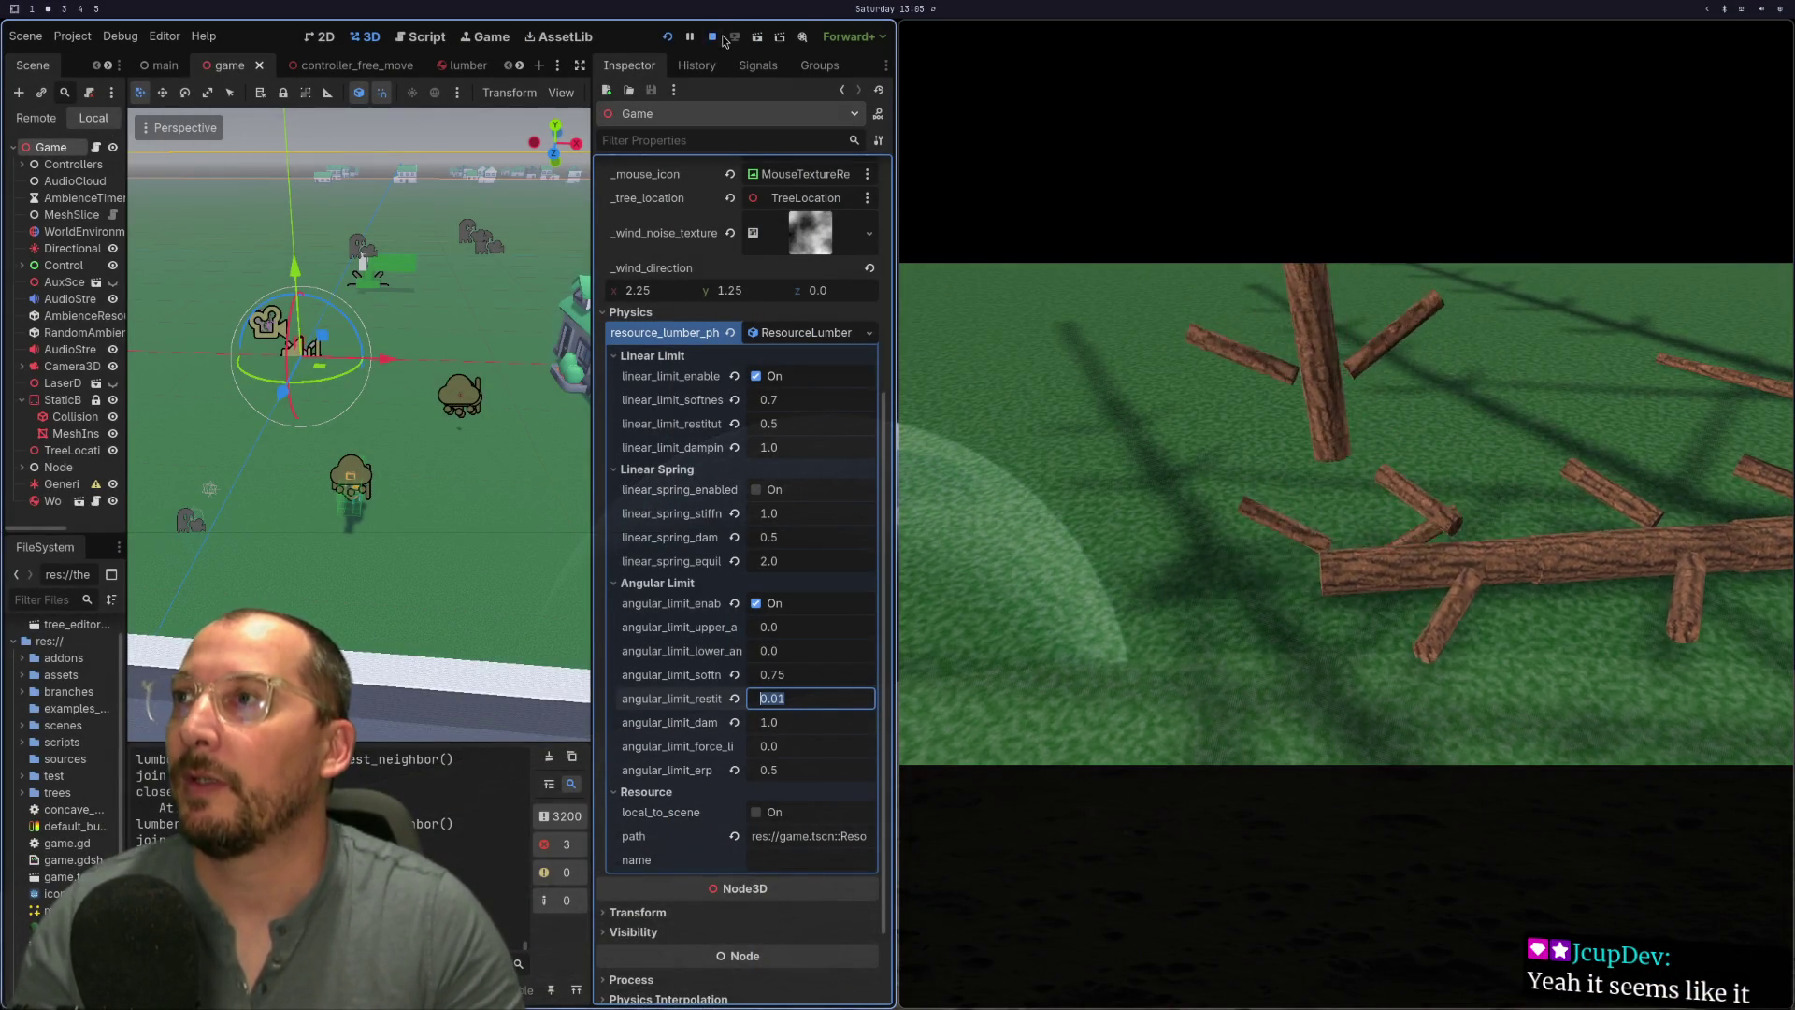
- Glance at game_tree.gd, then finish the angular_limit_restitution edit, leaving it at 0.01
key(super+1)
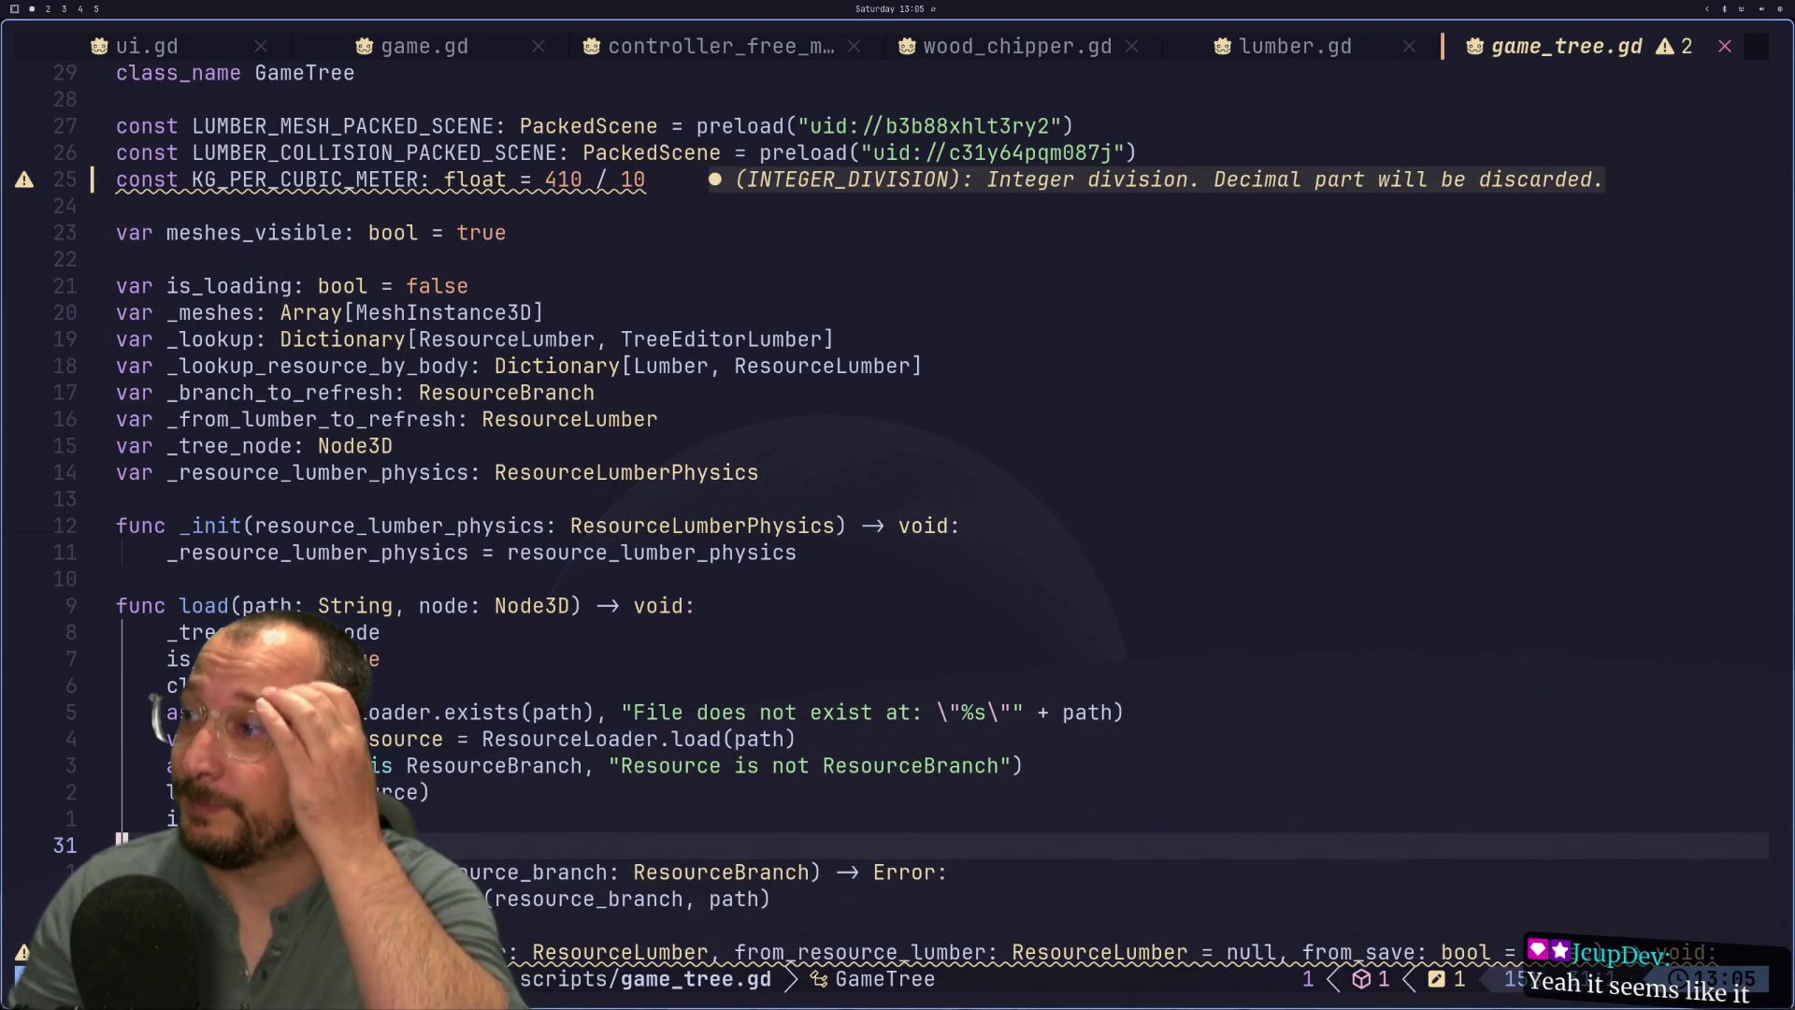
key(super+2)
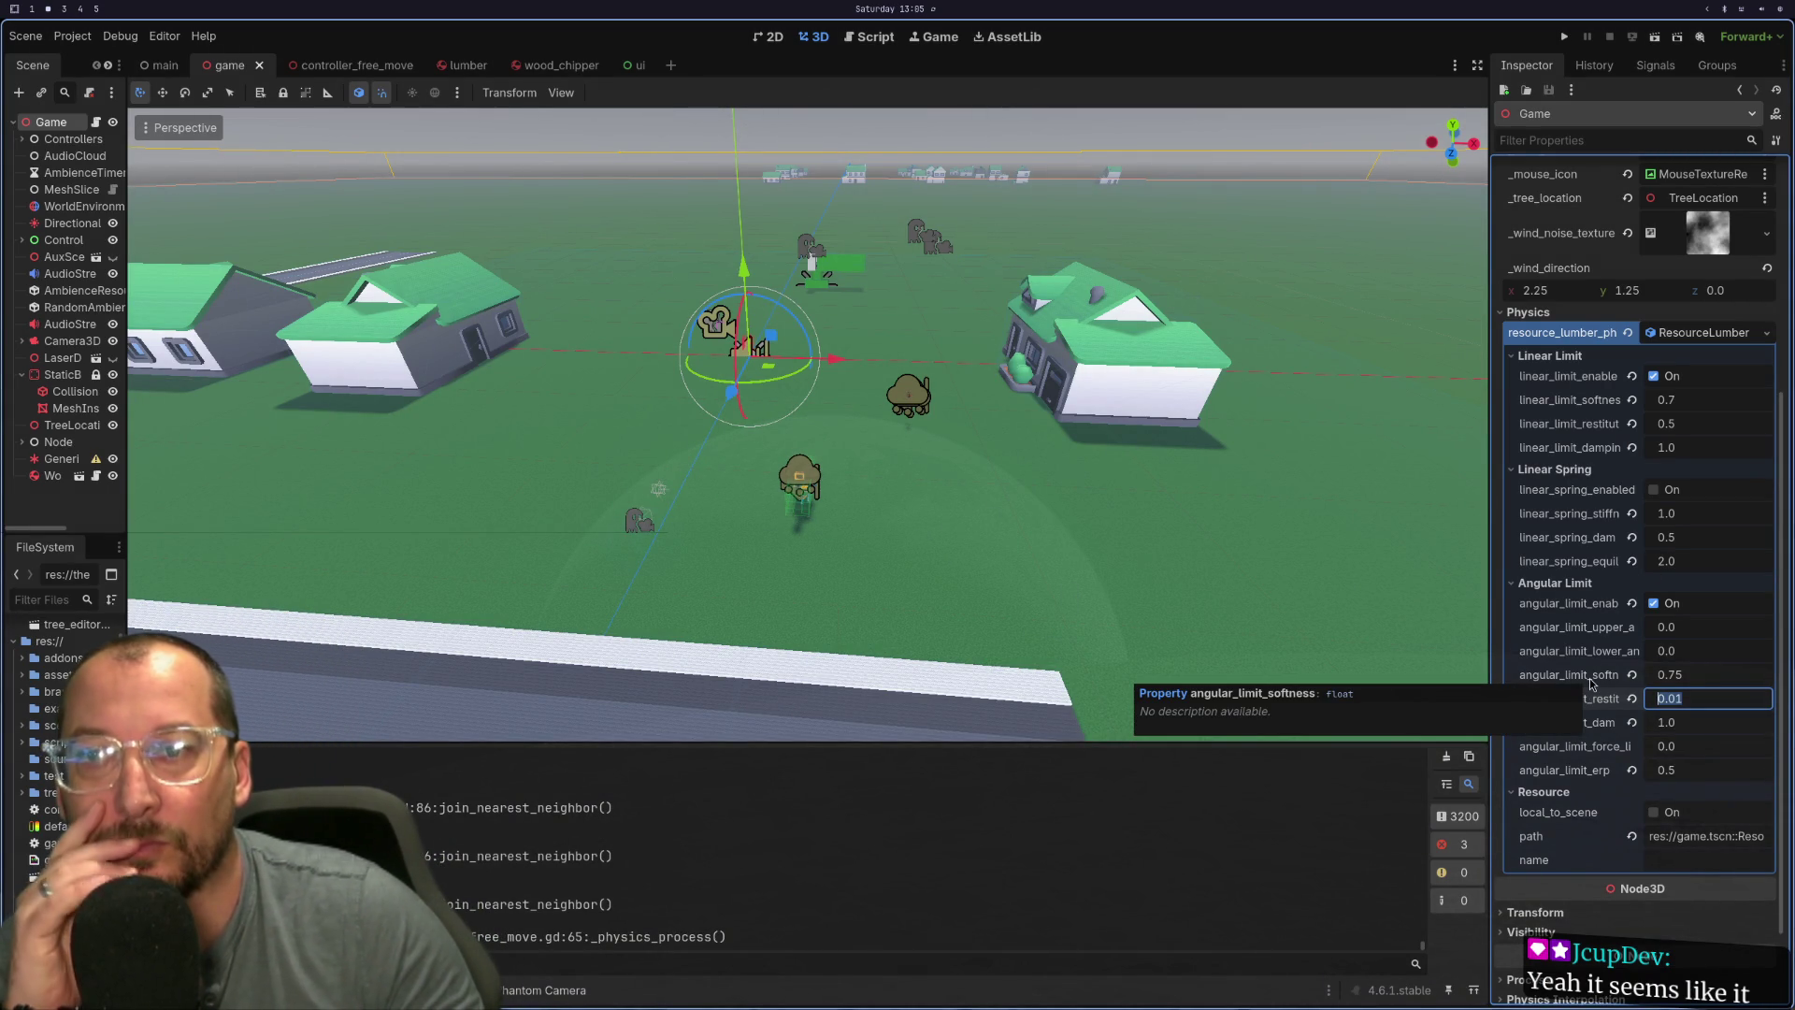
key(Return)
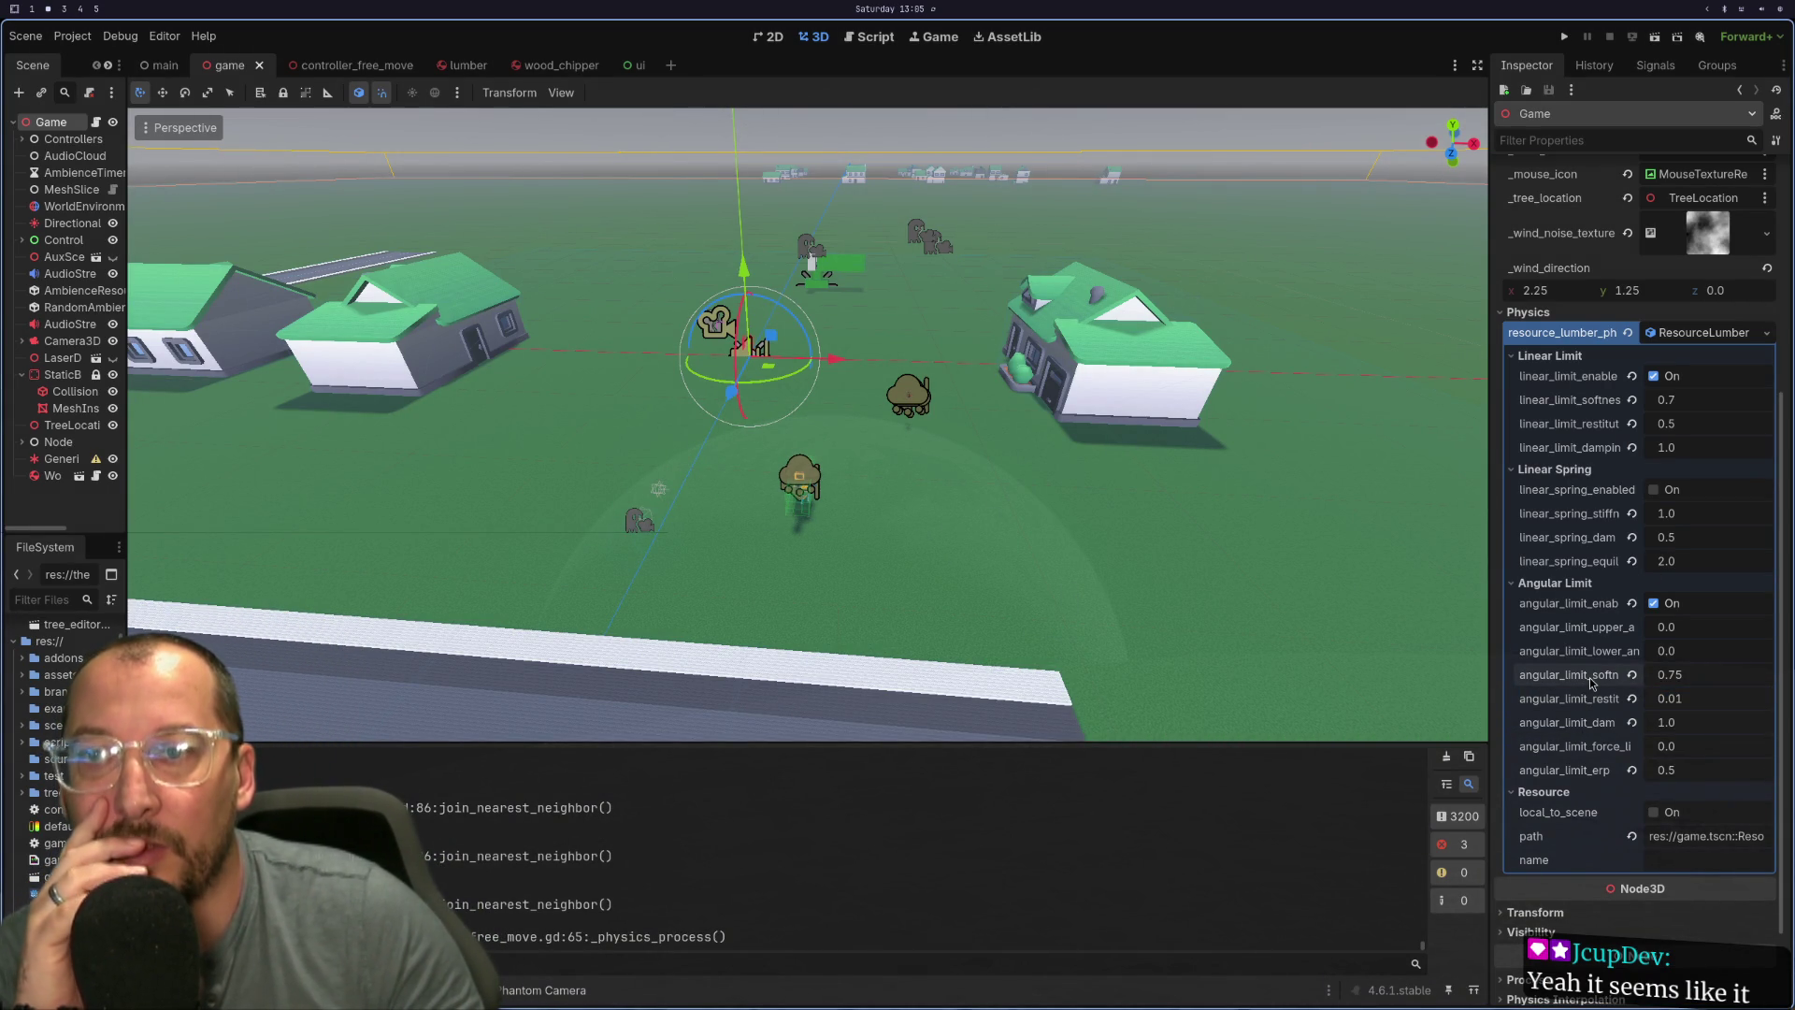
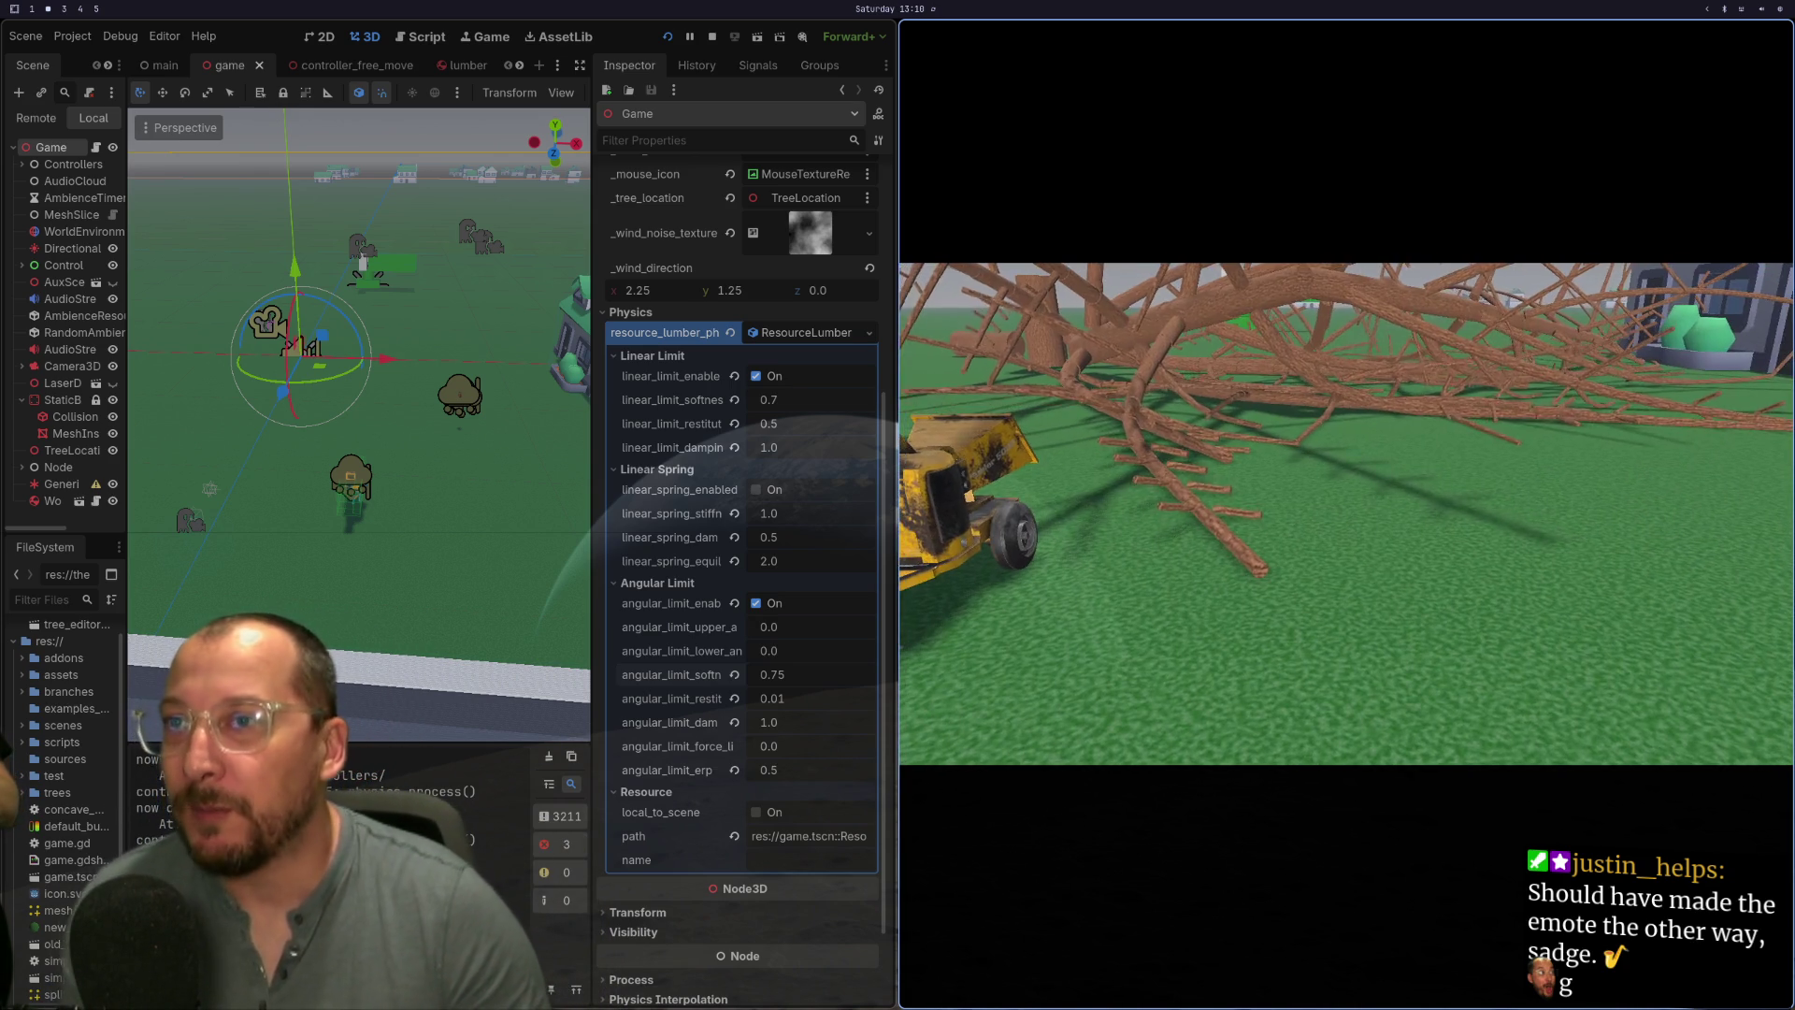
- Stop the running tree-cutting game with F8
key(F8)
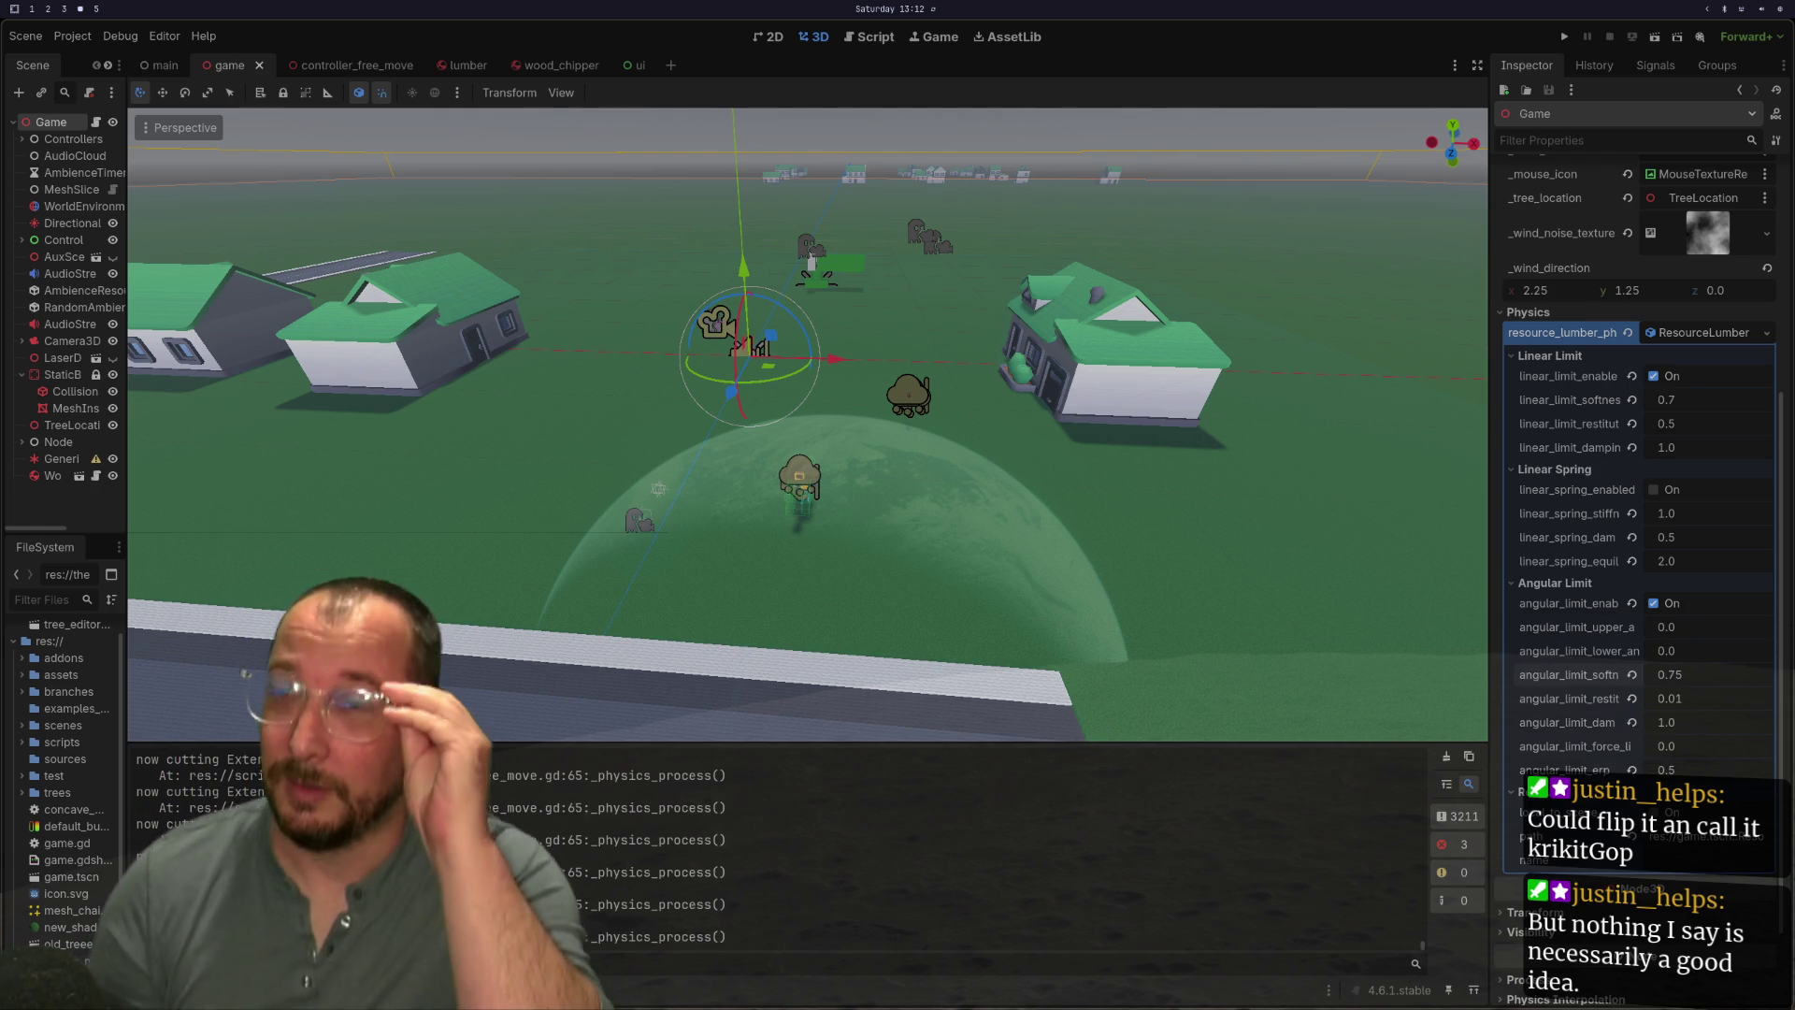
- Launch the game with F5, stop it with F8, then relaunch it from Run Project
key(super+2)
key(F5)
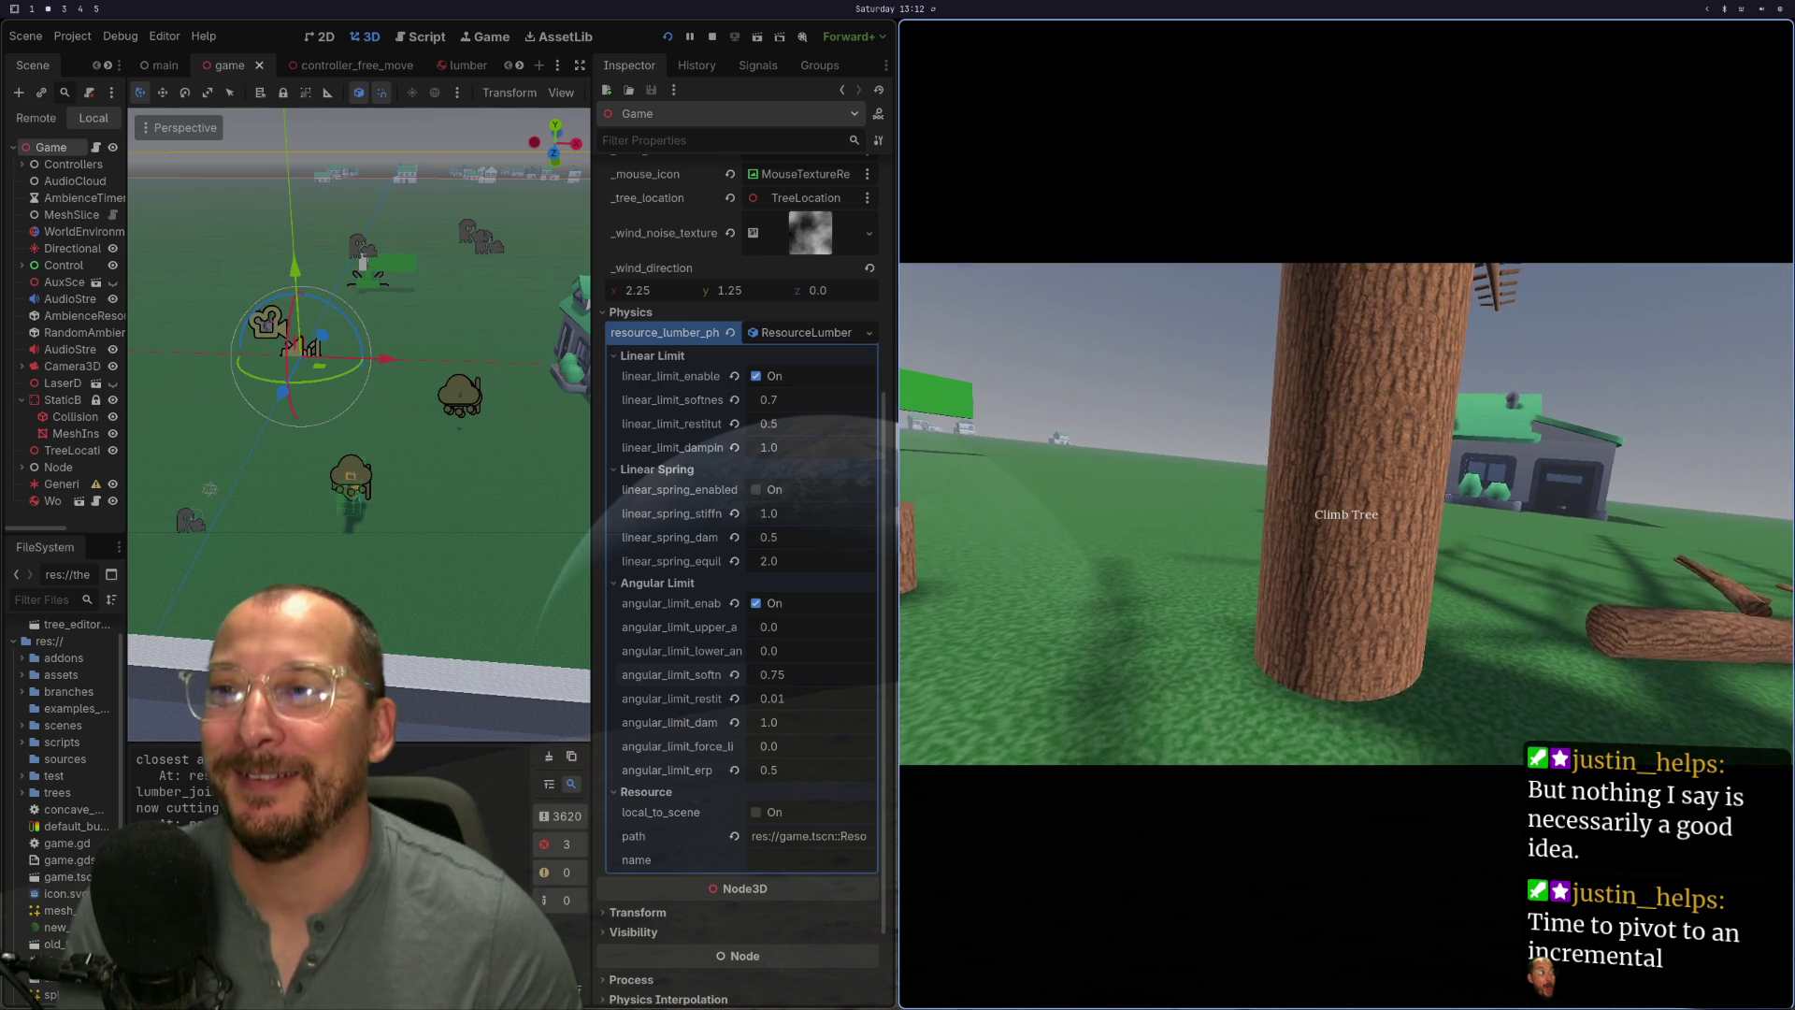
key(F8)
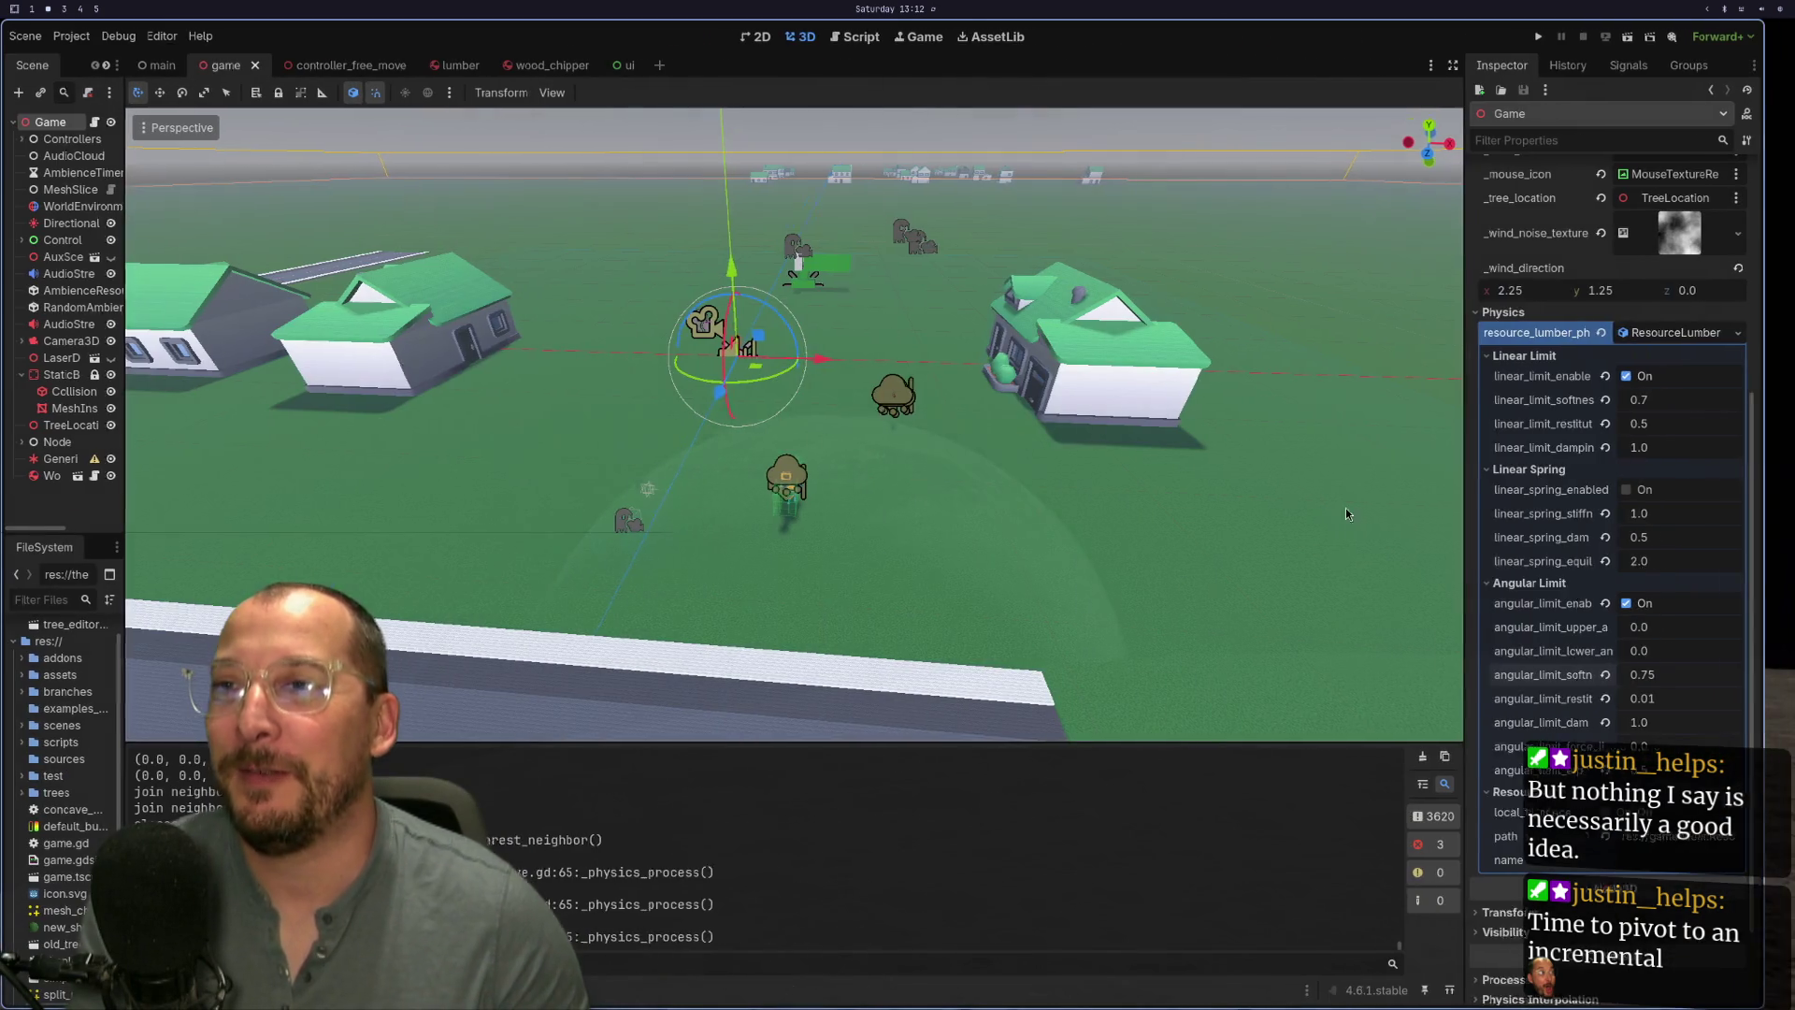
click(1564, 43)
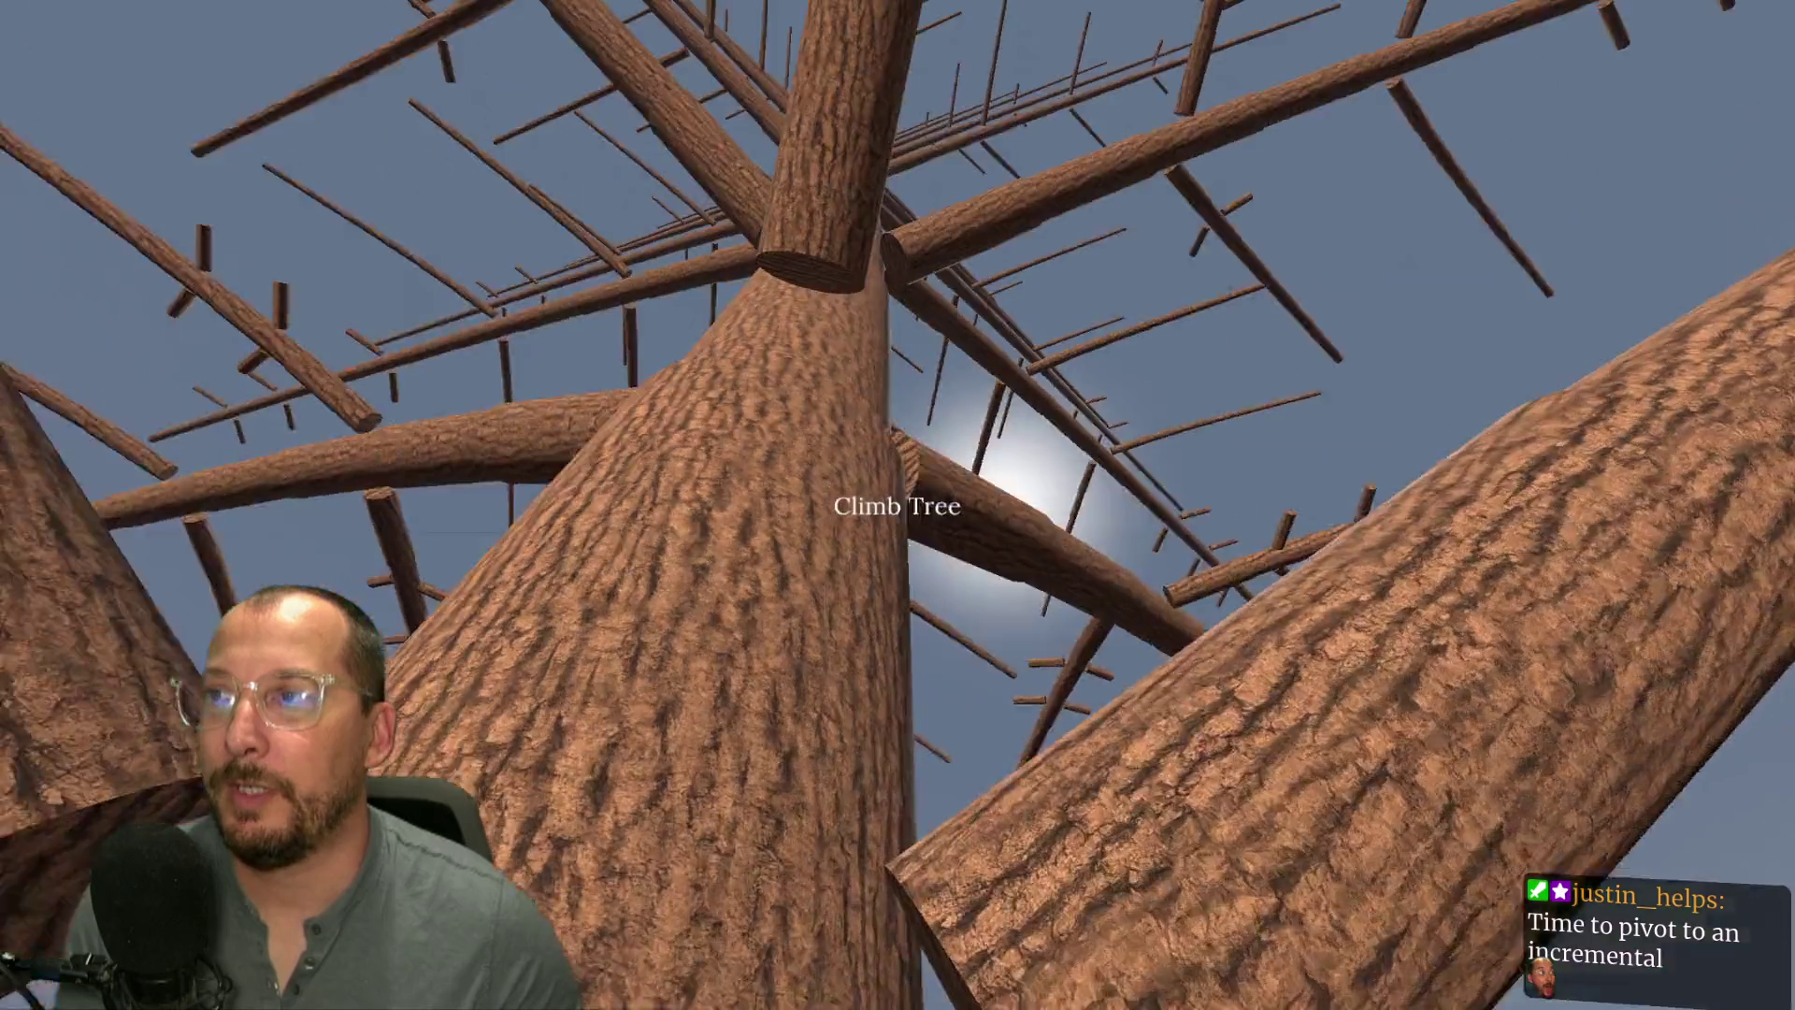
- Quit the game with F8 to get back to the editor's 3D house scene
key(F8)
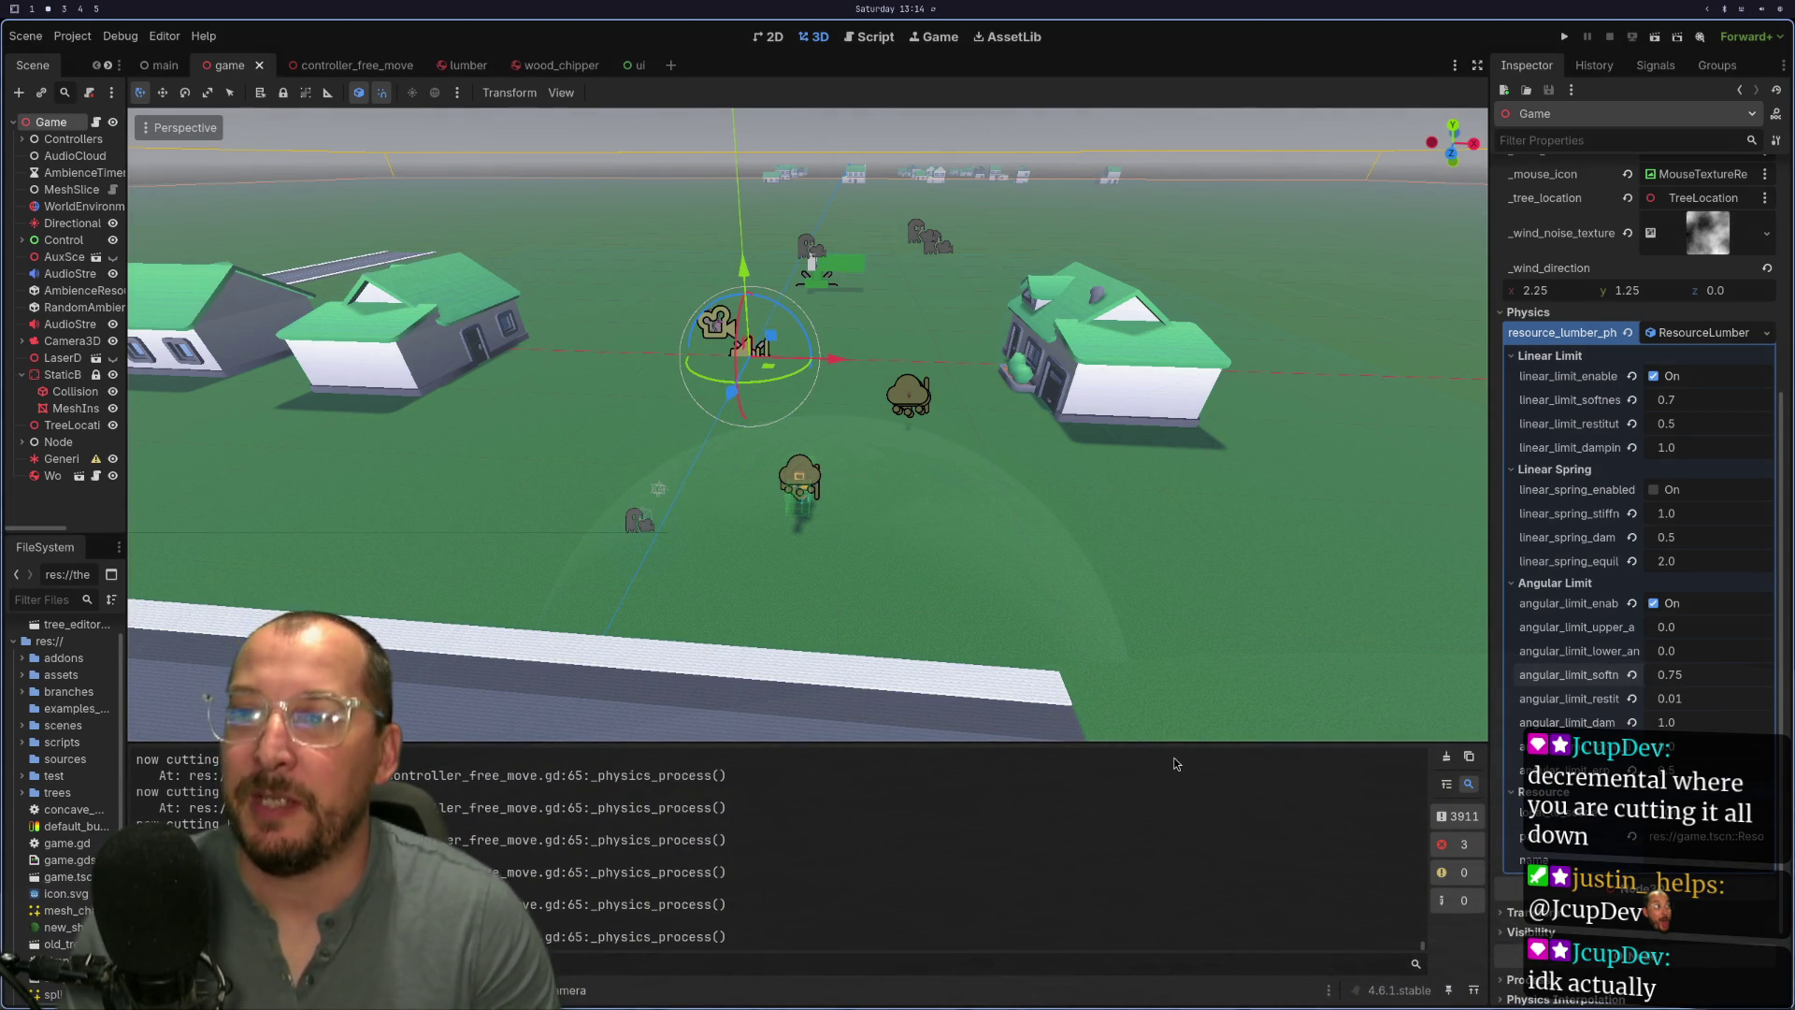
- Select the ground mesh, rerun the game to view the tree, then bring up game_tree.gd in Neovim
key(super+4)
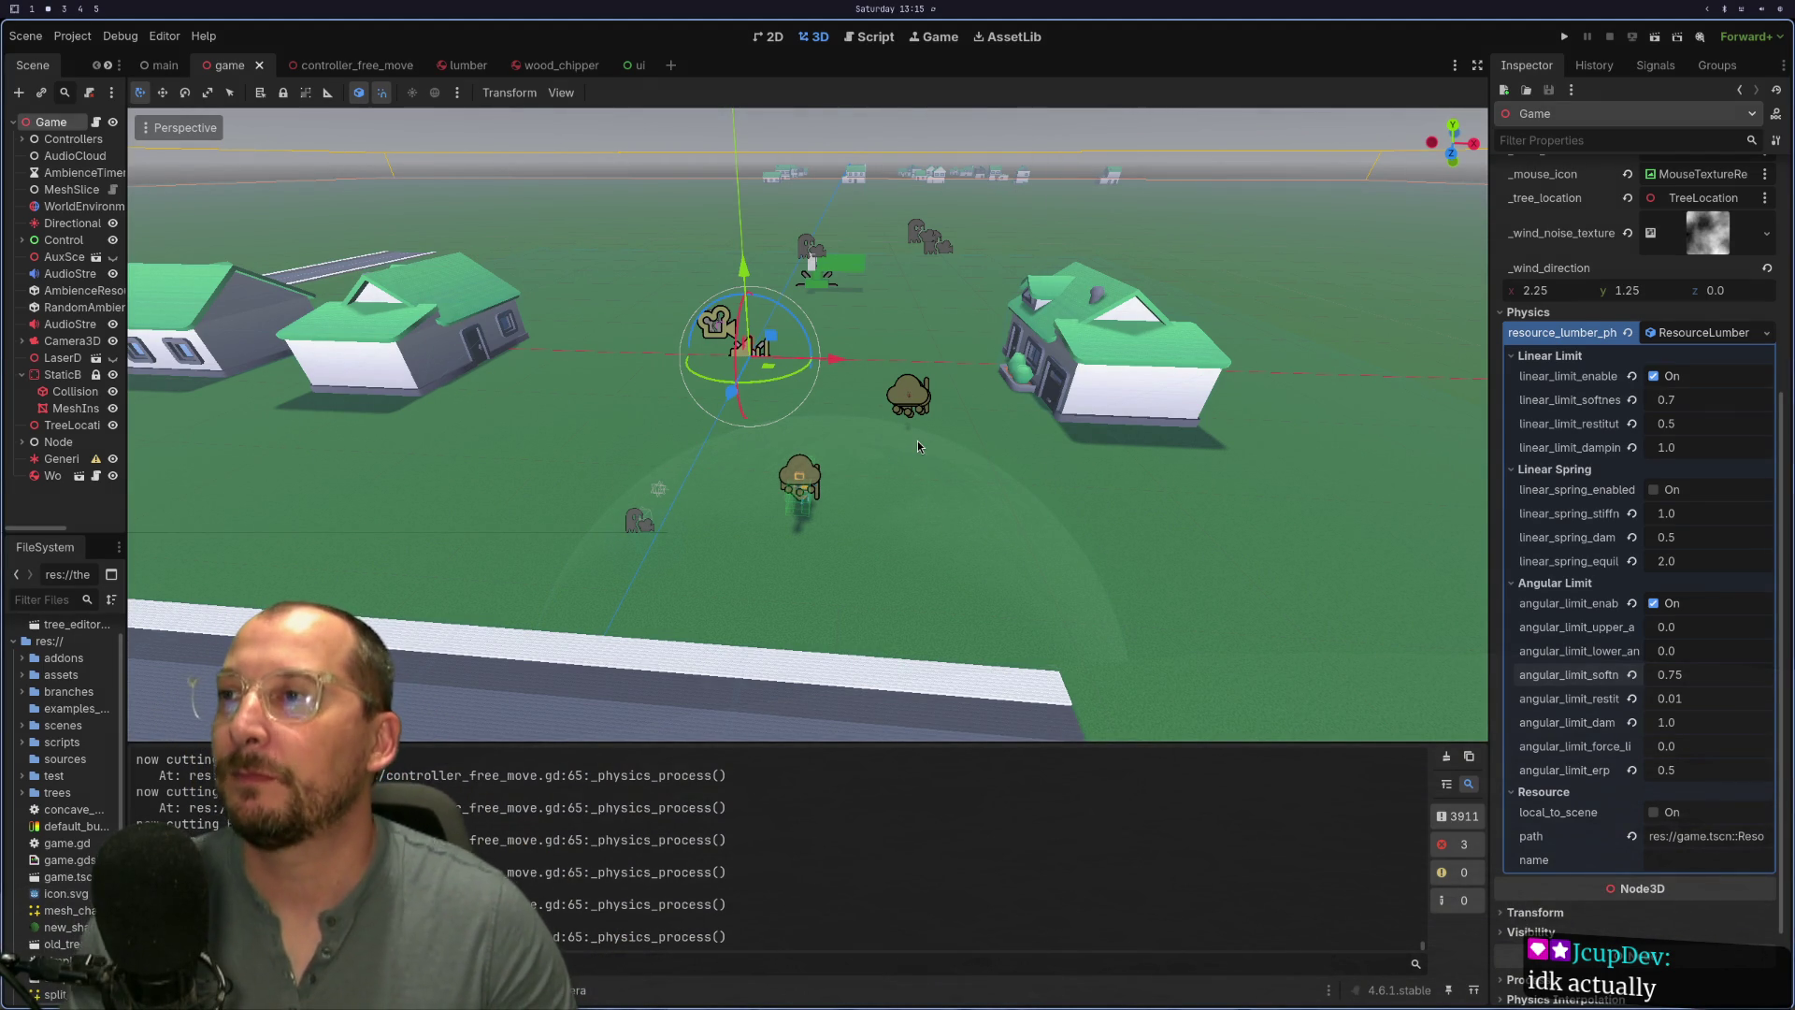
click(916, 446)
scroll(989, 284, up, 2)
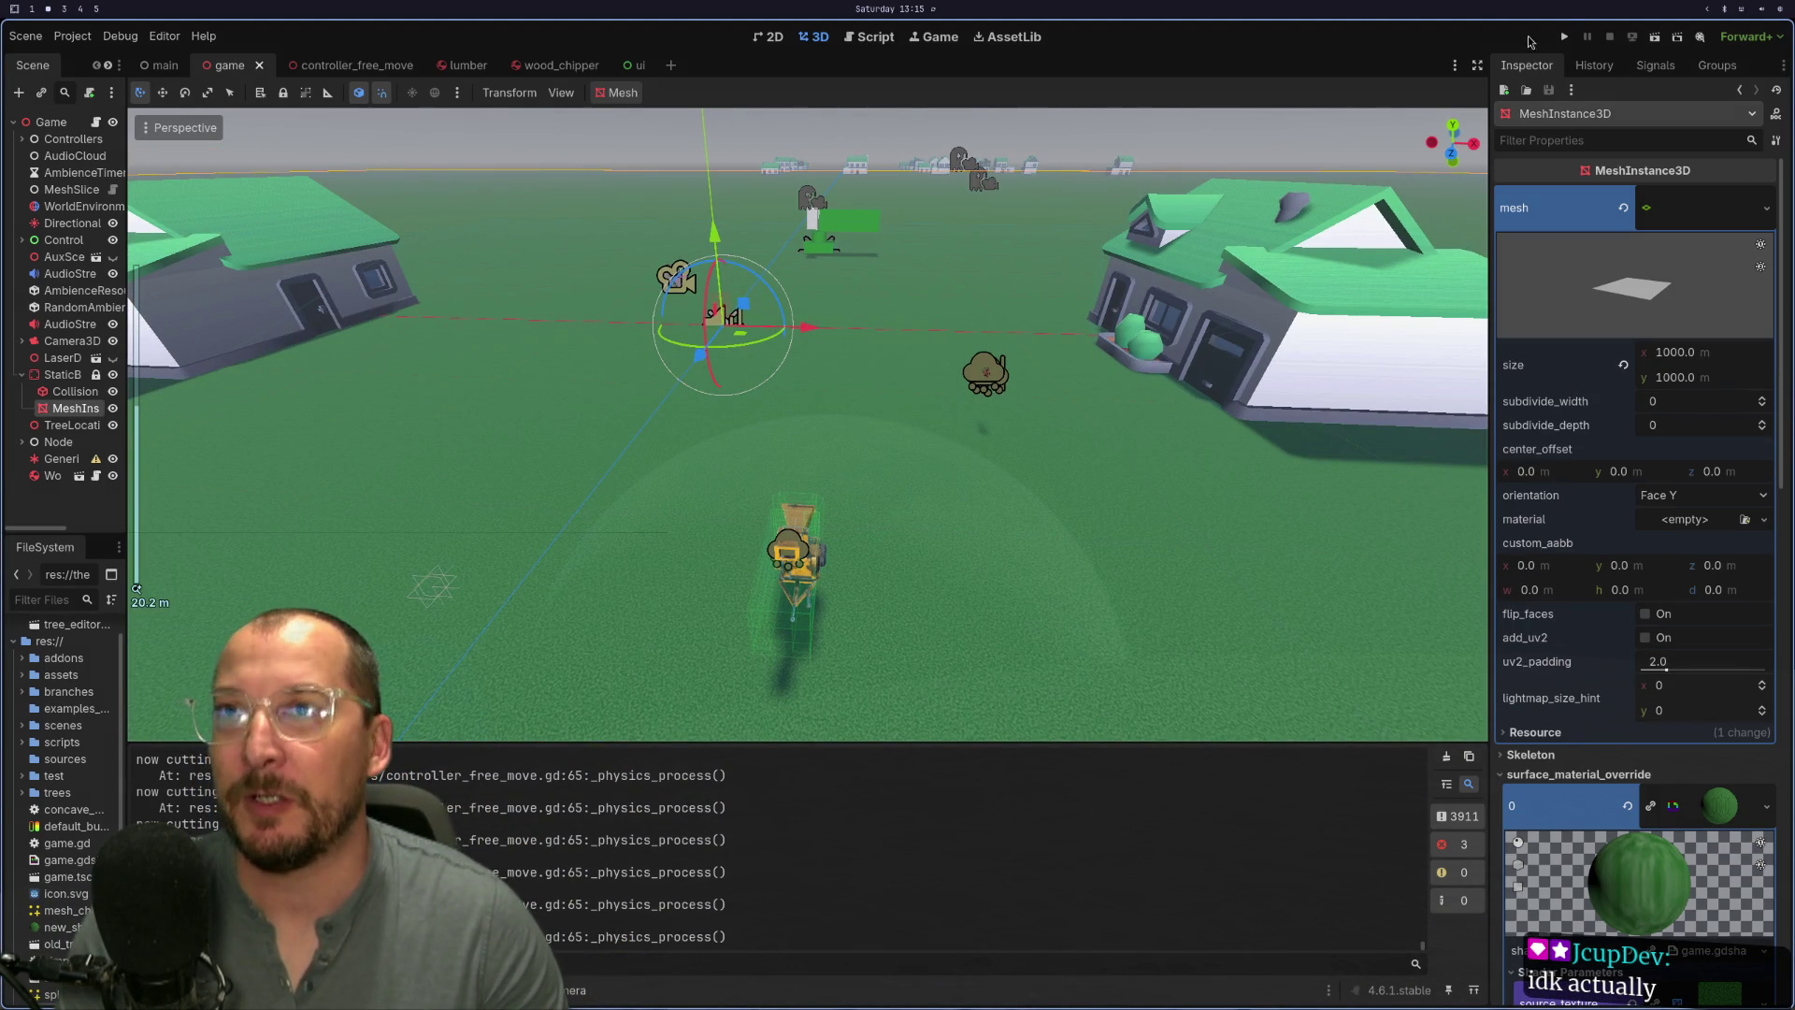
click(1563, 36)
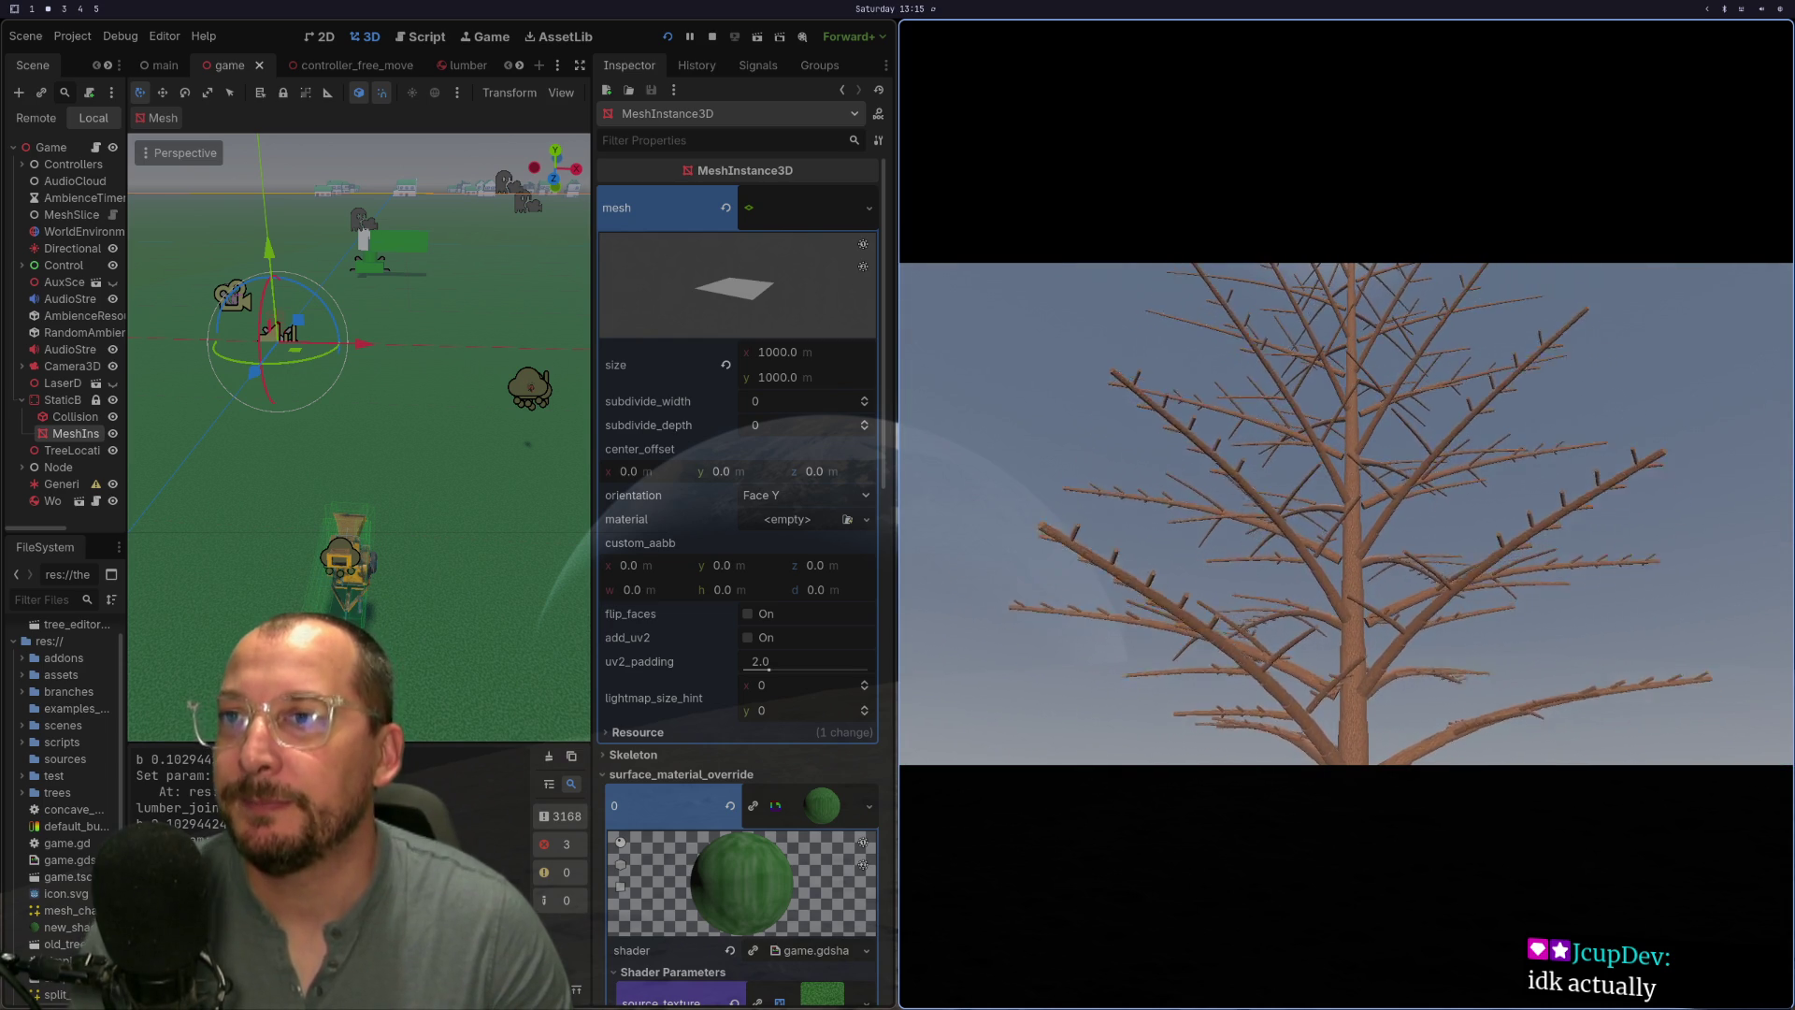
key(super+1)
click(494, 529)
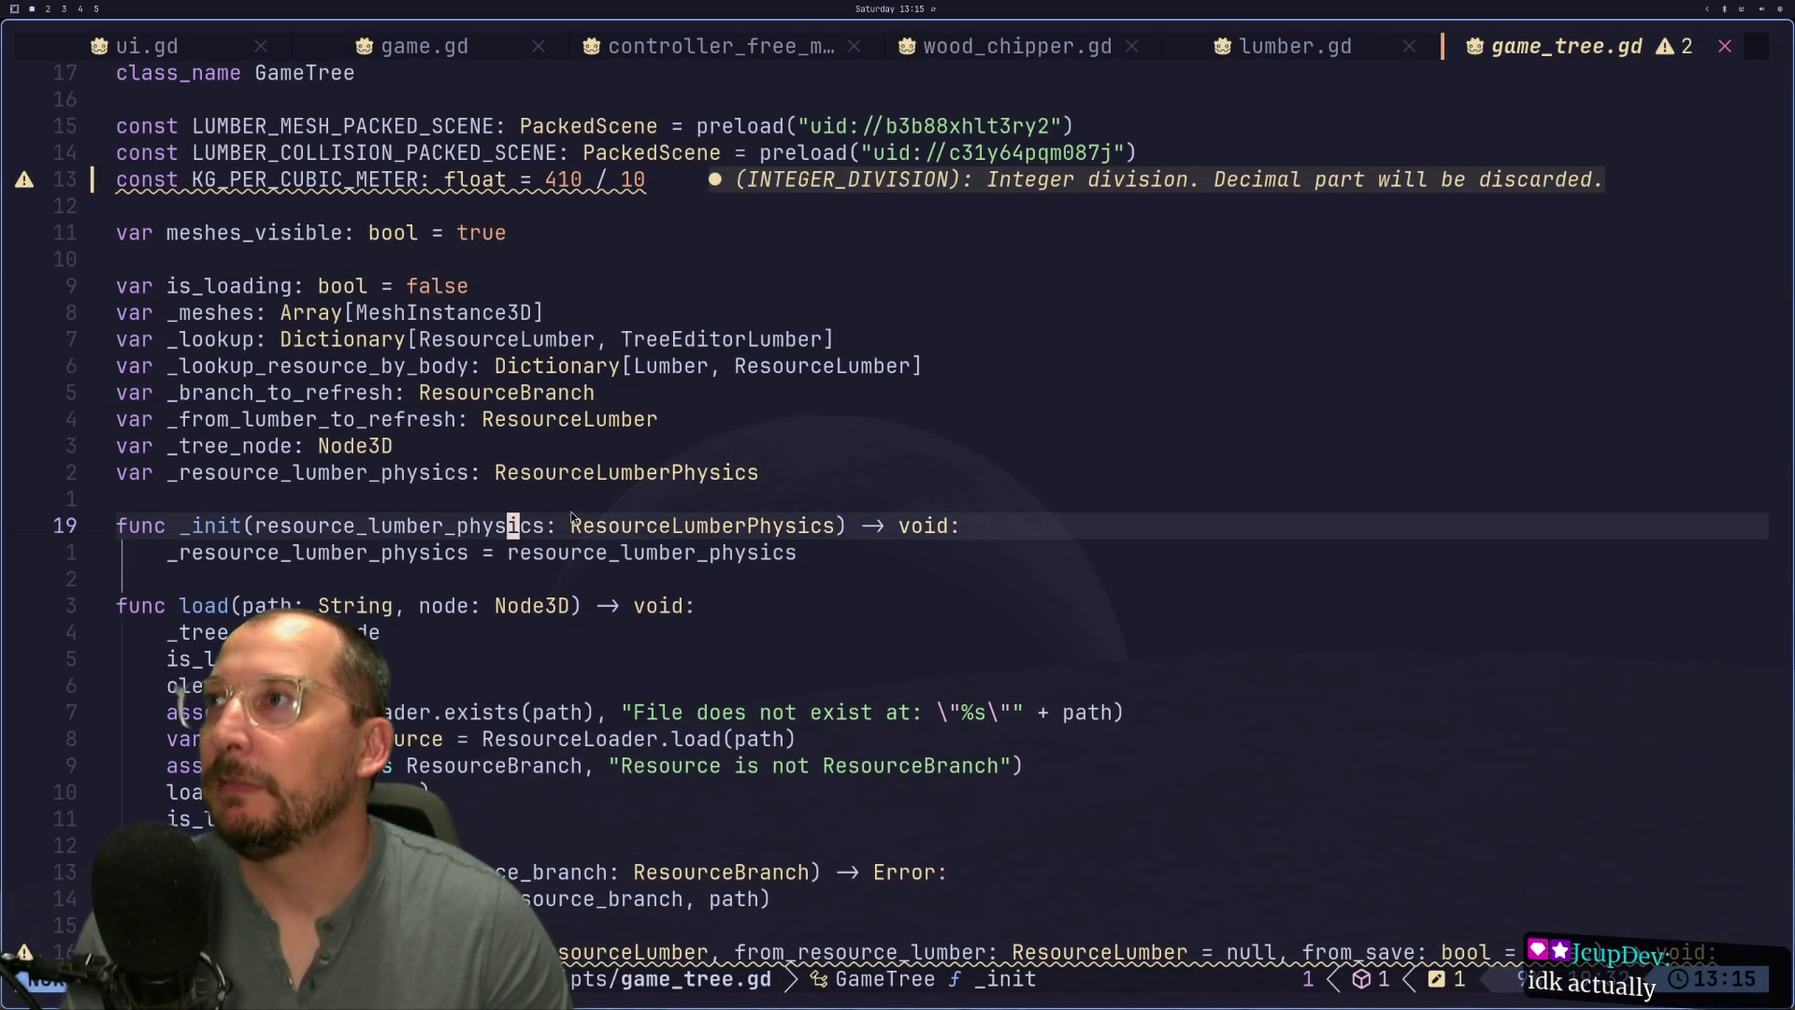
- Cycle through the open buffers and scroll through game.gd's _input code
key(ctrl+o)
key(ctrl+o)
key(ctrl+o)
key(ctrl+o)
key(ctrl+o)
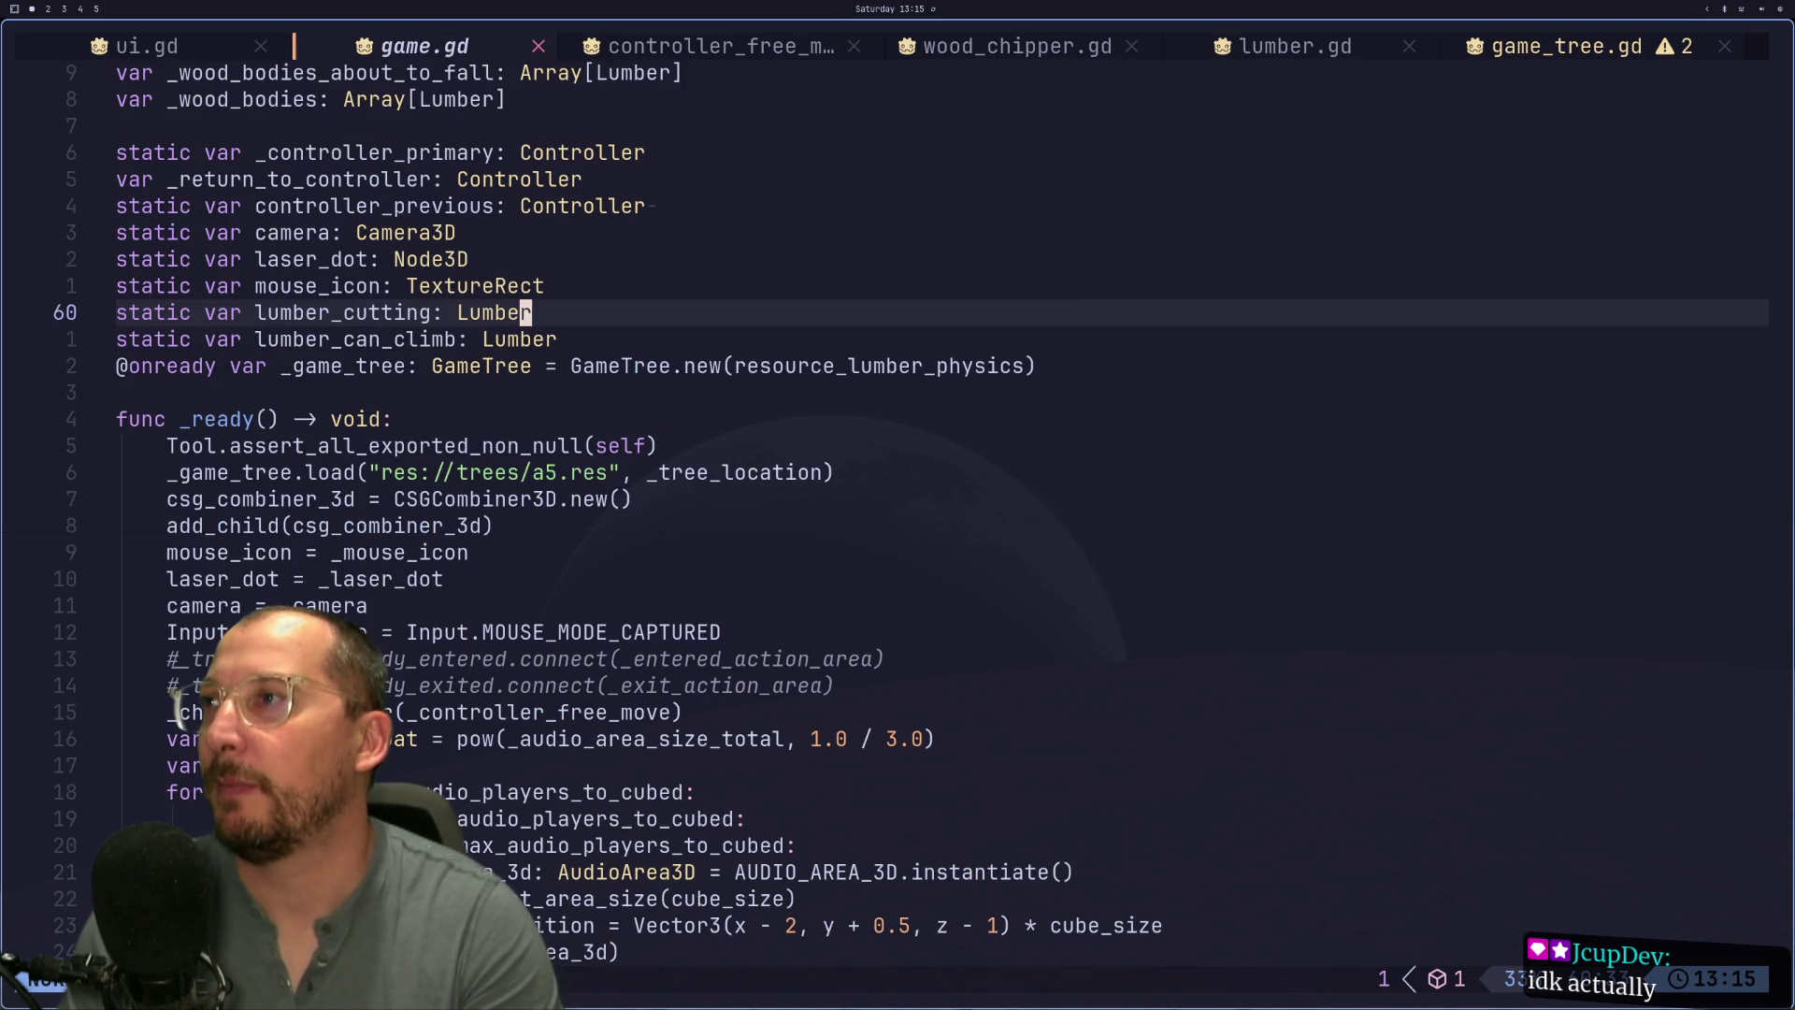
key(j)
key(j)
key(j)
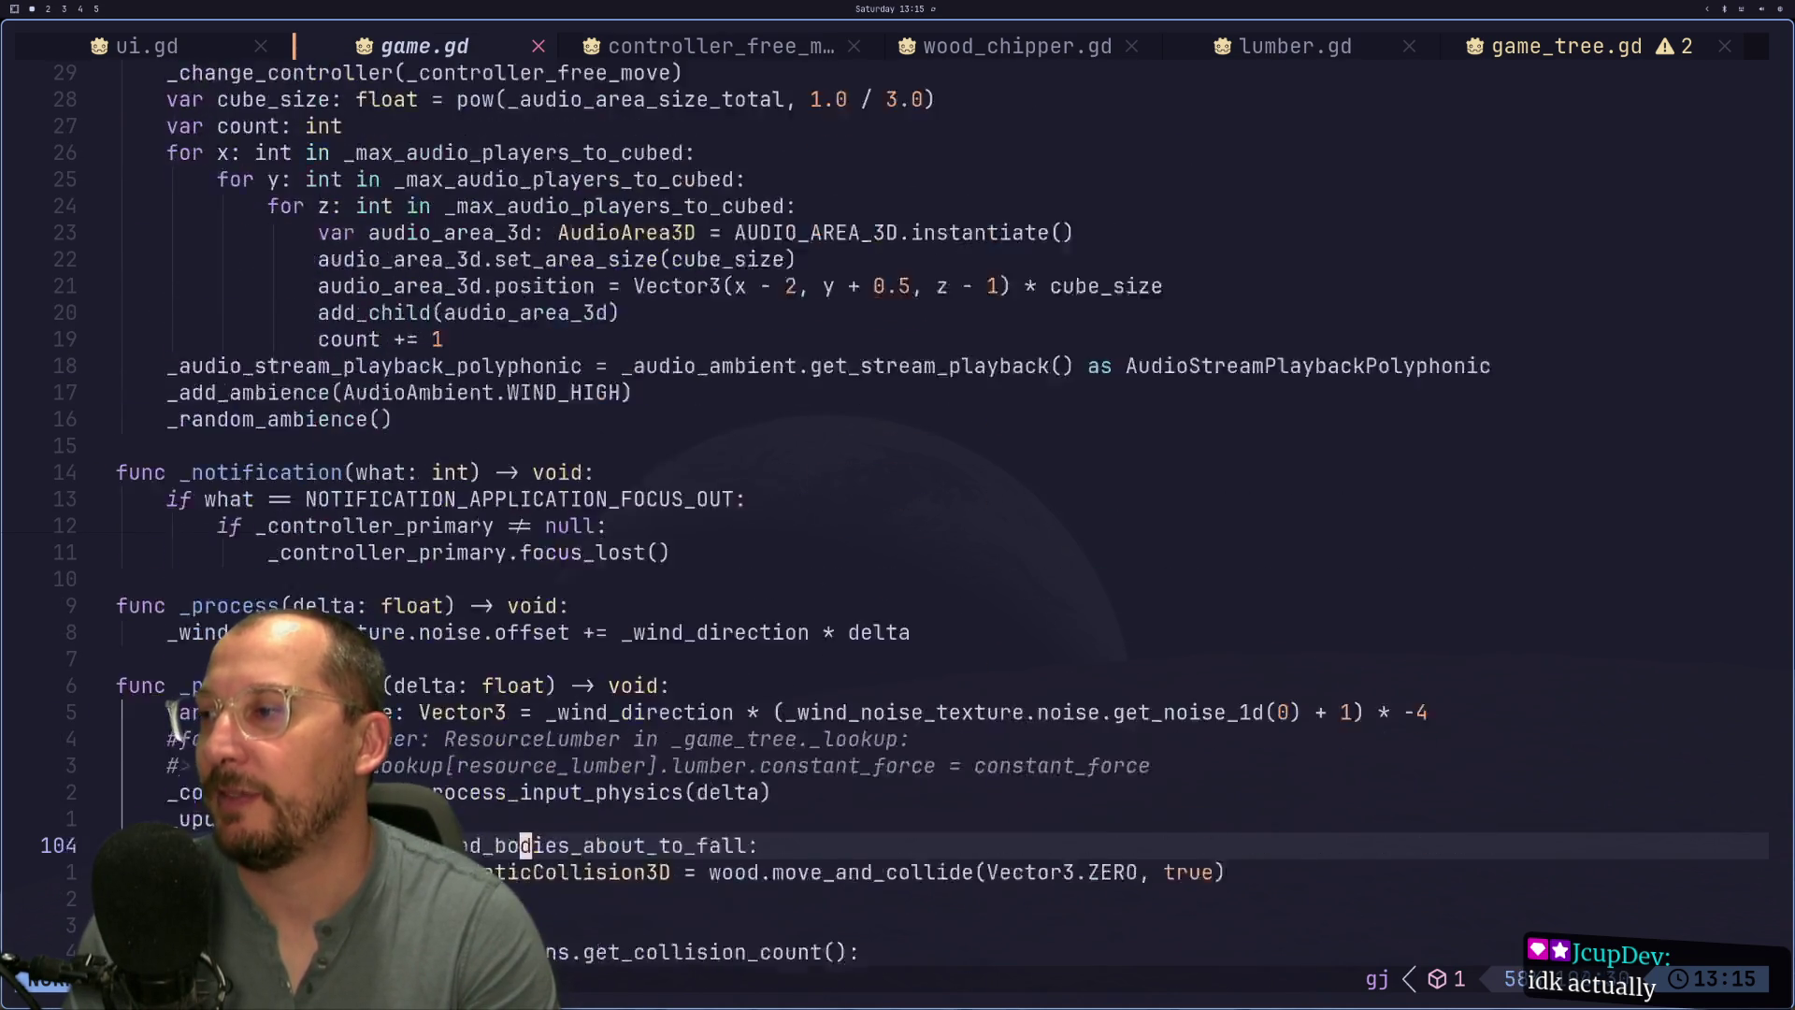
key(j)
key(j)
key(j)
key(j)
key(j)
key(j)
key(k)
key(k)
key(k)
key(d)
key(d)
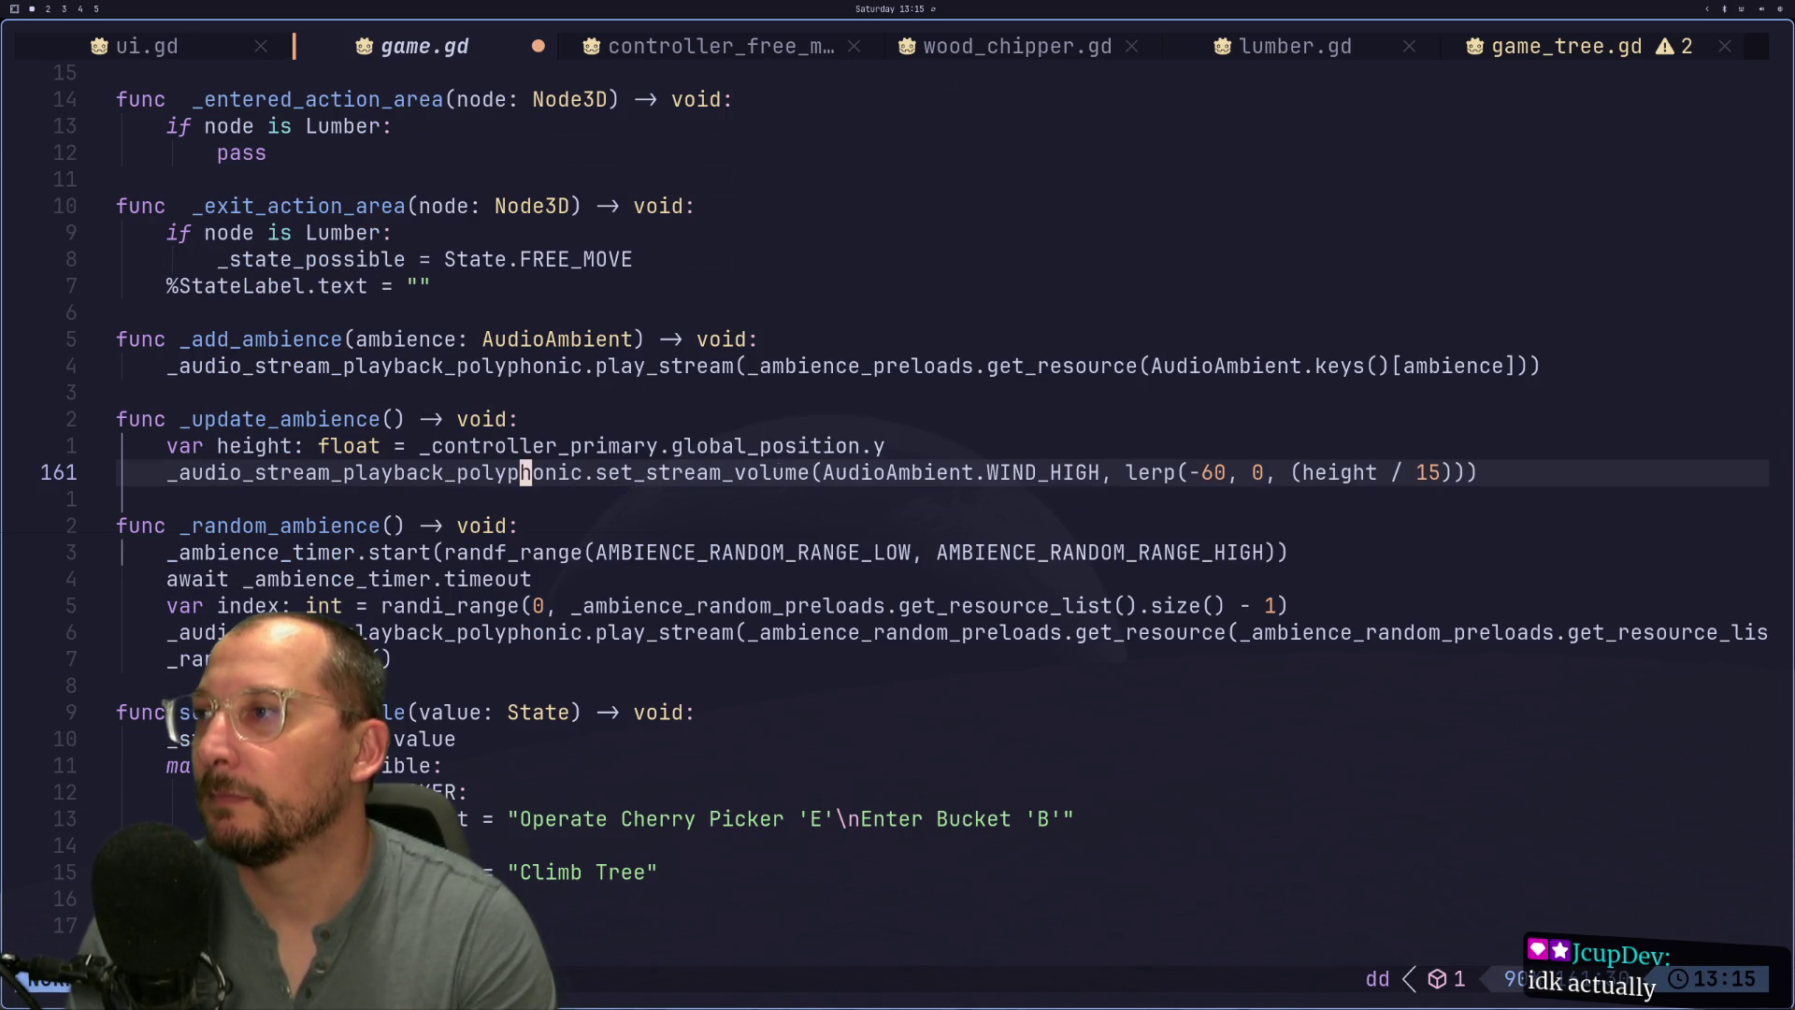
- In lumber.gd, delete the three commented-out mesh lines in _ready and save with :w
key(shift+l)
key(shift+l)
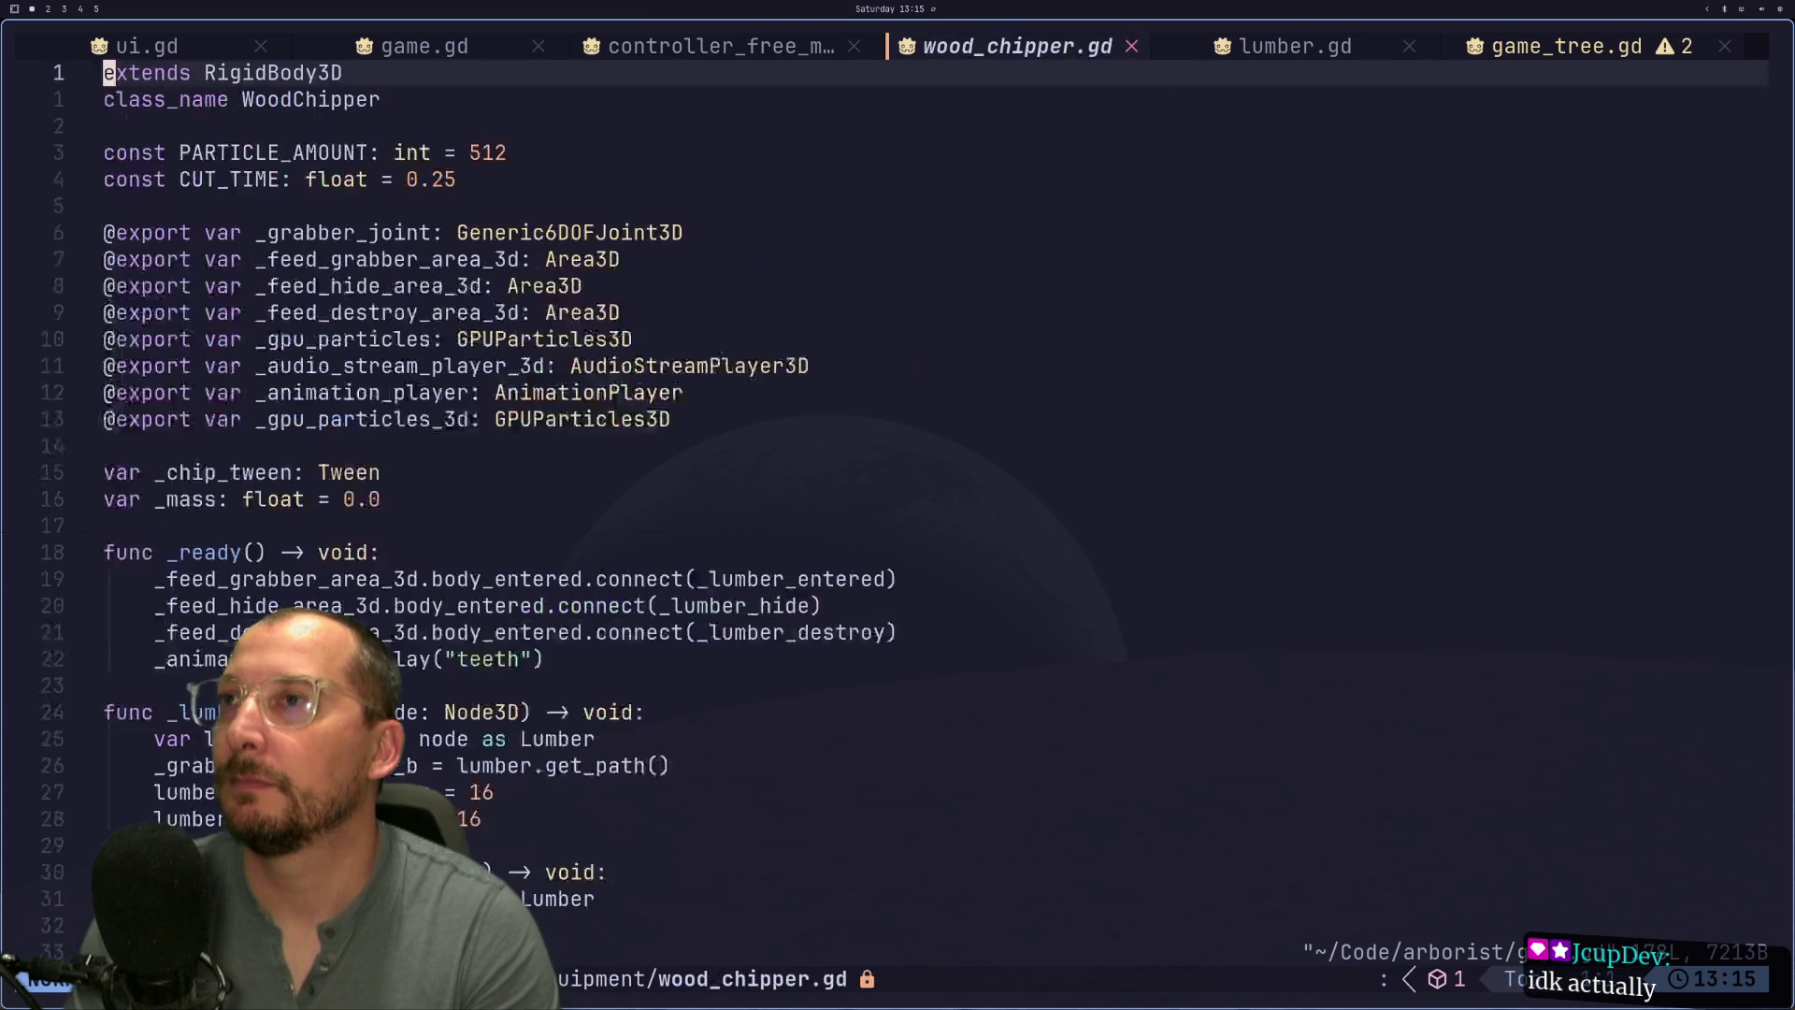
key(shift+l)
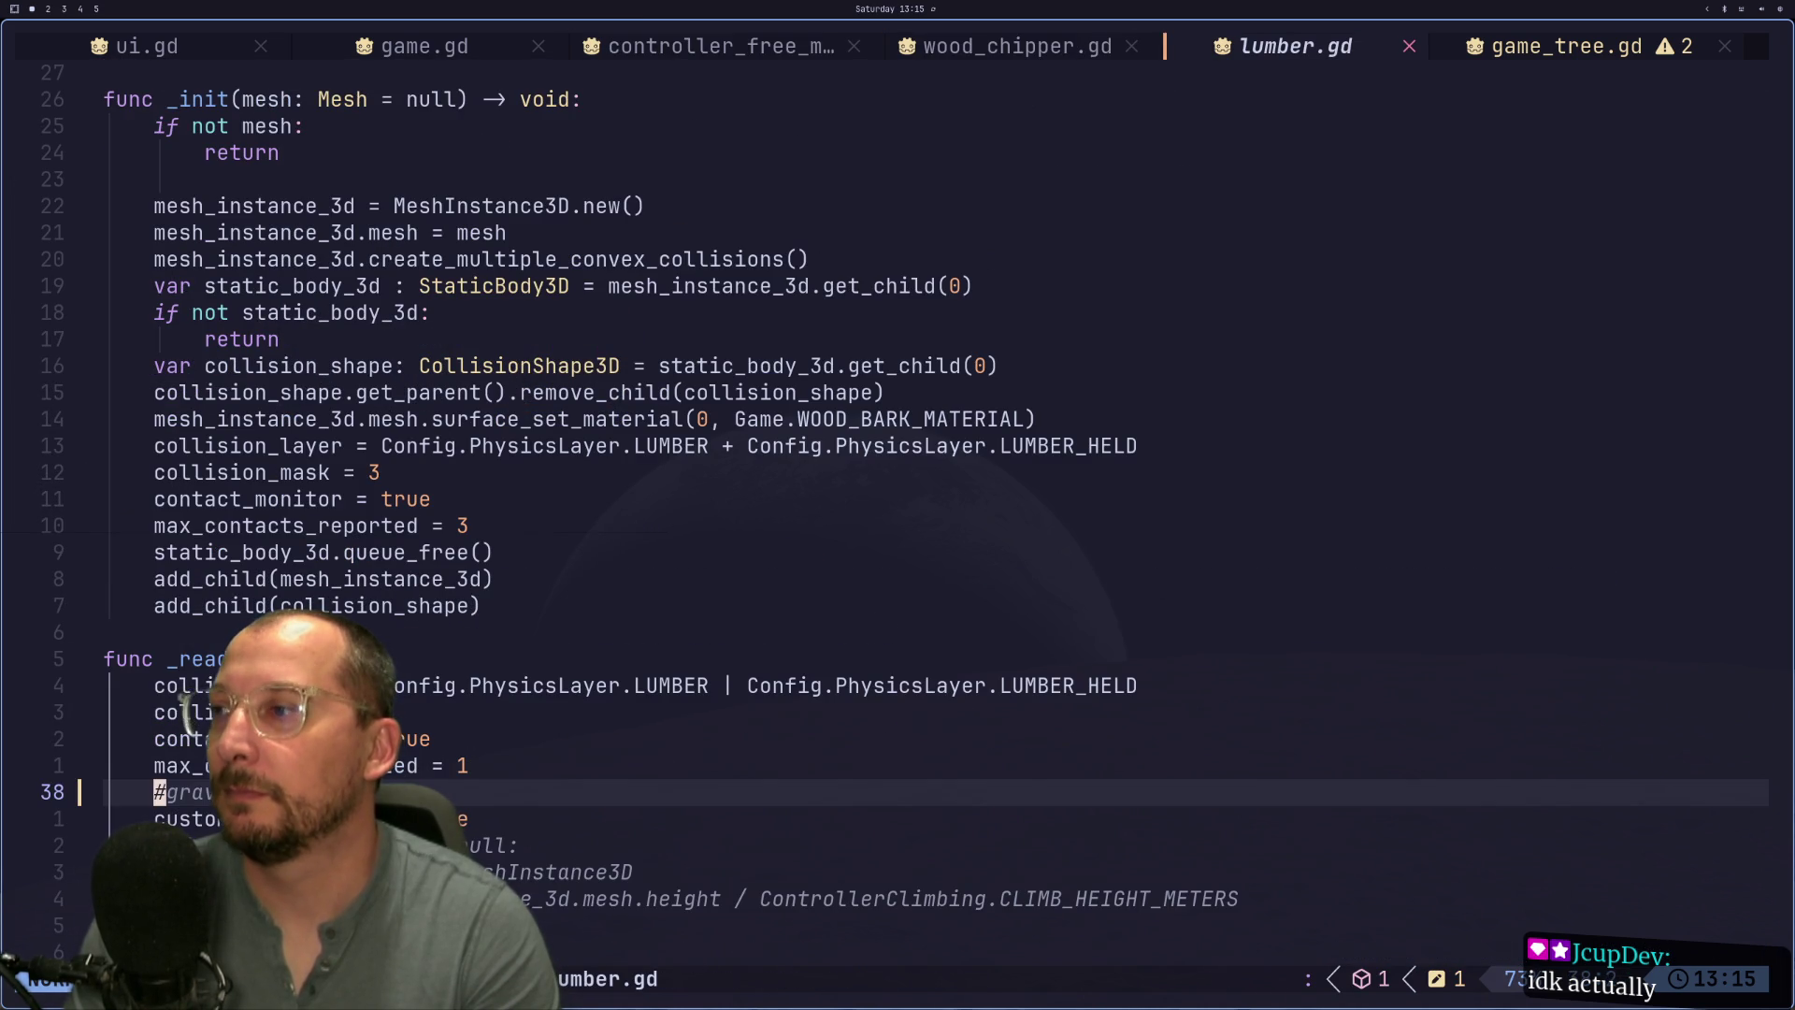
key(j)
key(j)
key(j)
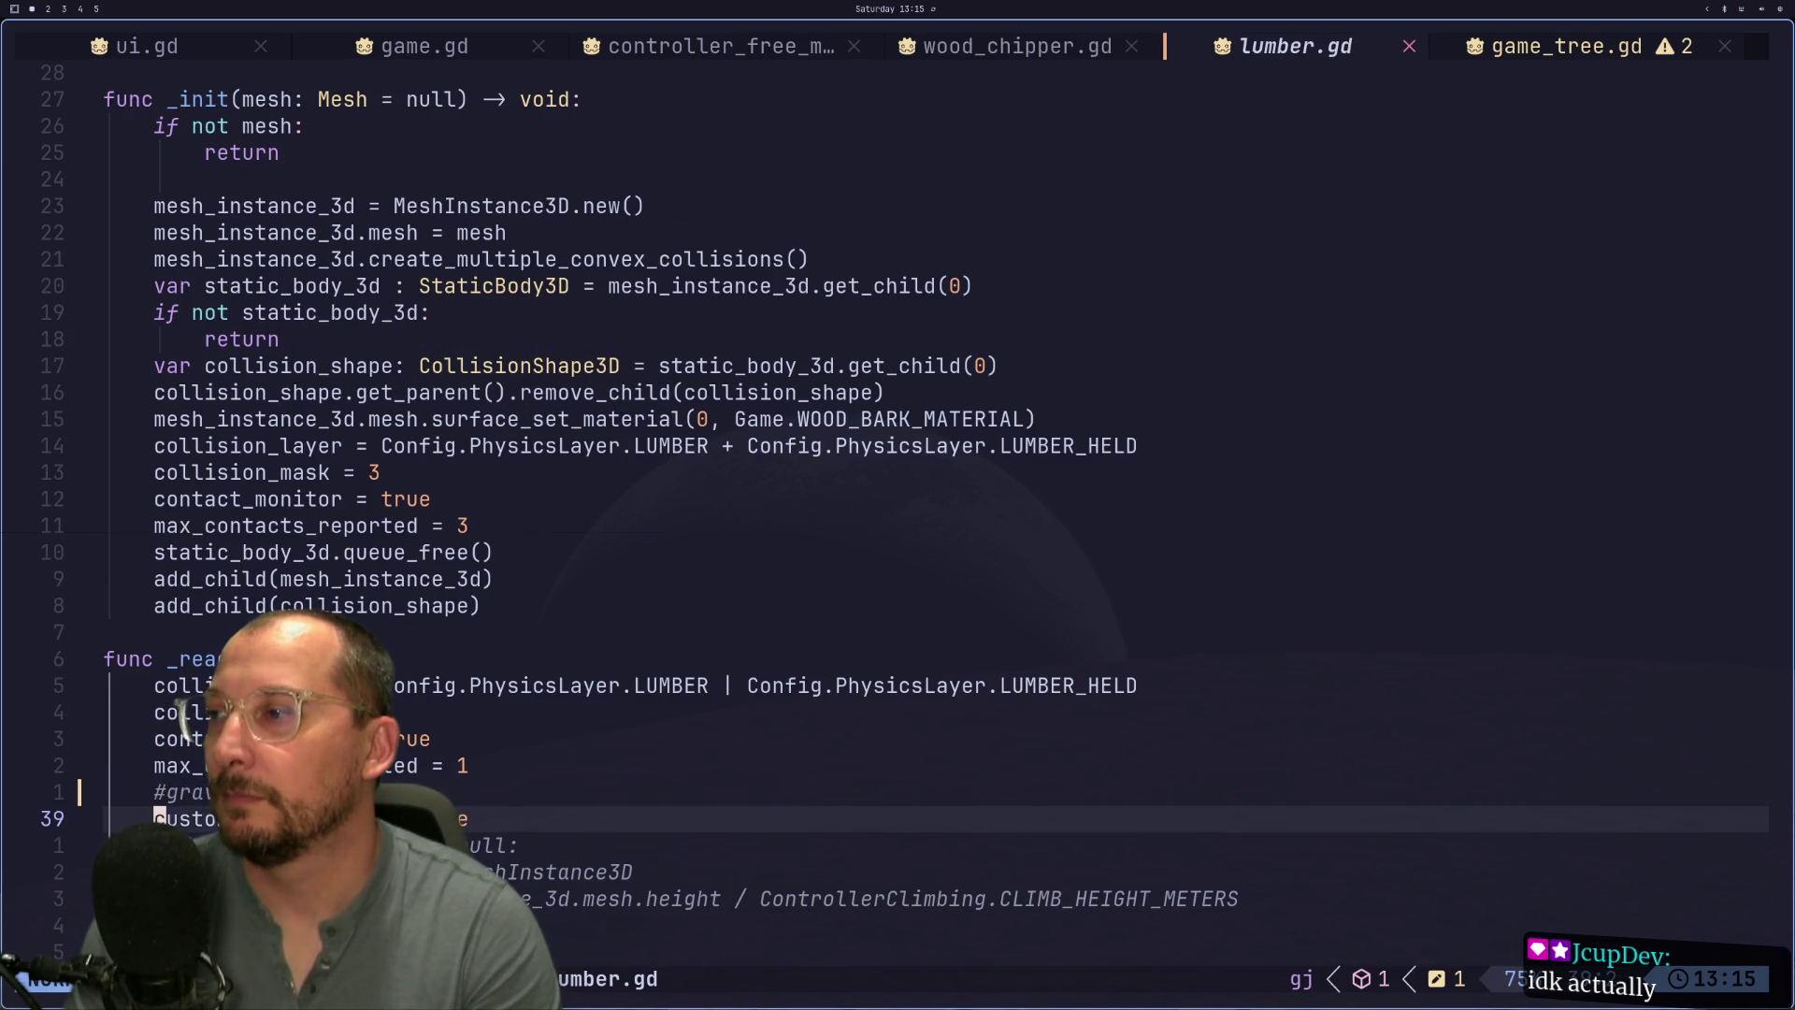
key(k)
key(k)
key(k)
key(k)
key(k)
key(k)
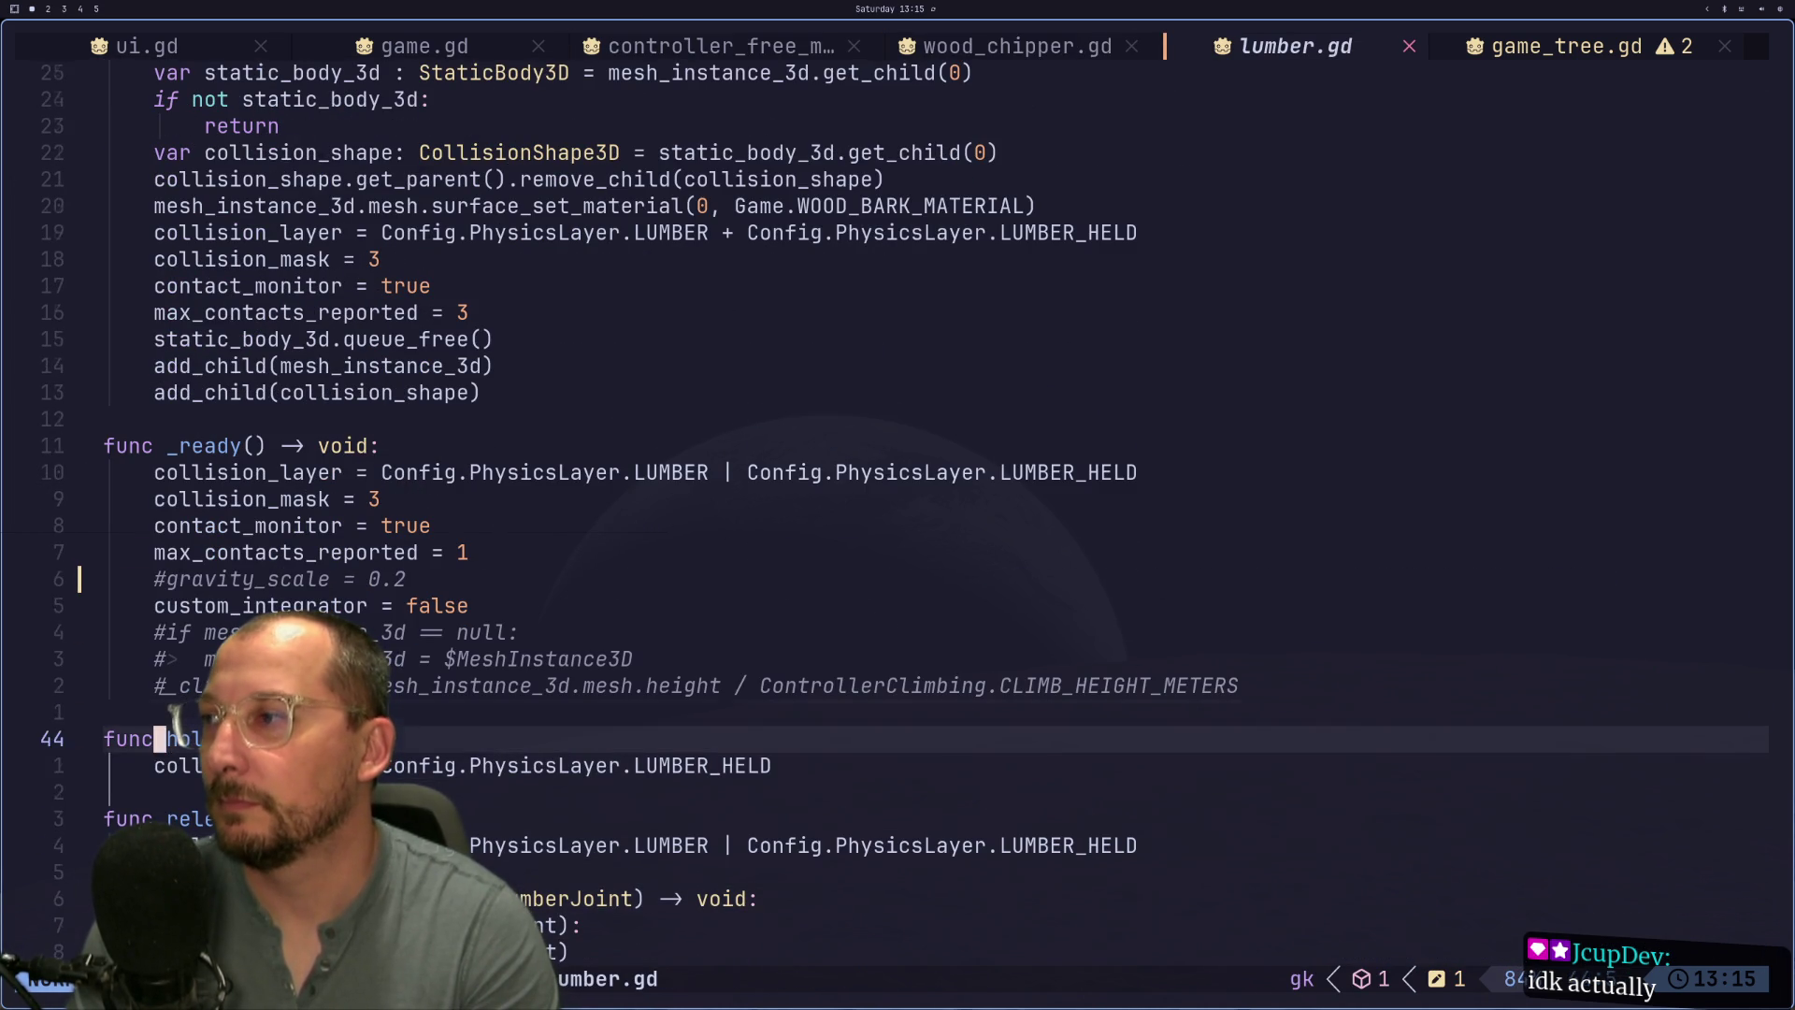
key(k)
key(k)
key(d)
key(d)
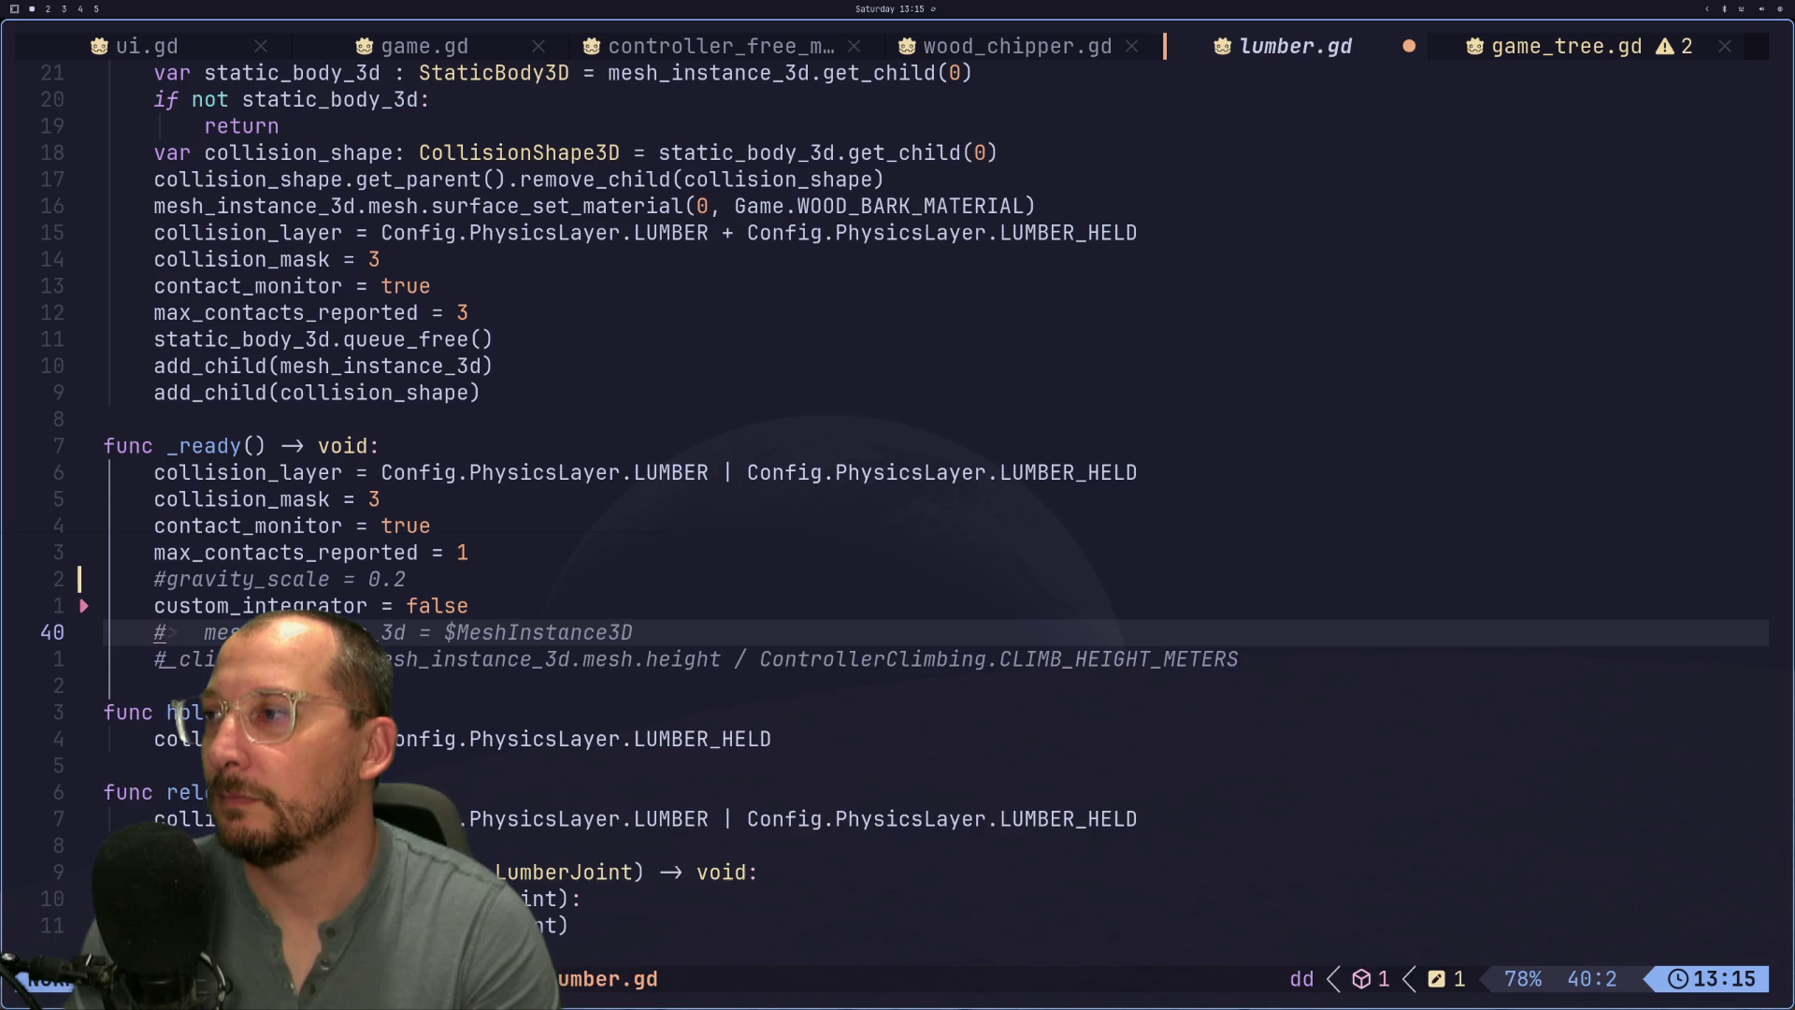
key(d)
key(d)
key(d)
key(d)
text(:w)
key(Return)
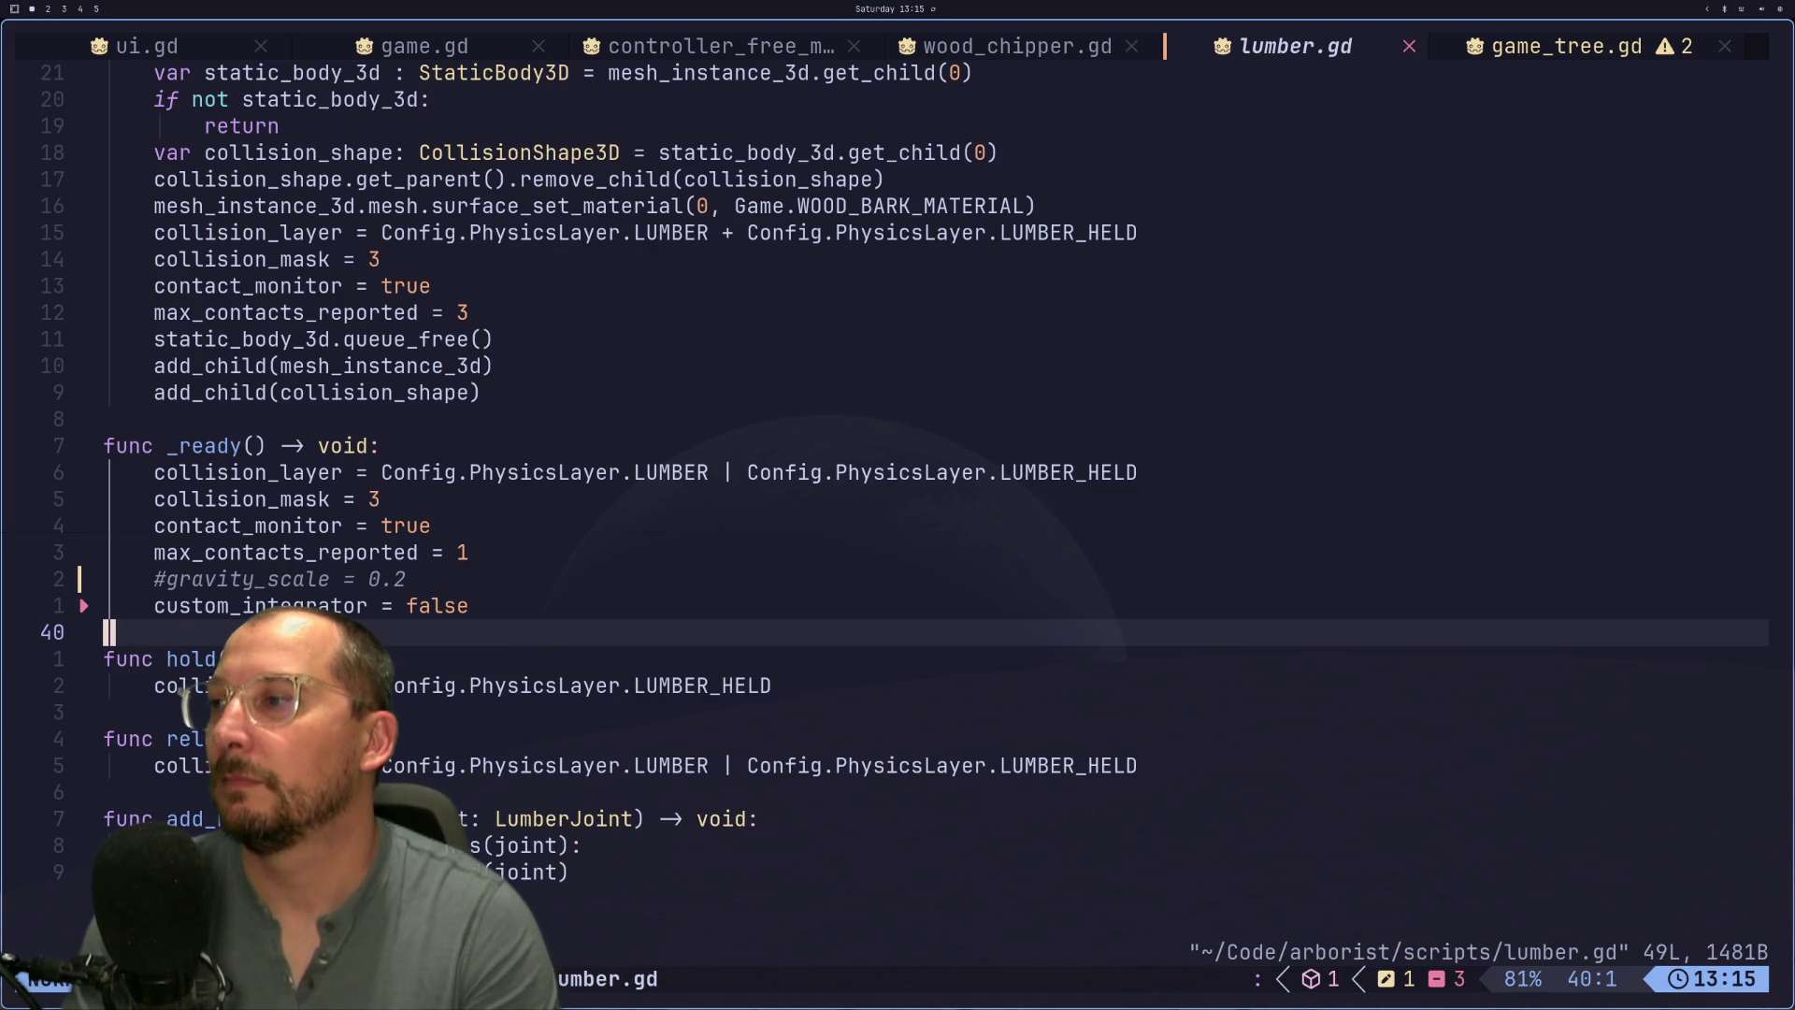
key(k)
key(k)
key(k)
key(k)
key(k)
key(k)
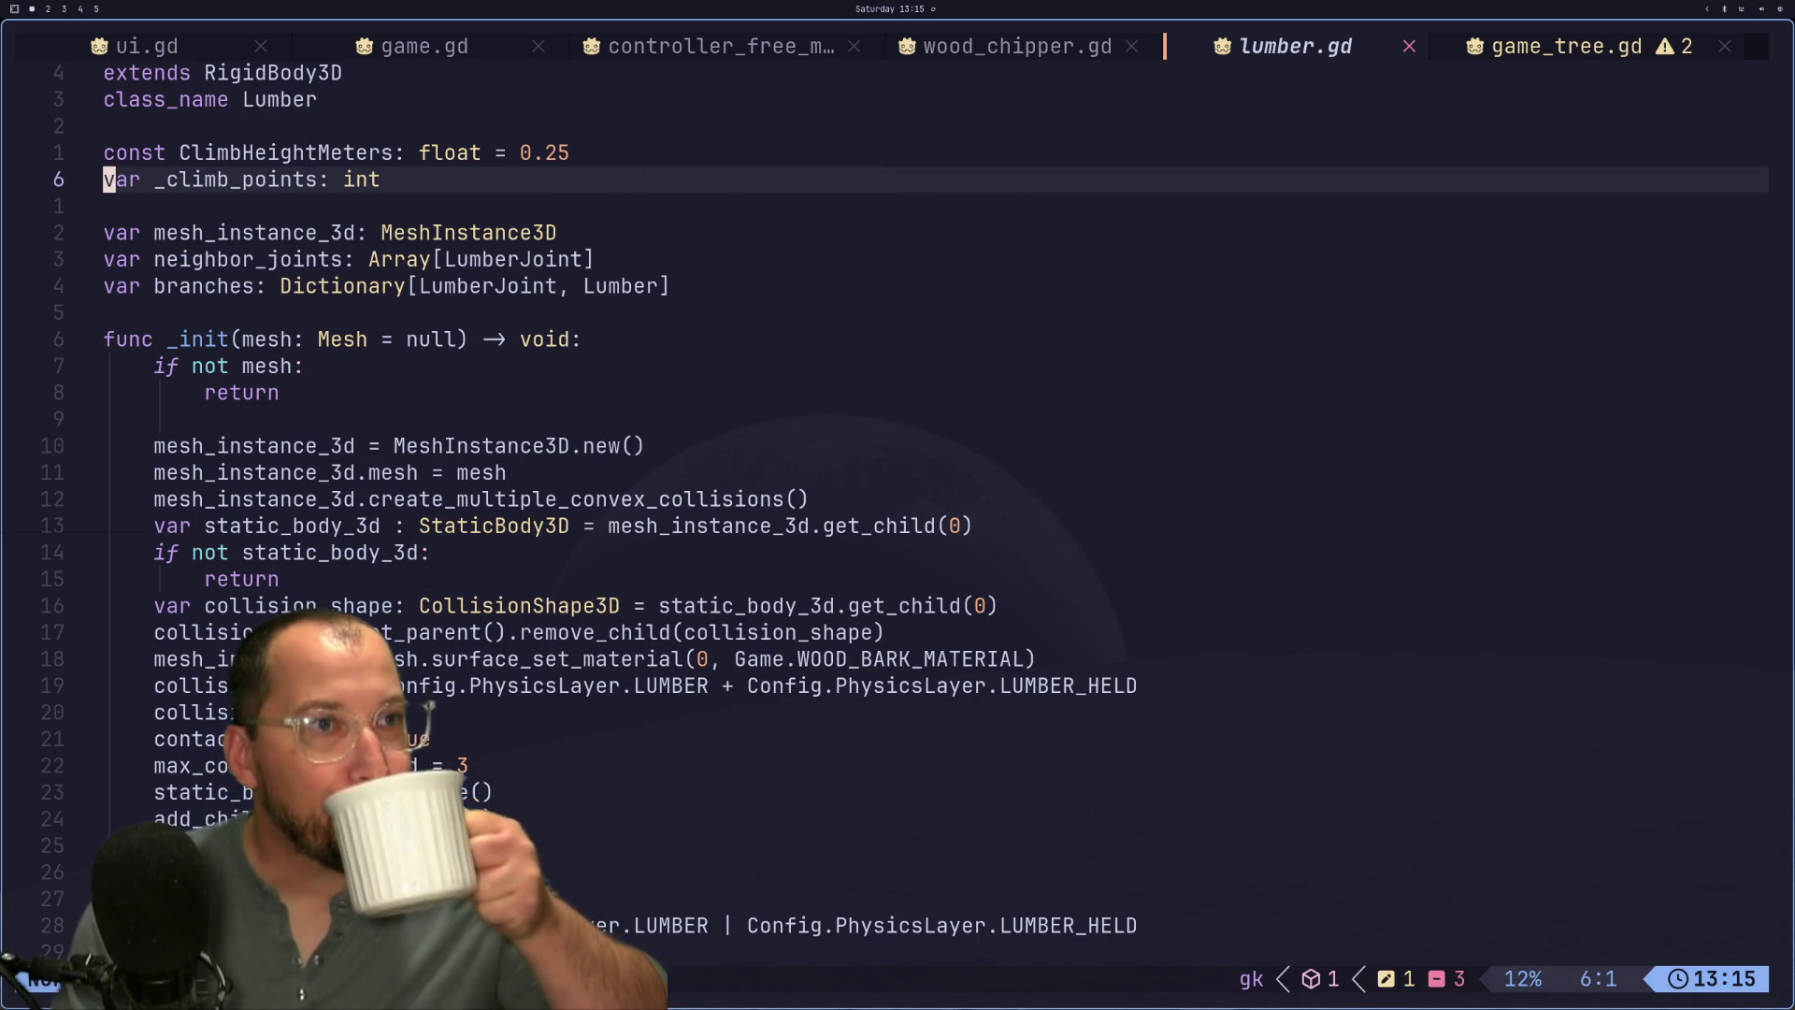
key(super+2)
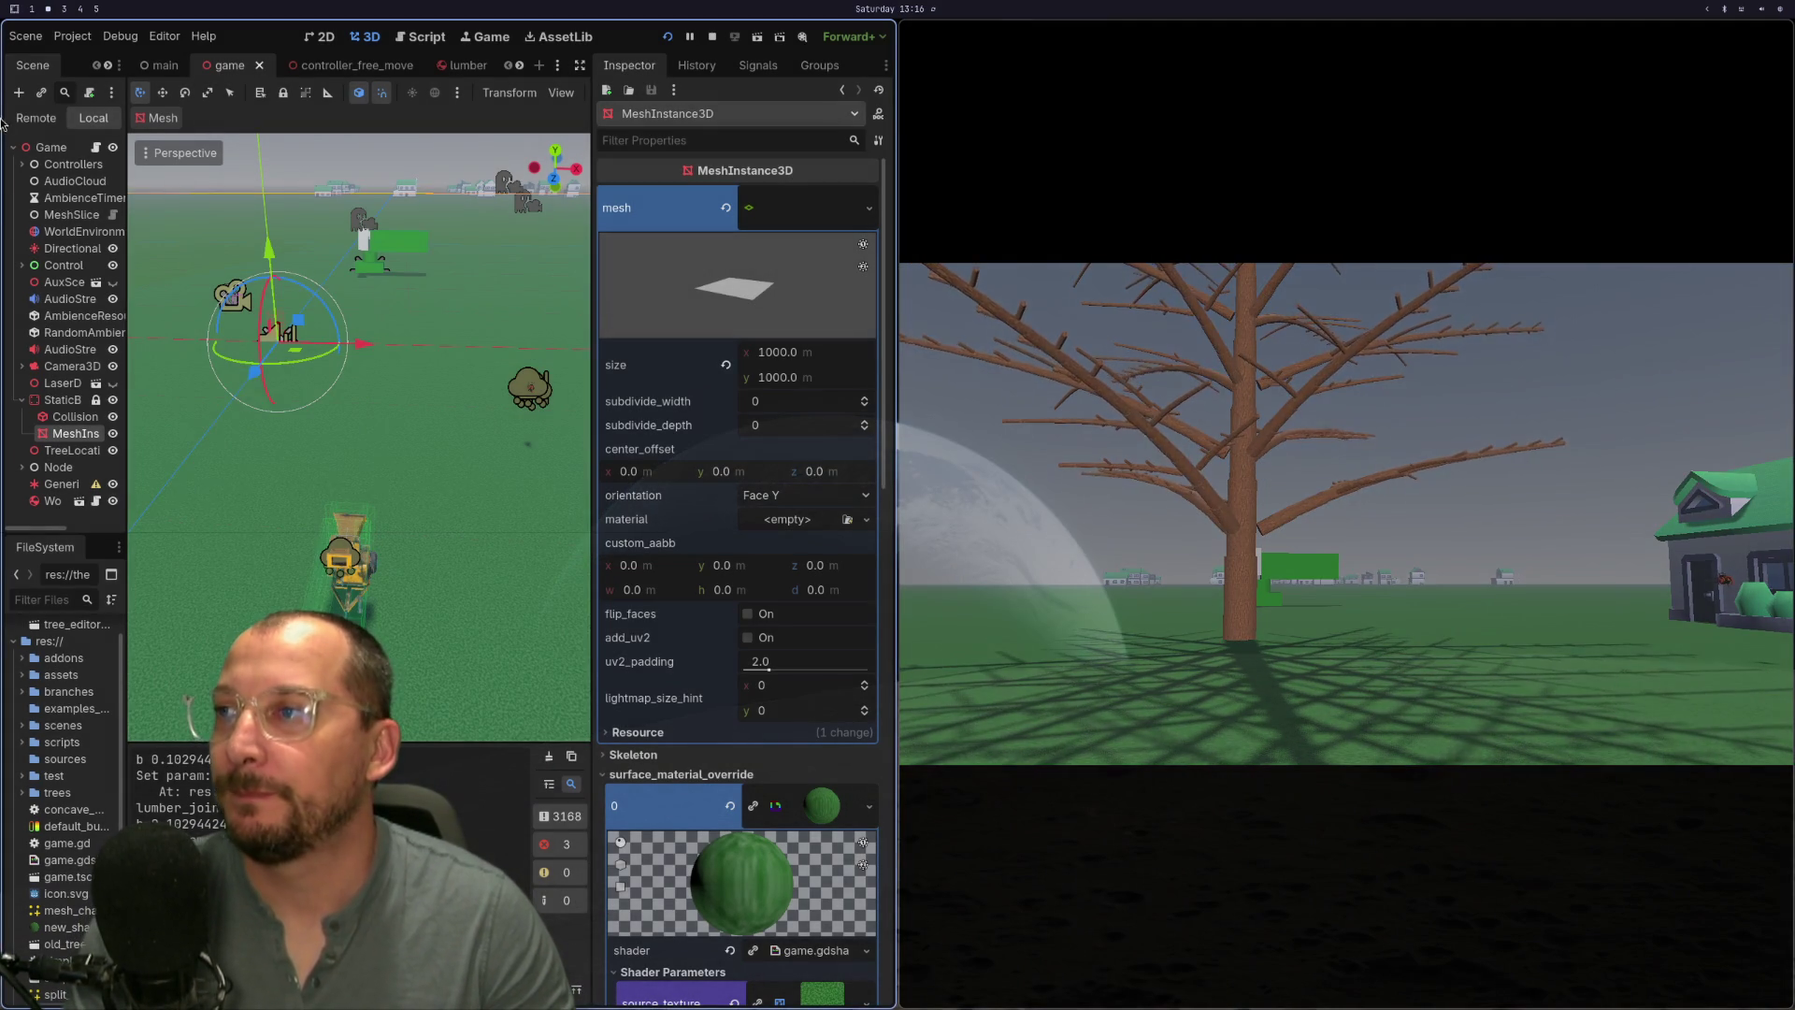
- Keep angular_limit_softness at 1.0 and set the lumber joint's angular_limit_restitution to 0.01
click(51, 147)
text(1)
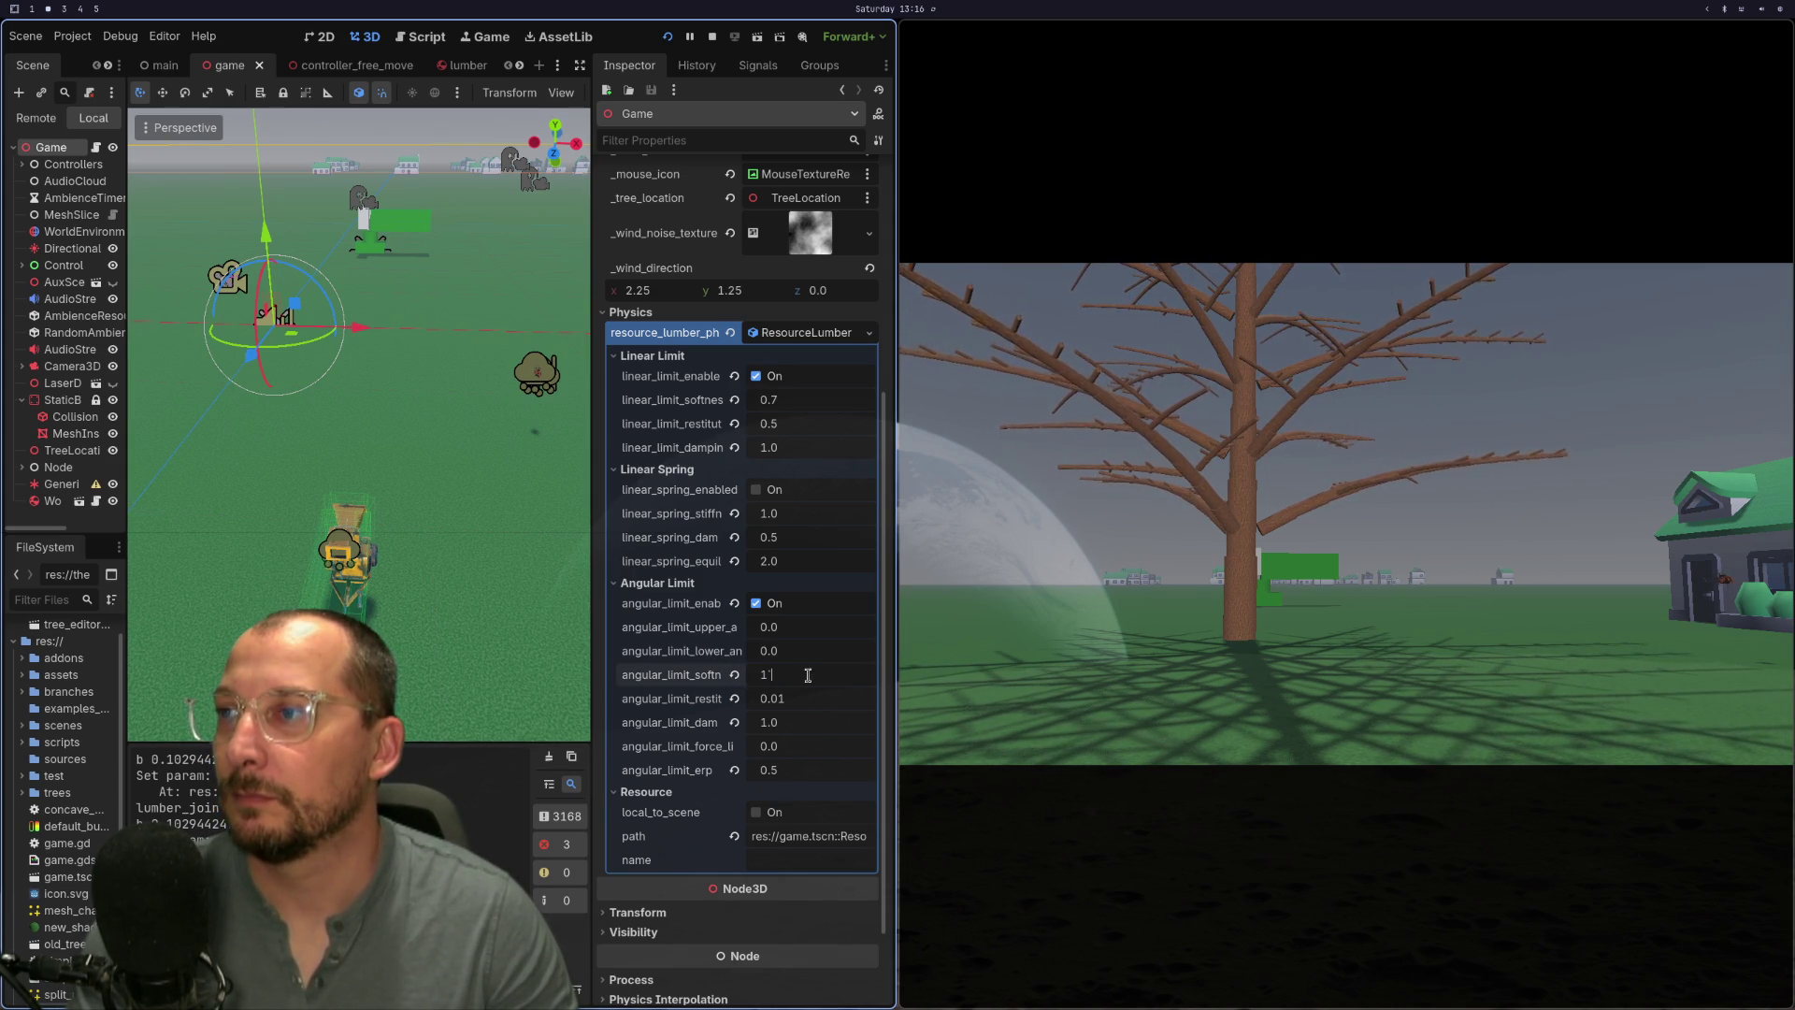
key(Tab)
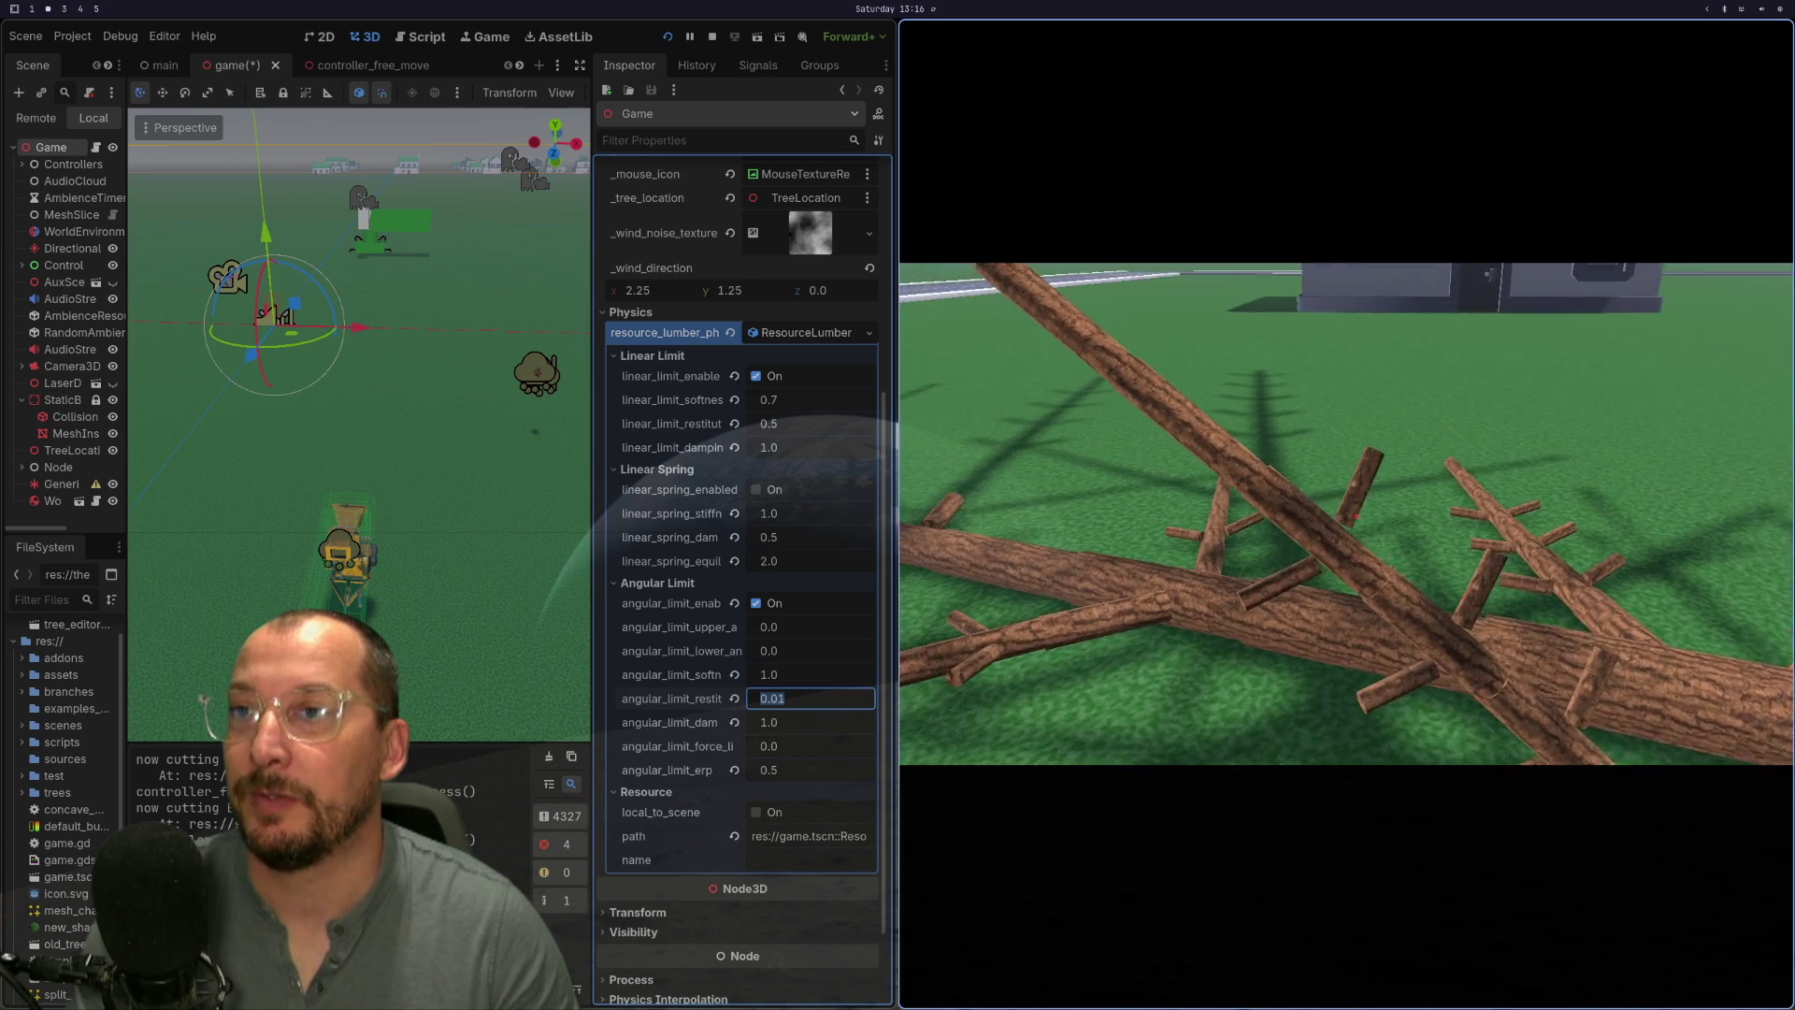
key(e)
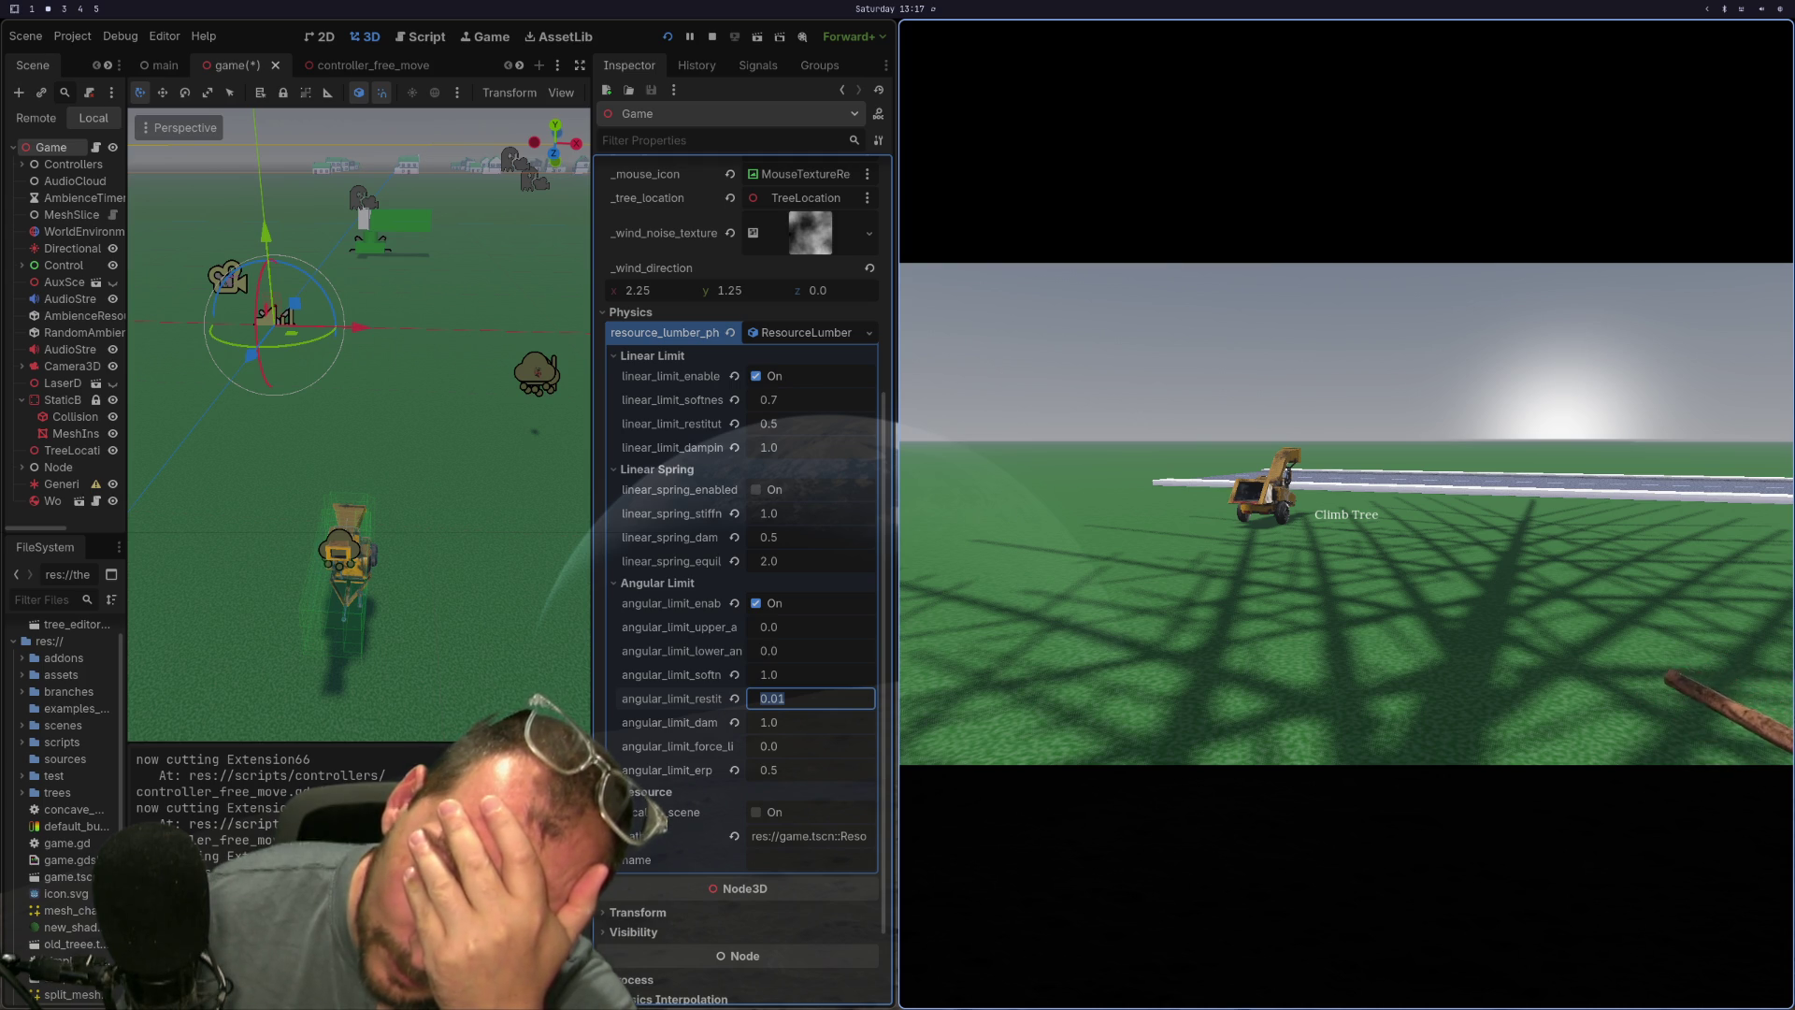
key(super+3)
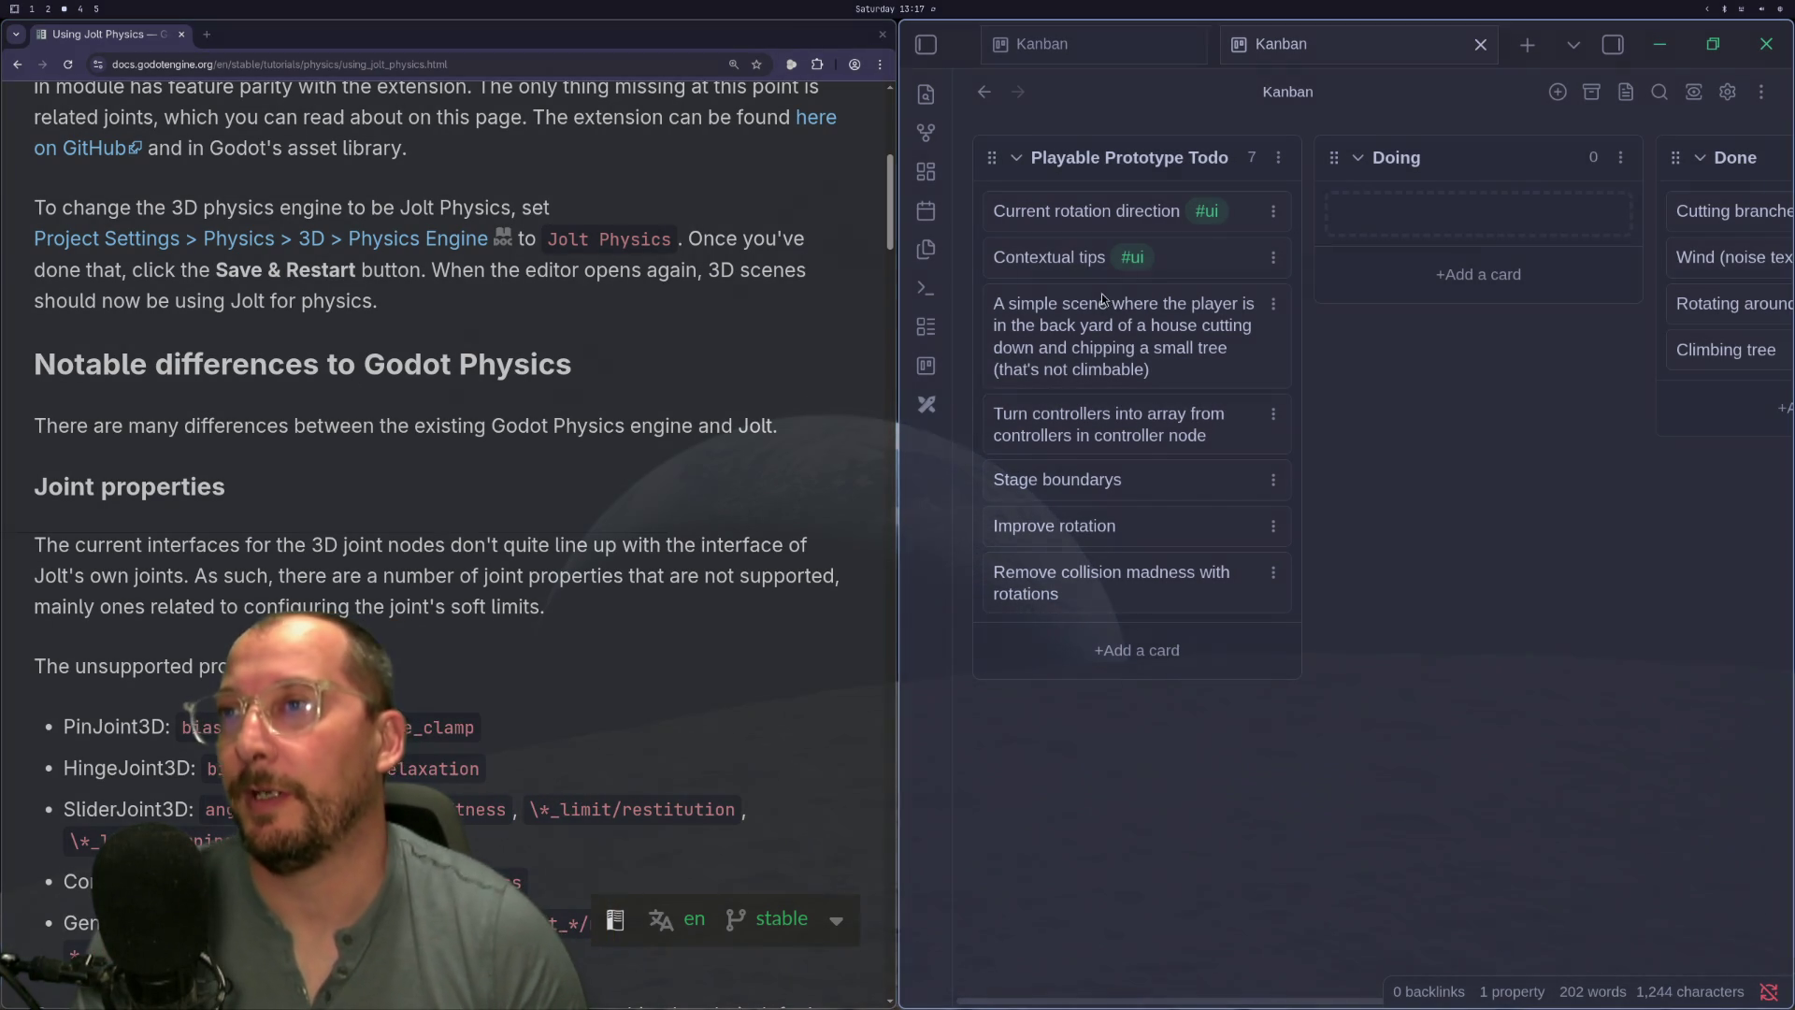
- Drag the Contextual tips card into the Kanban board's Done column, then switch back to the game
mouse_move(1053, 257)
mouse_down()
mouse_move(1758, 225)
mouse_move(1383, 193)
mouse_move(1105, 198)
mouse_up()
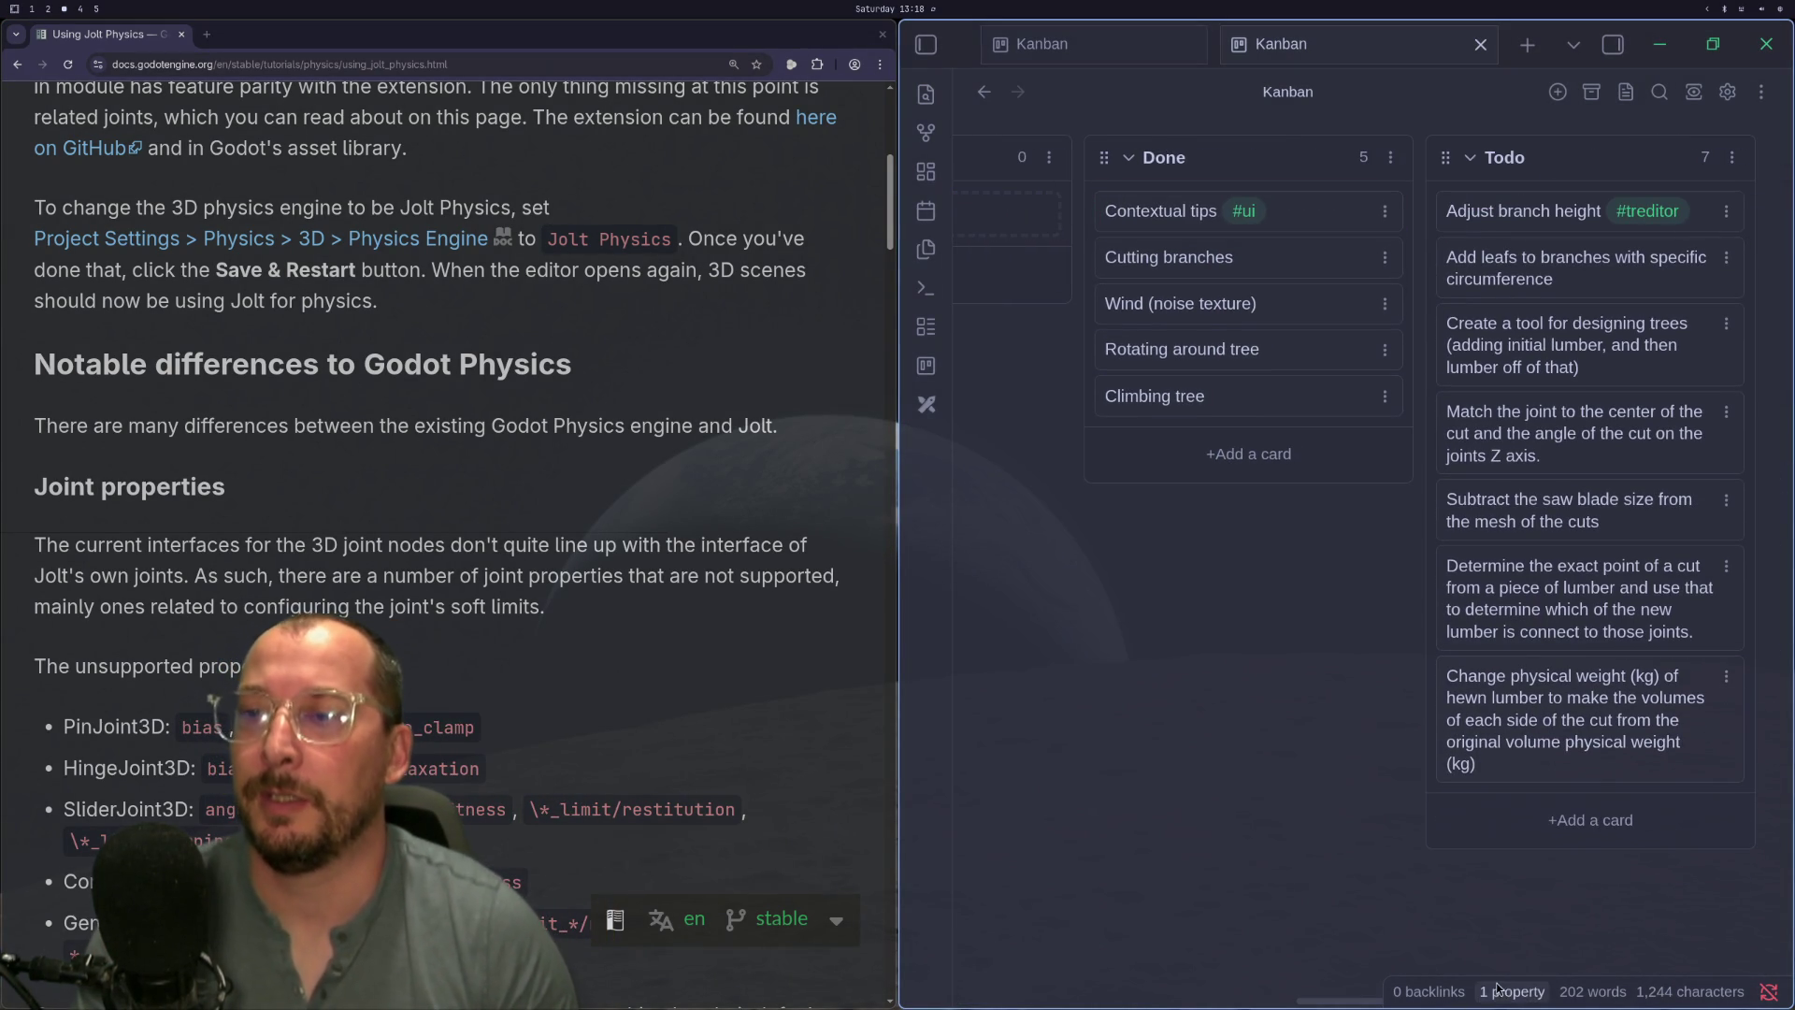
drag(1308, 1003, 967, 1003)
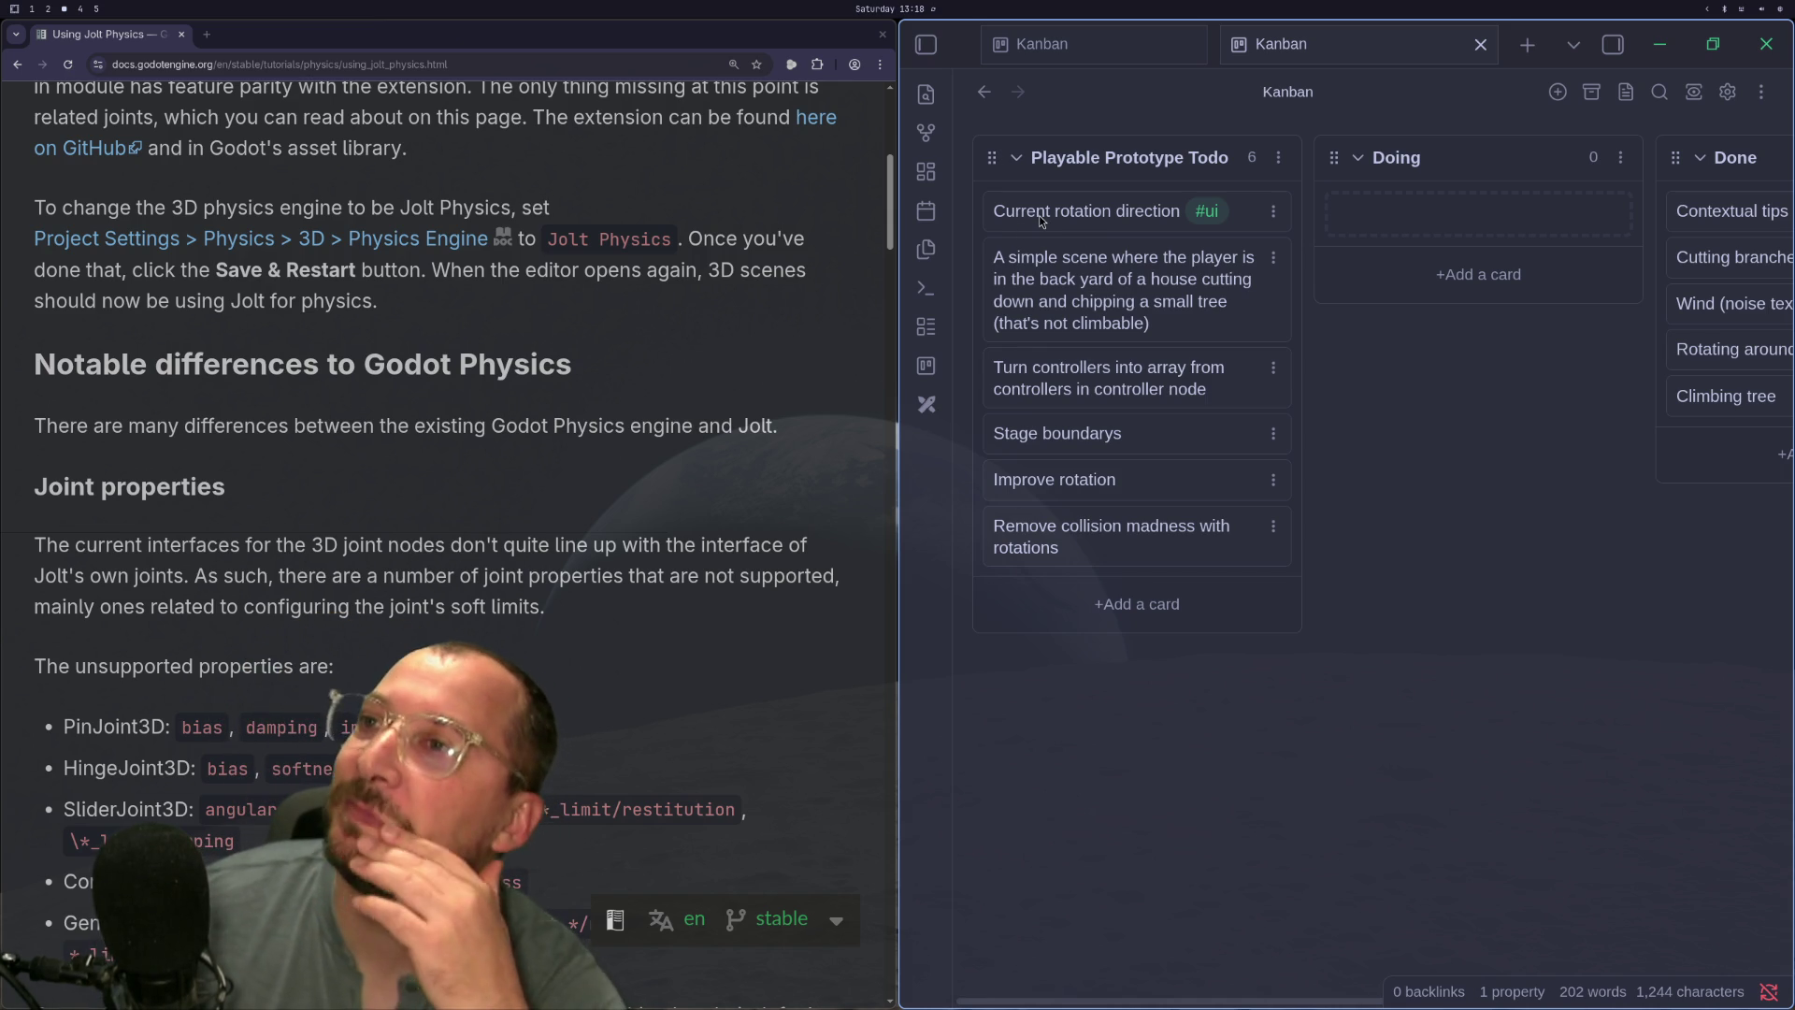
key(super+1)
key(super+2)
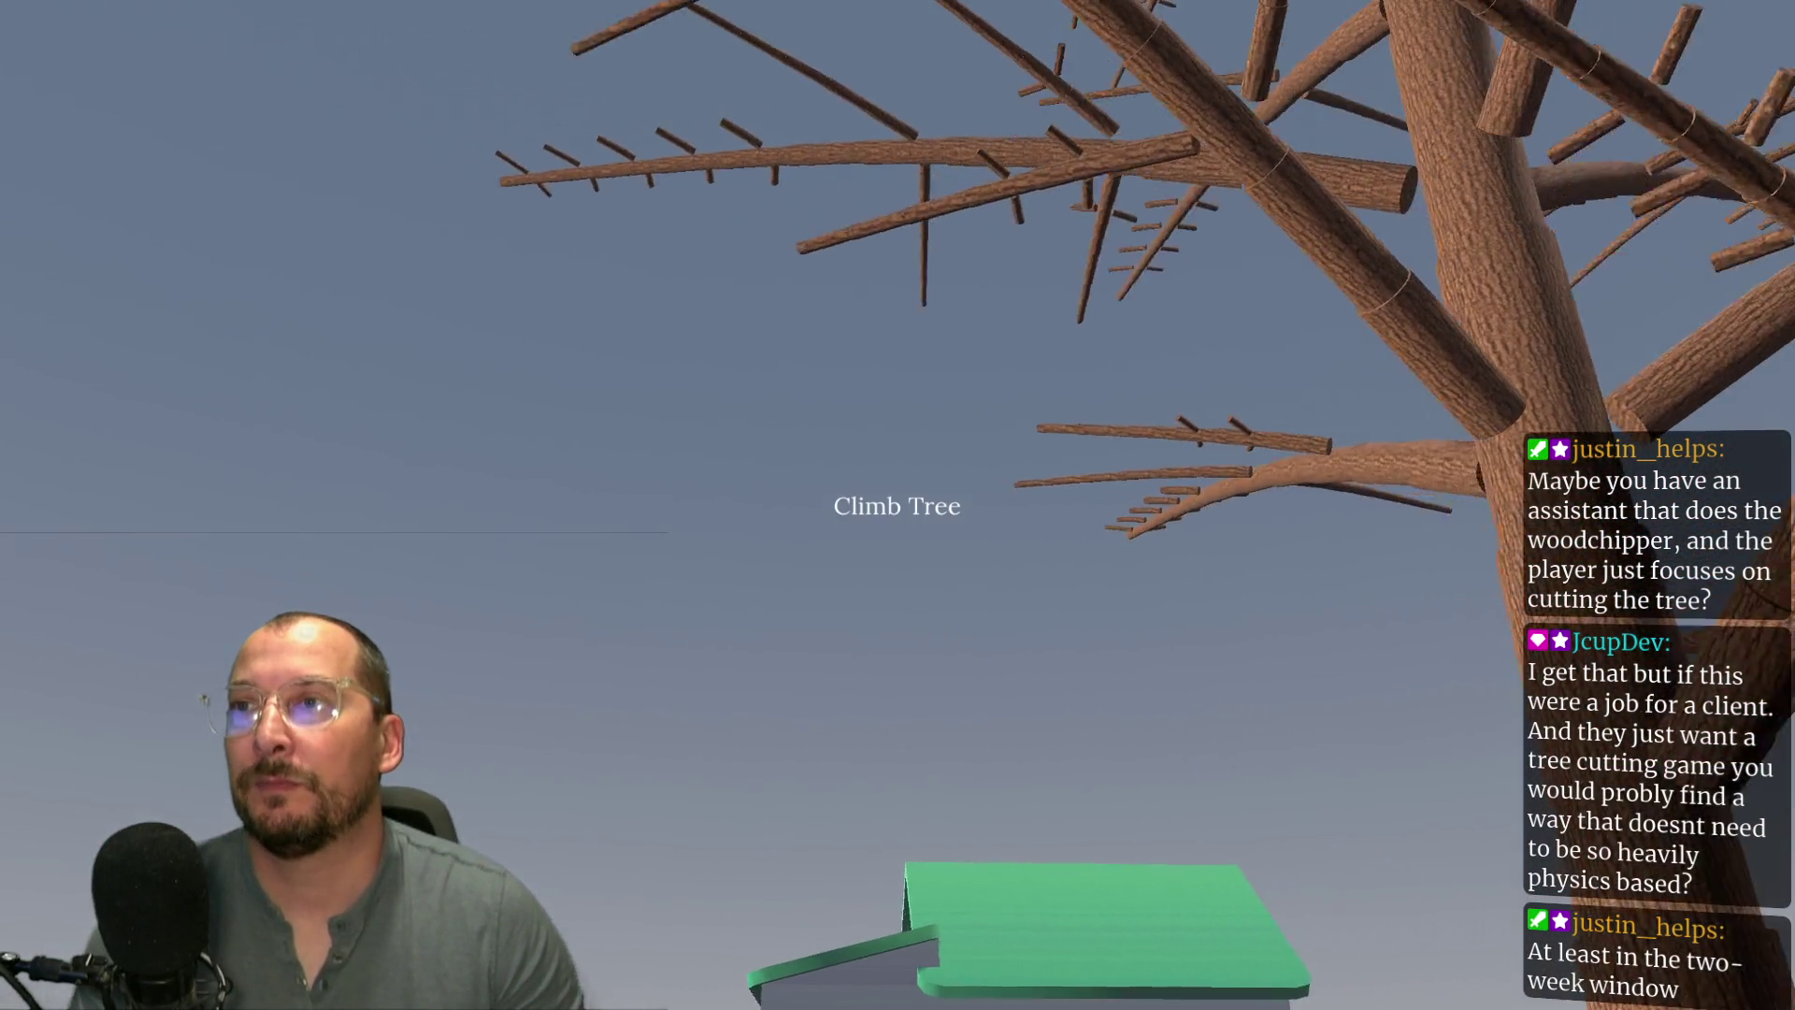
- Climb up into the tree, climb back down, and walk forward and left past the trunk
key(e)
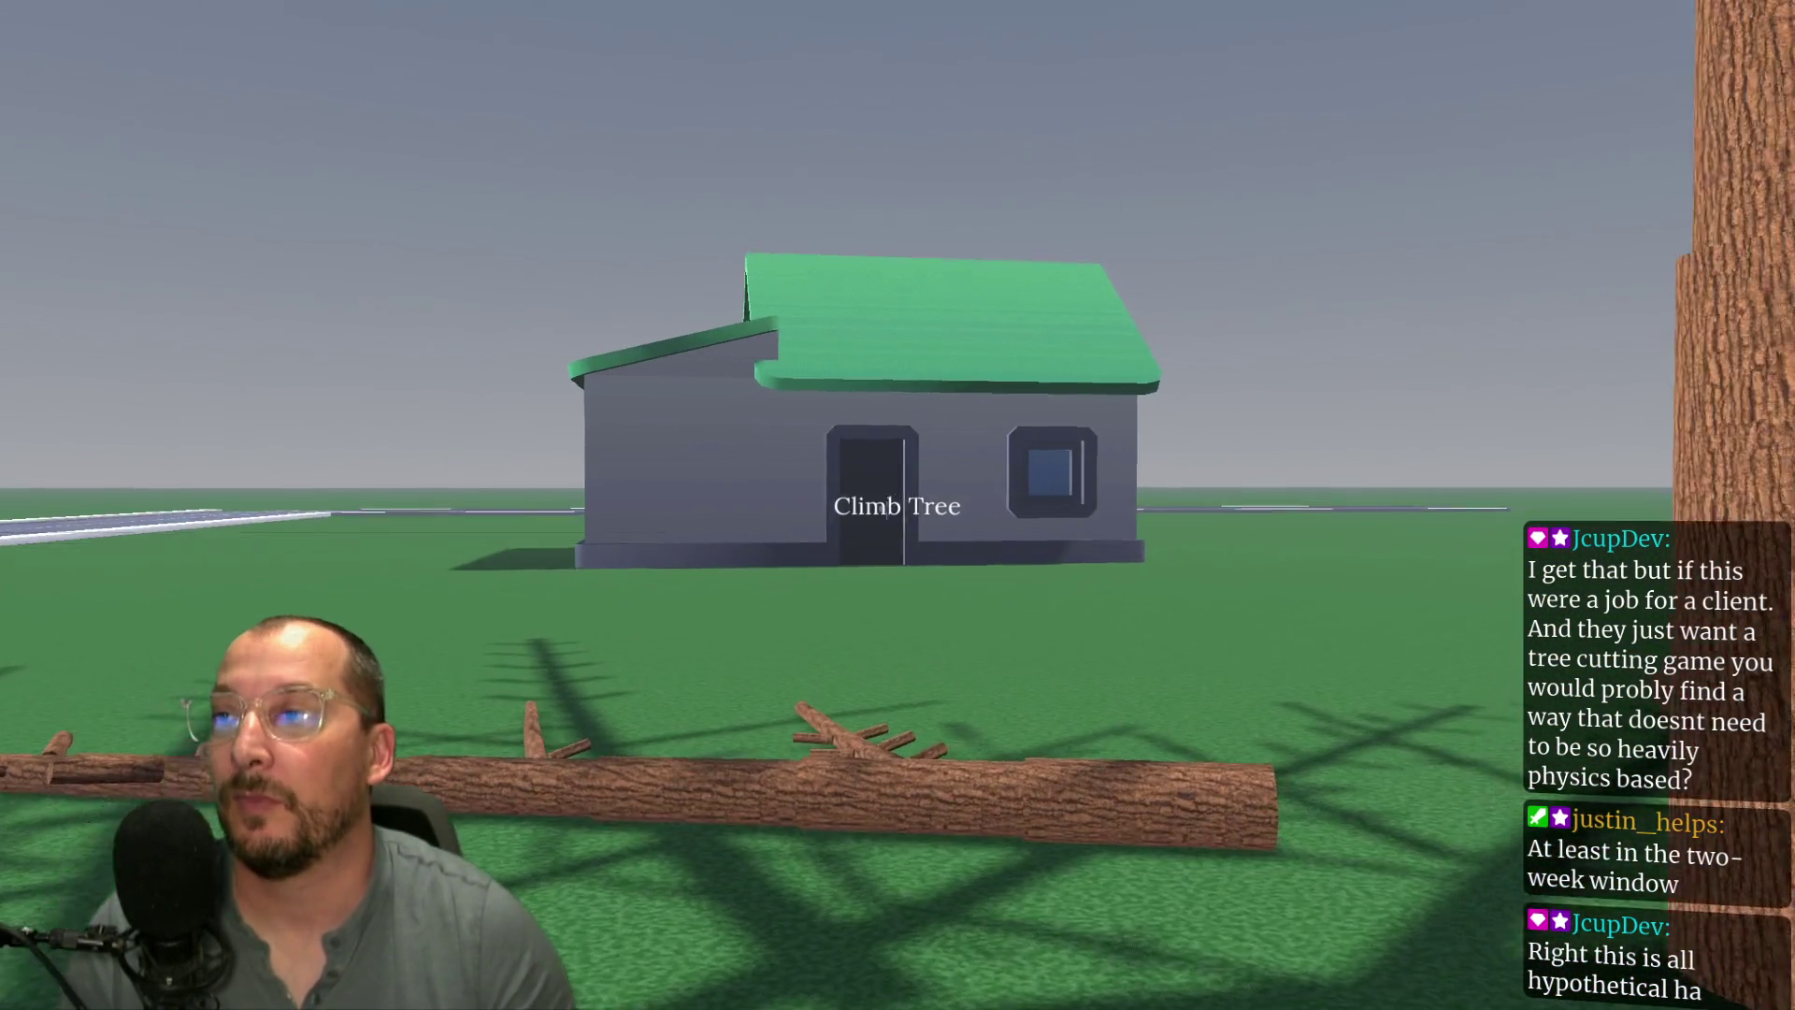
key(e)
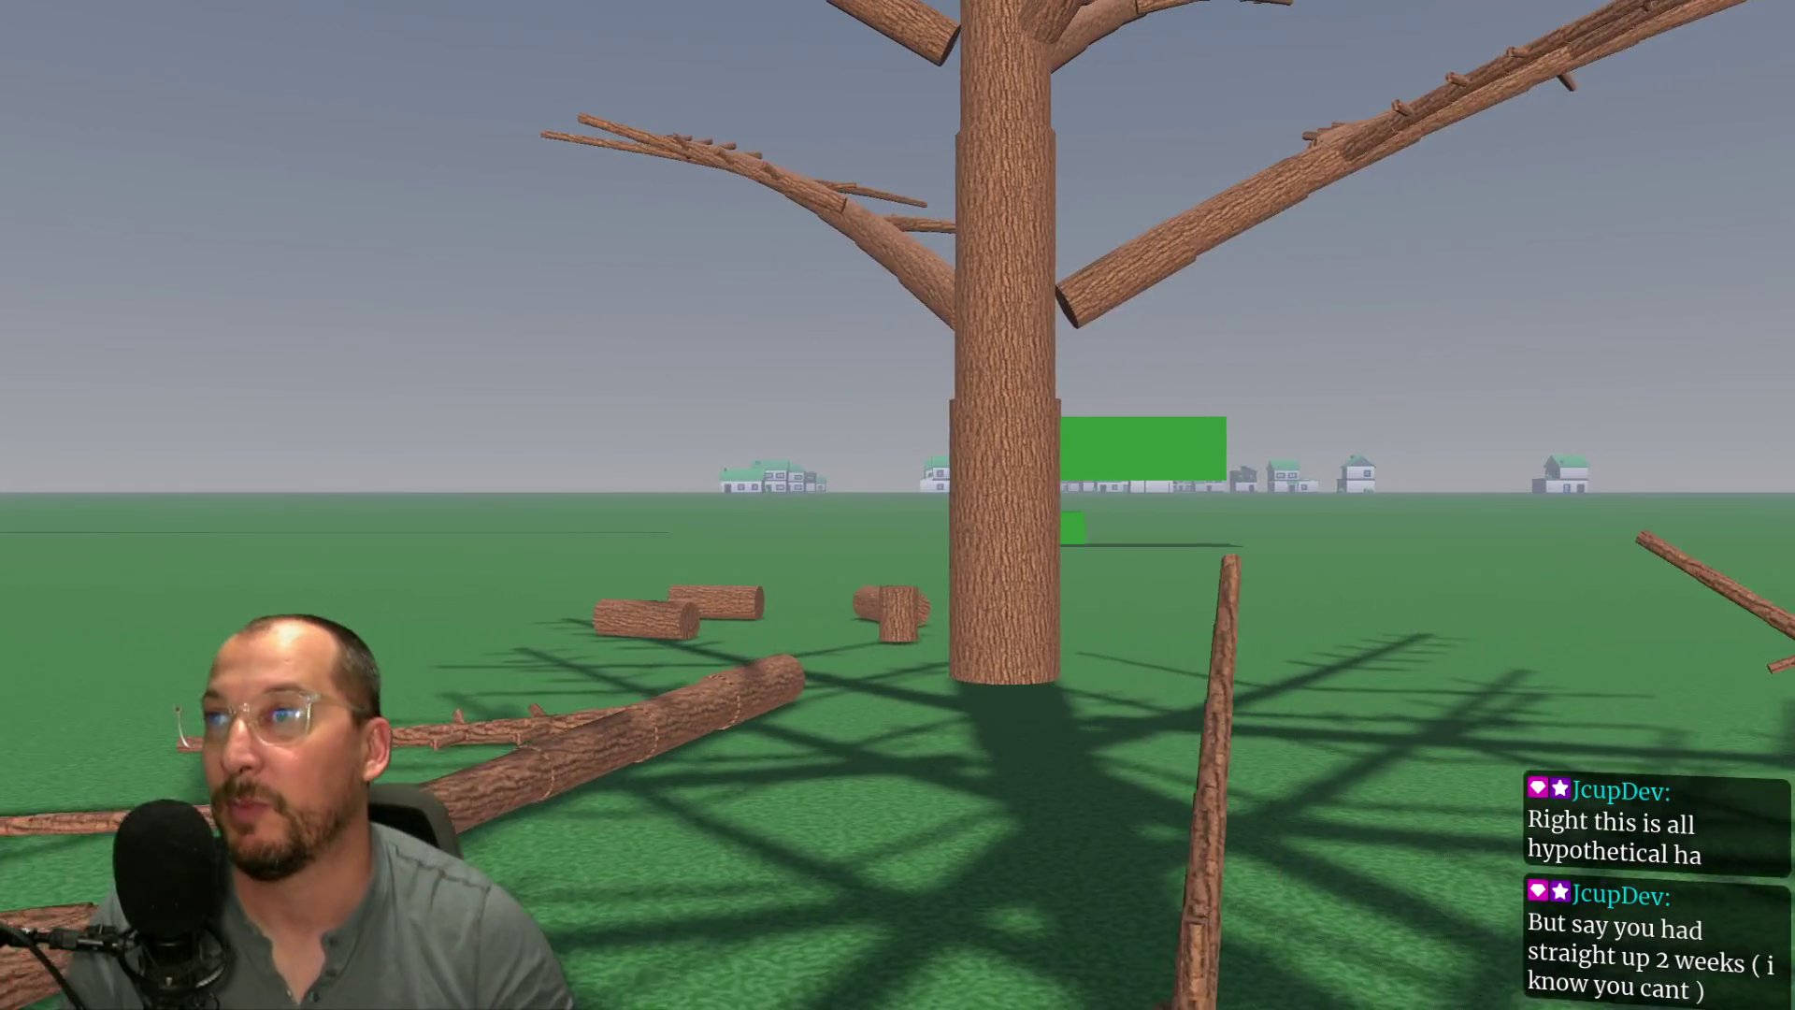
key(w)
key(a)
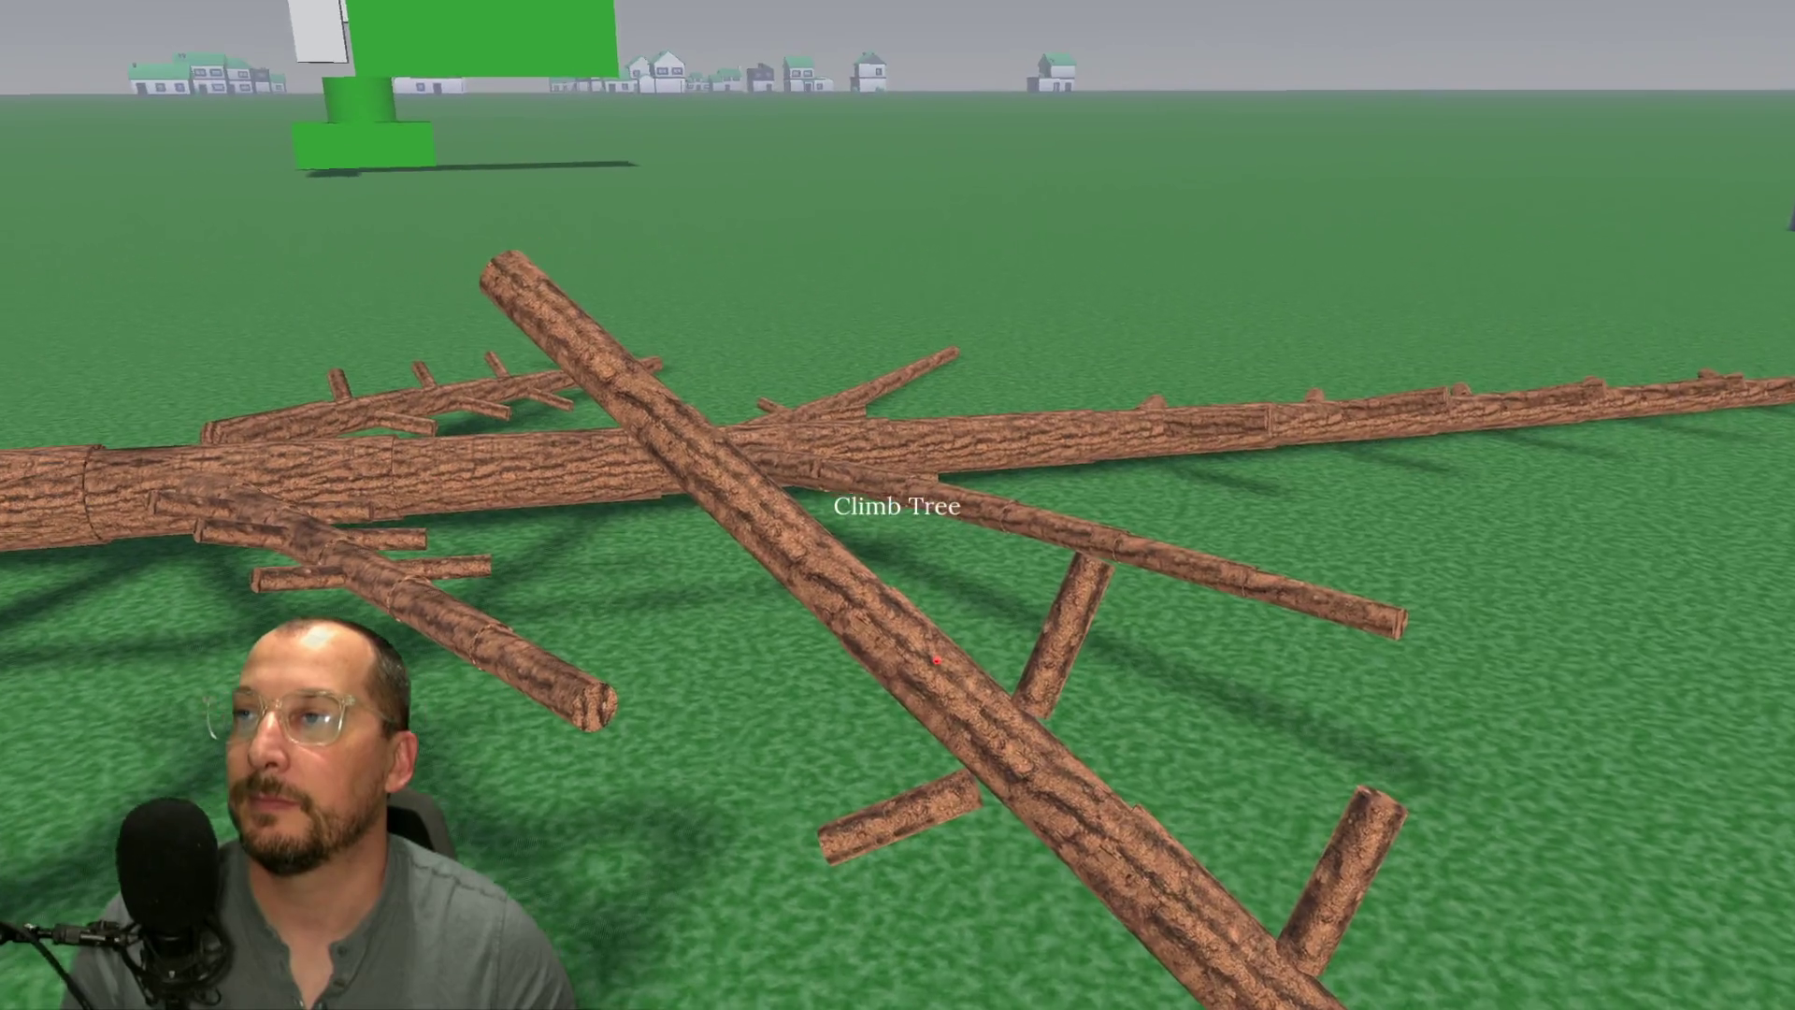
- Jump and walk back and forth around the fallen trunk and branch logs to see how they settle
key(e)
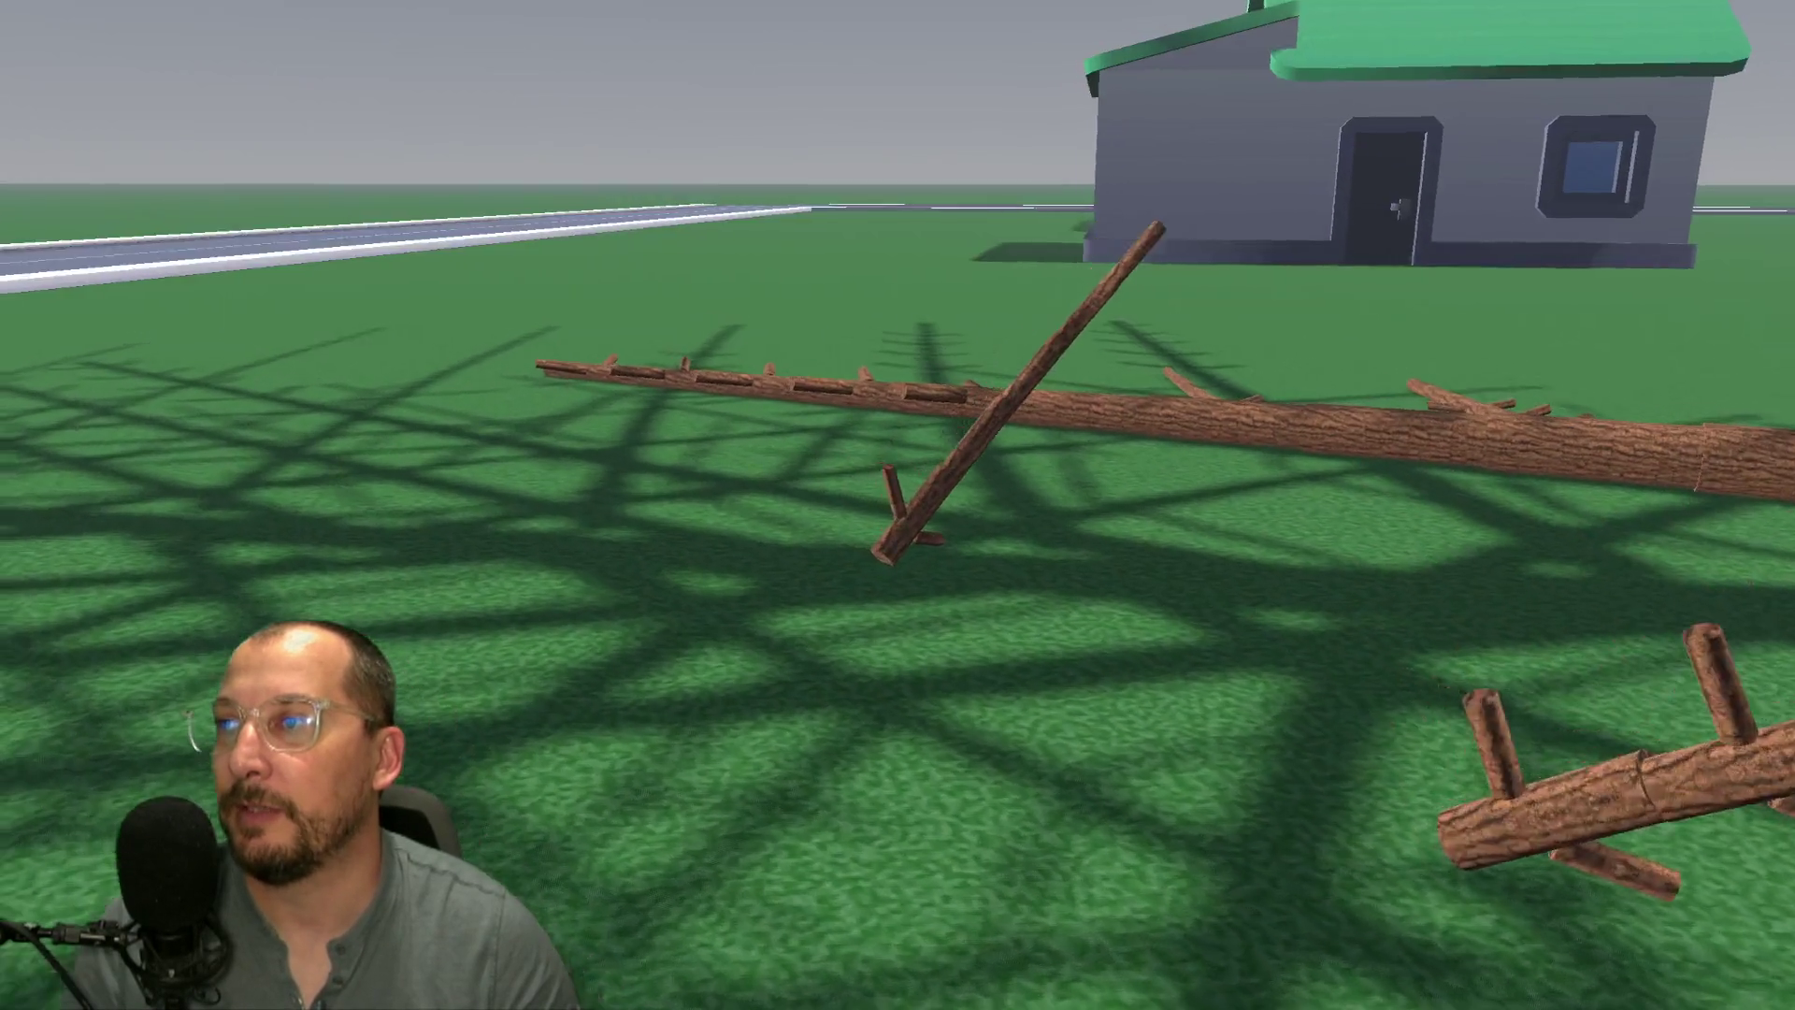
key(w)
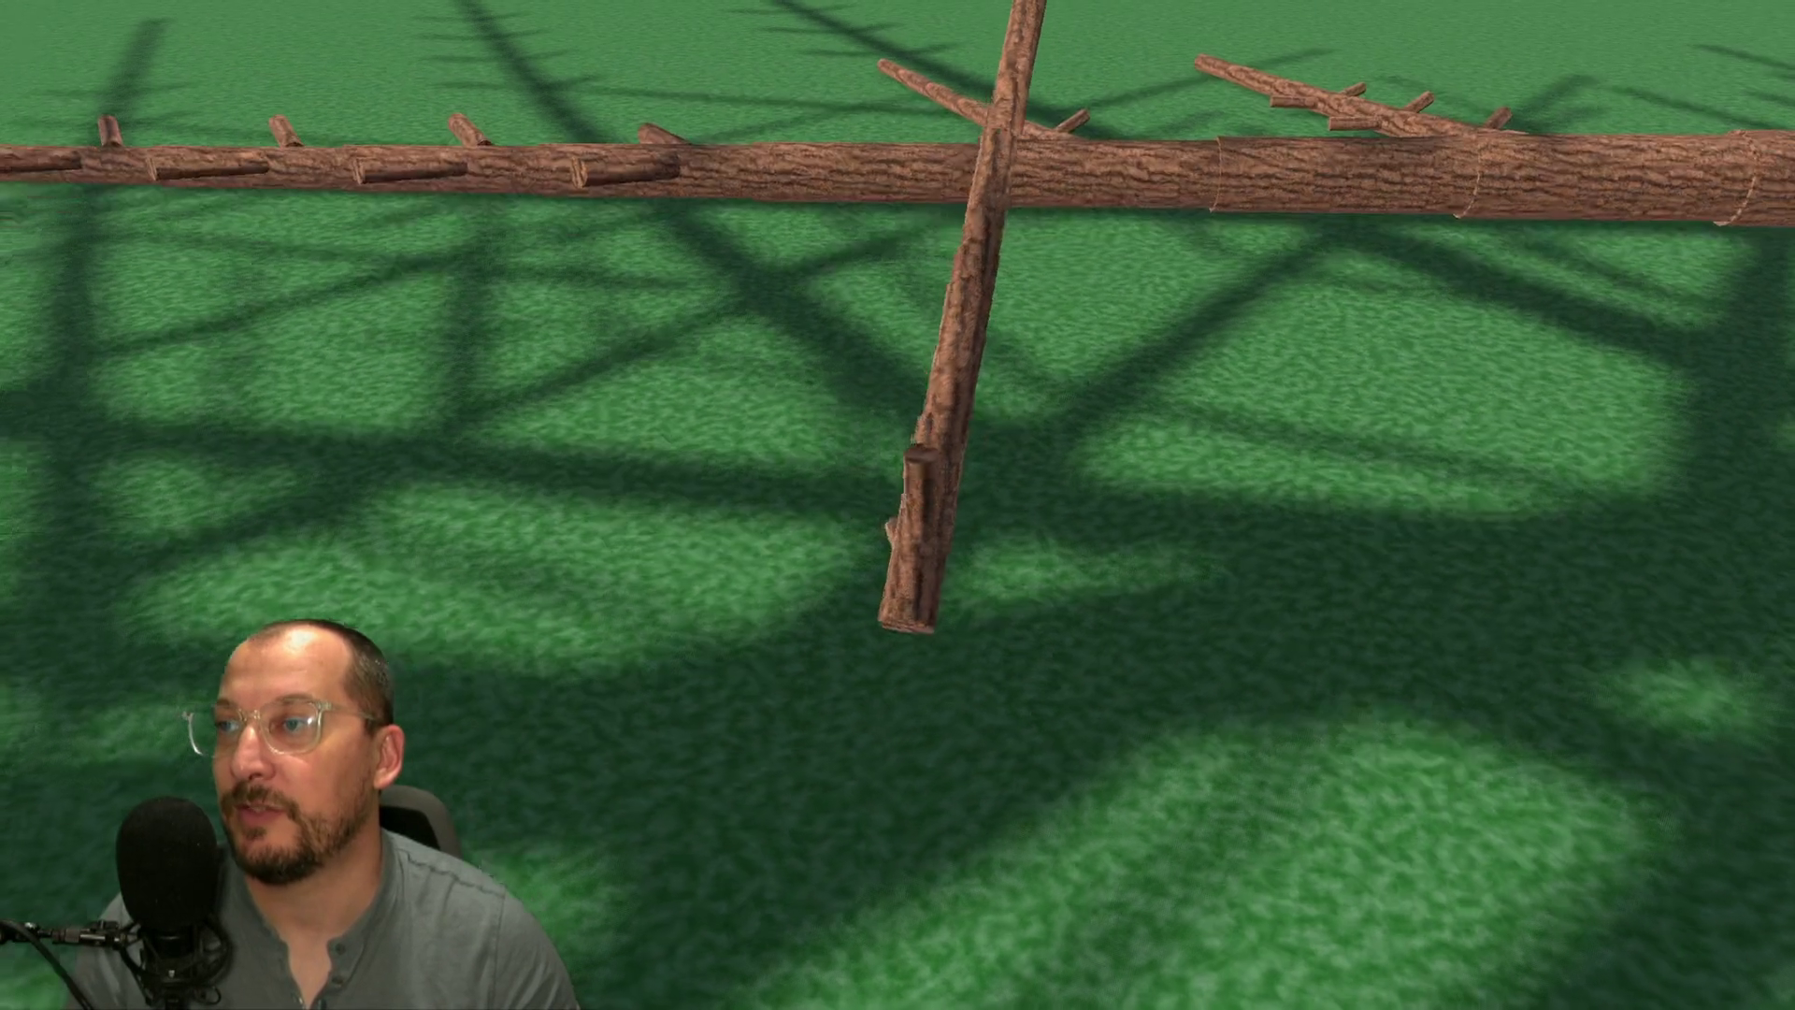
key(s)
key(w)
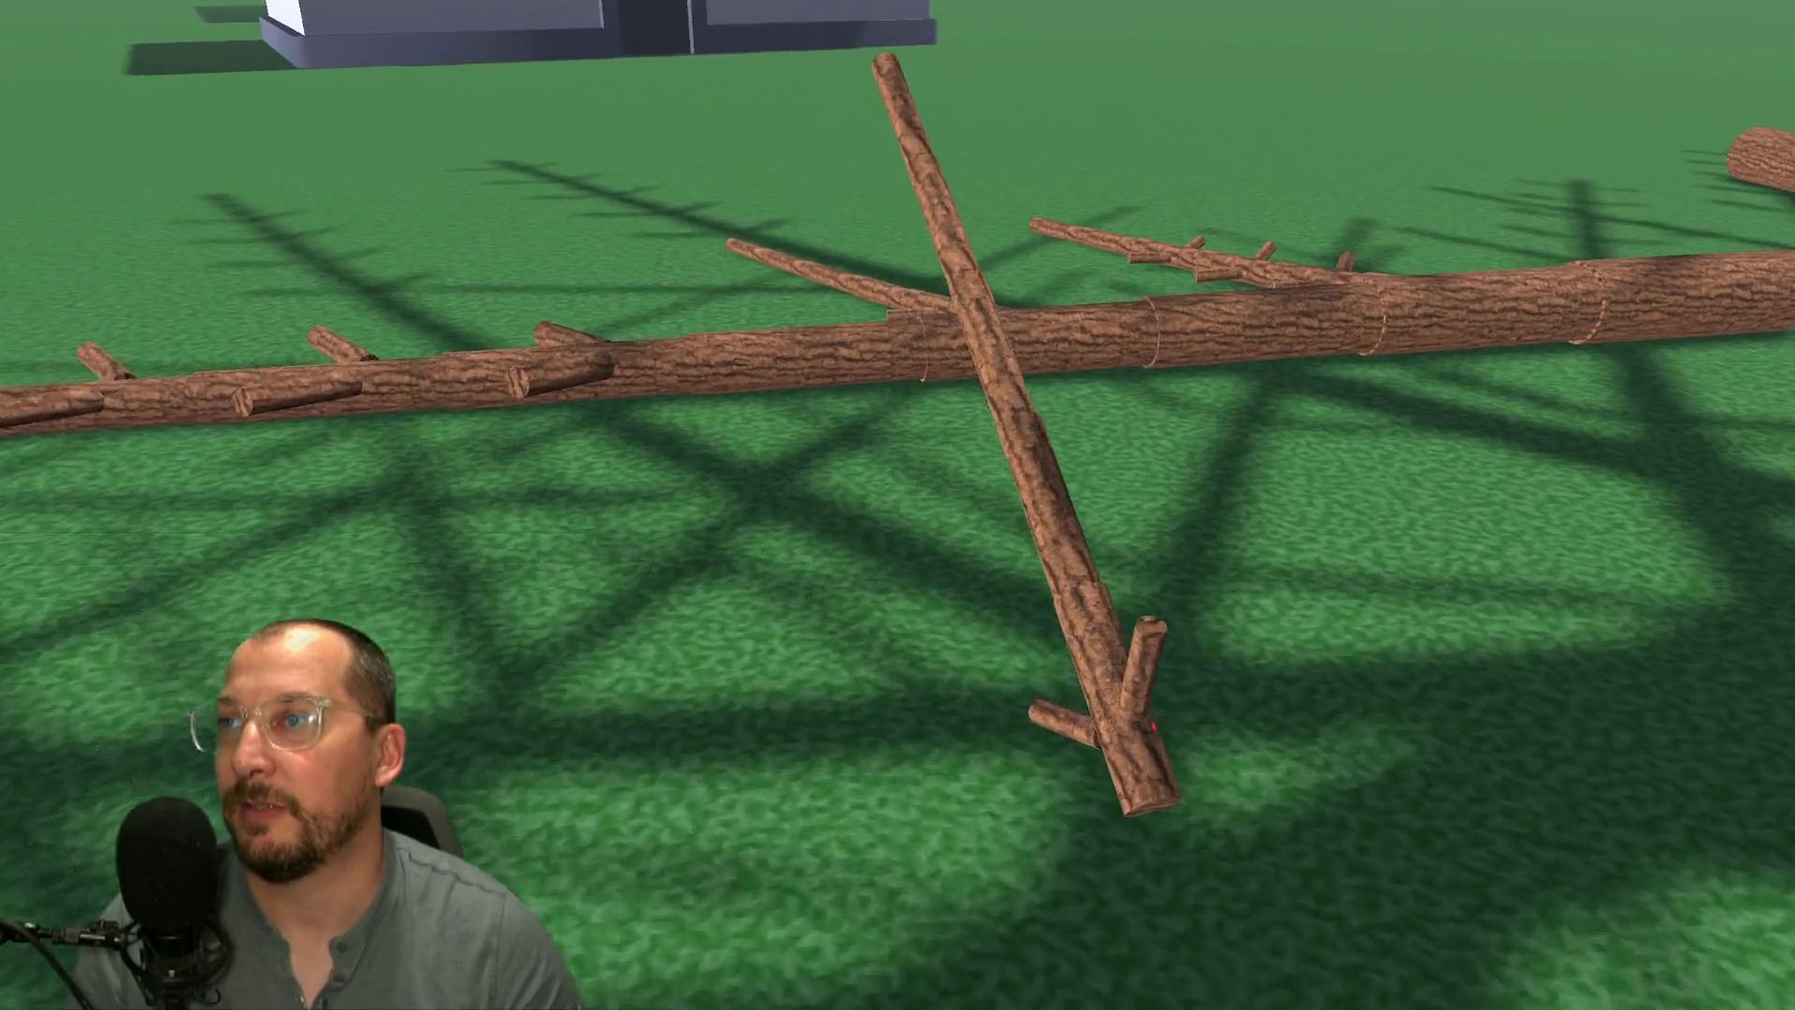
key(s)
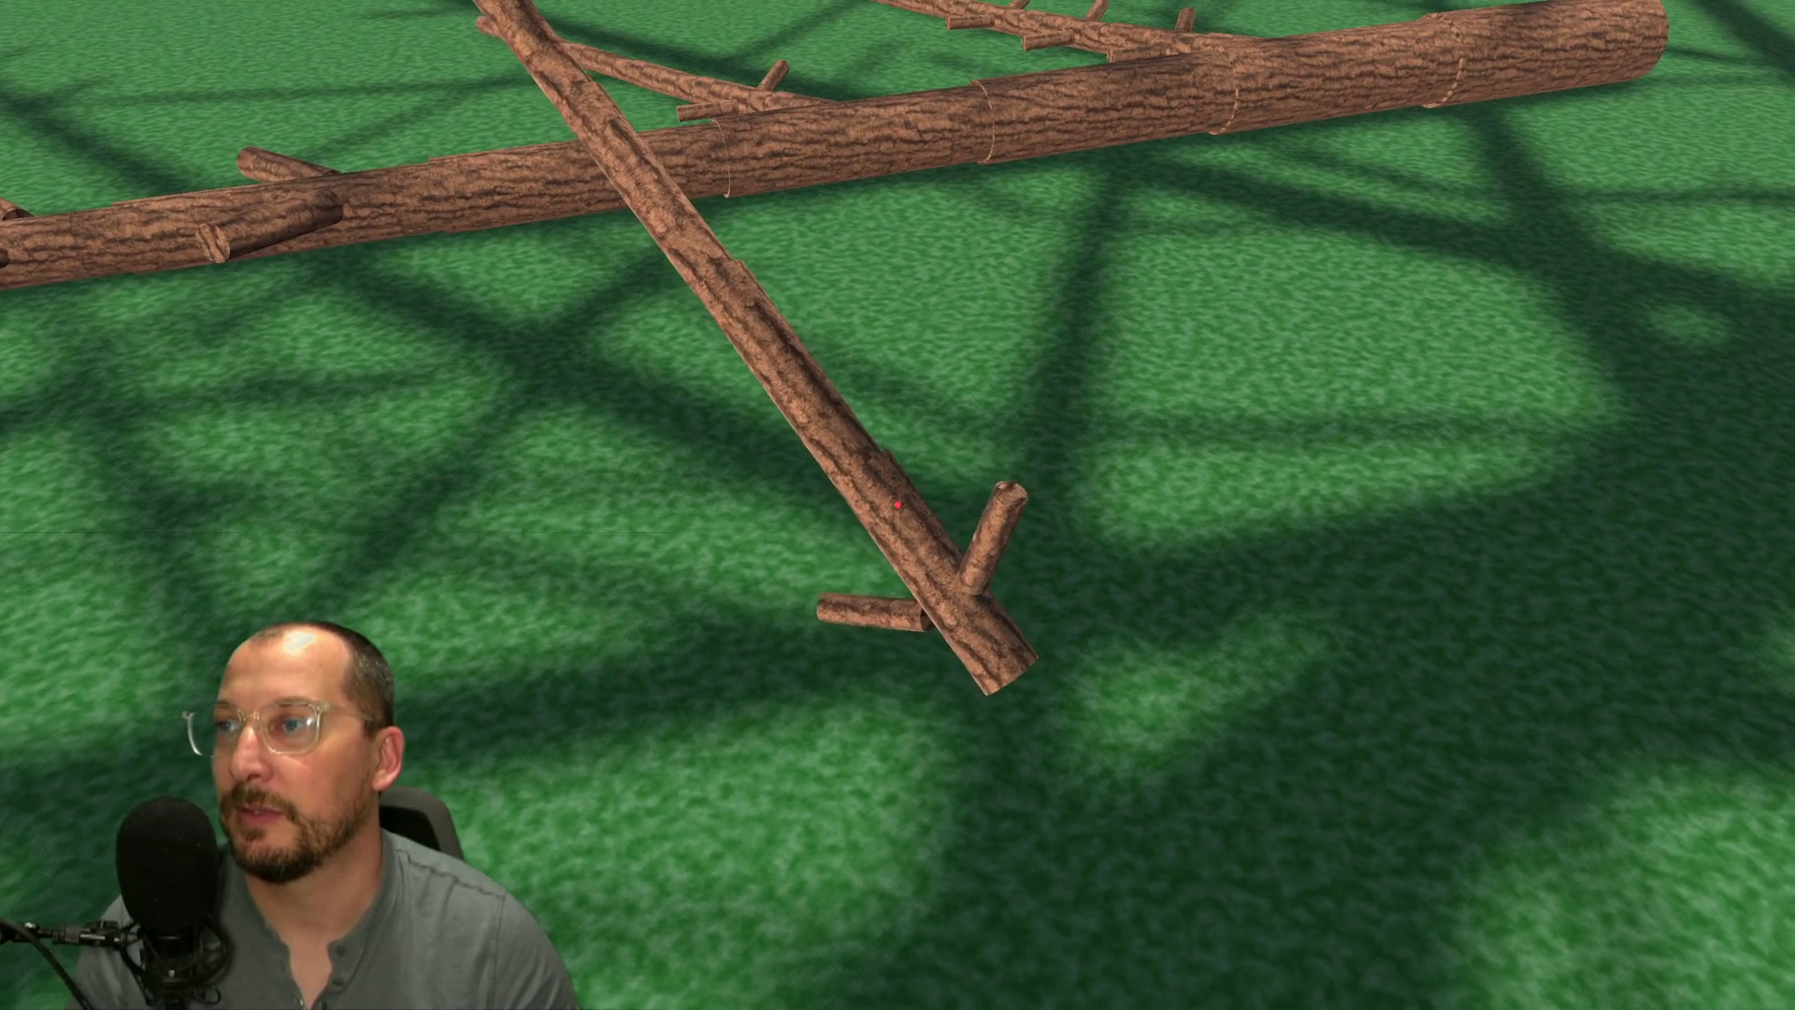
key(s)
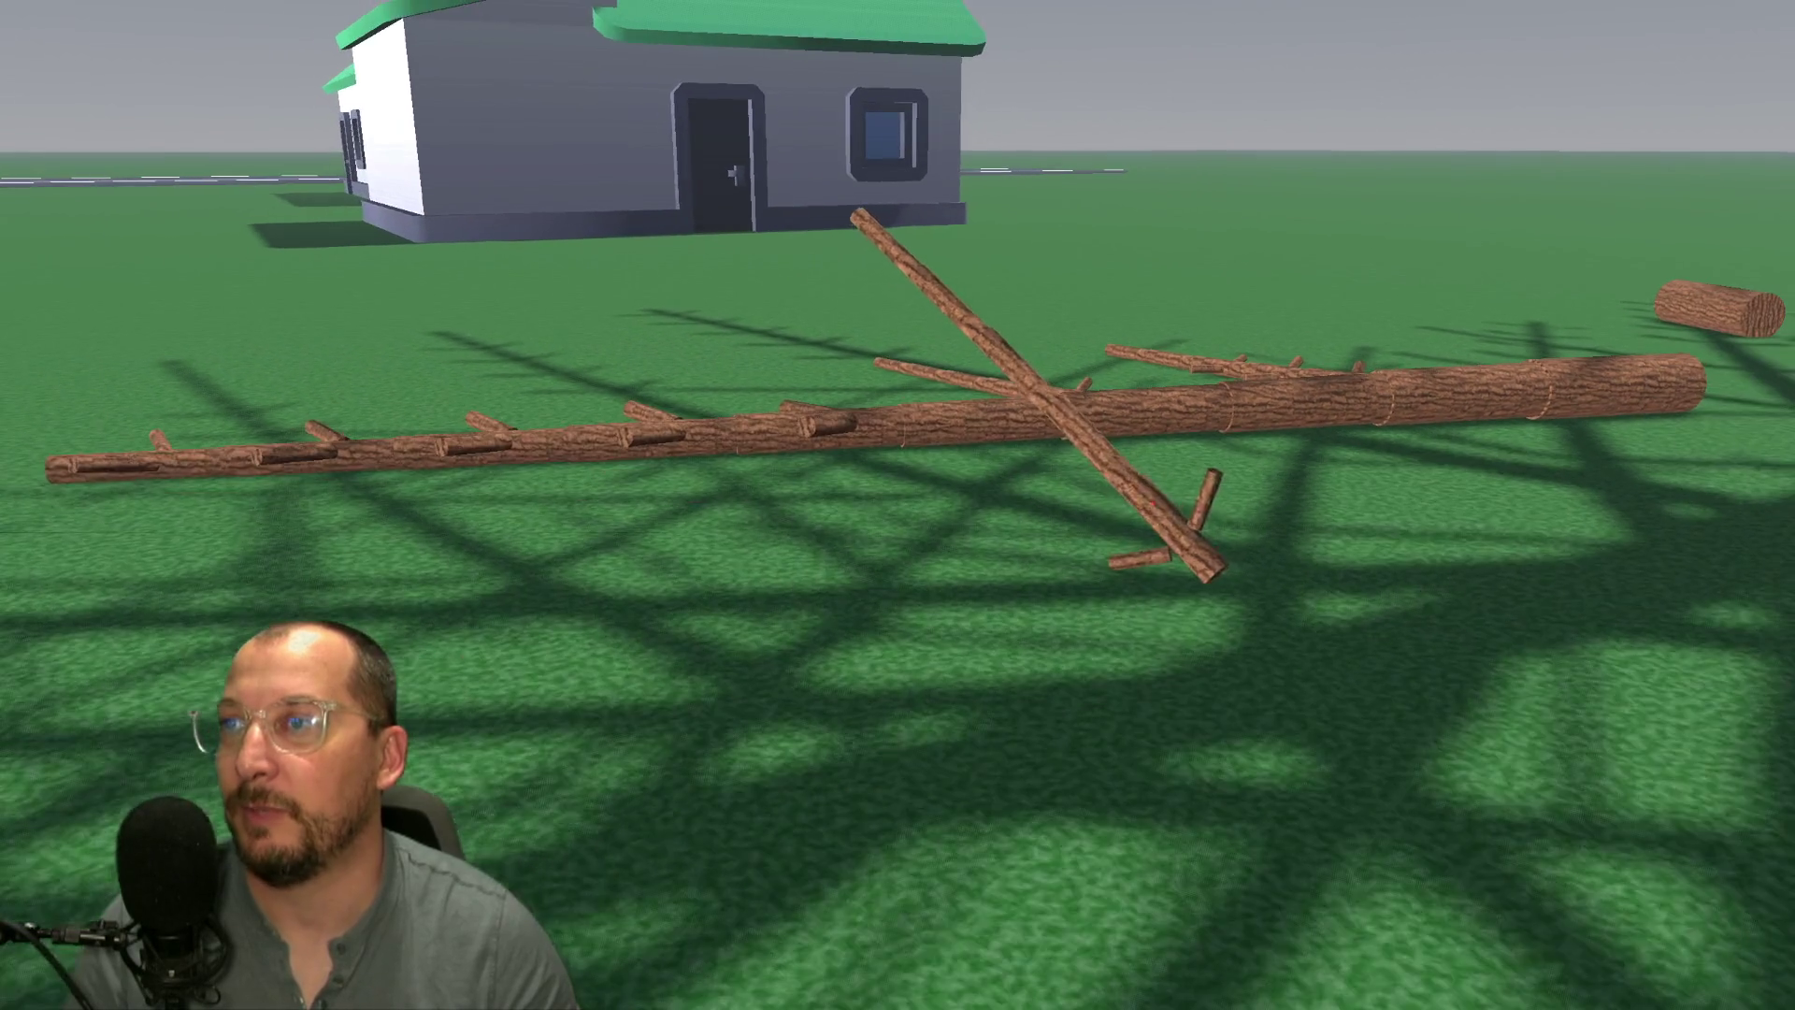
key(w)
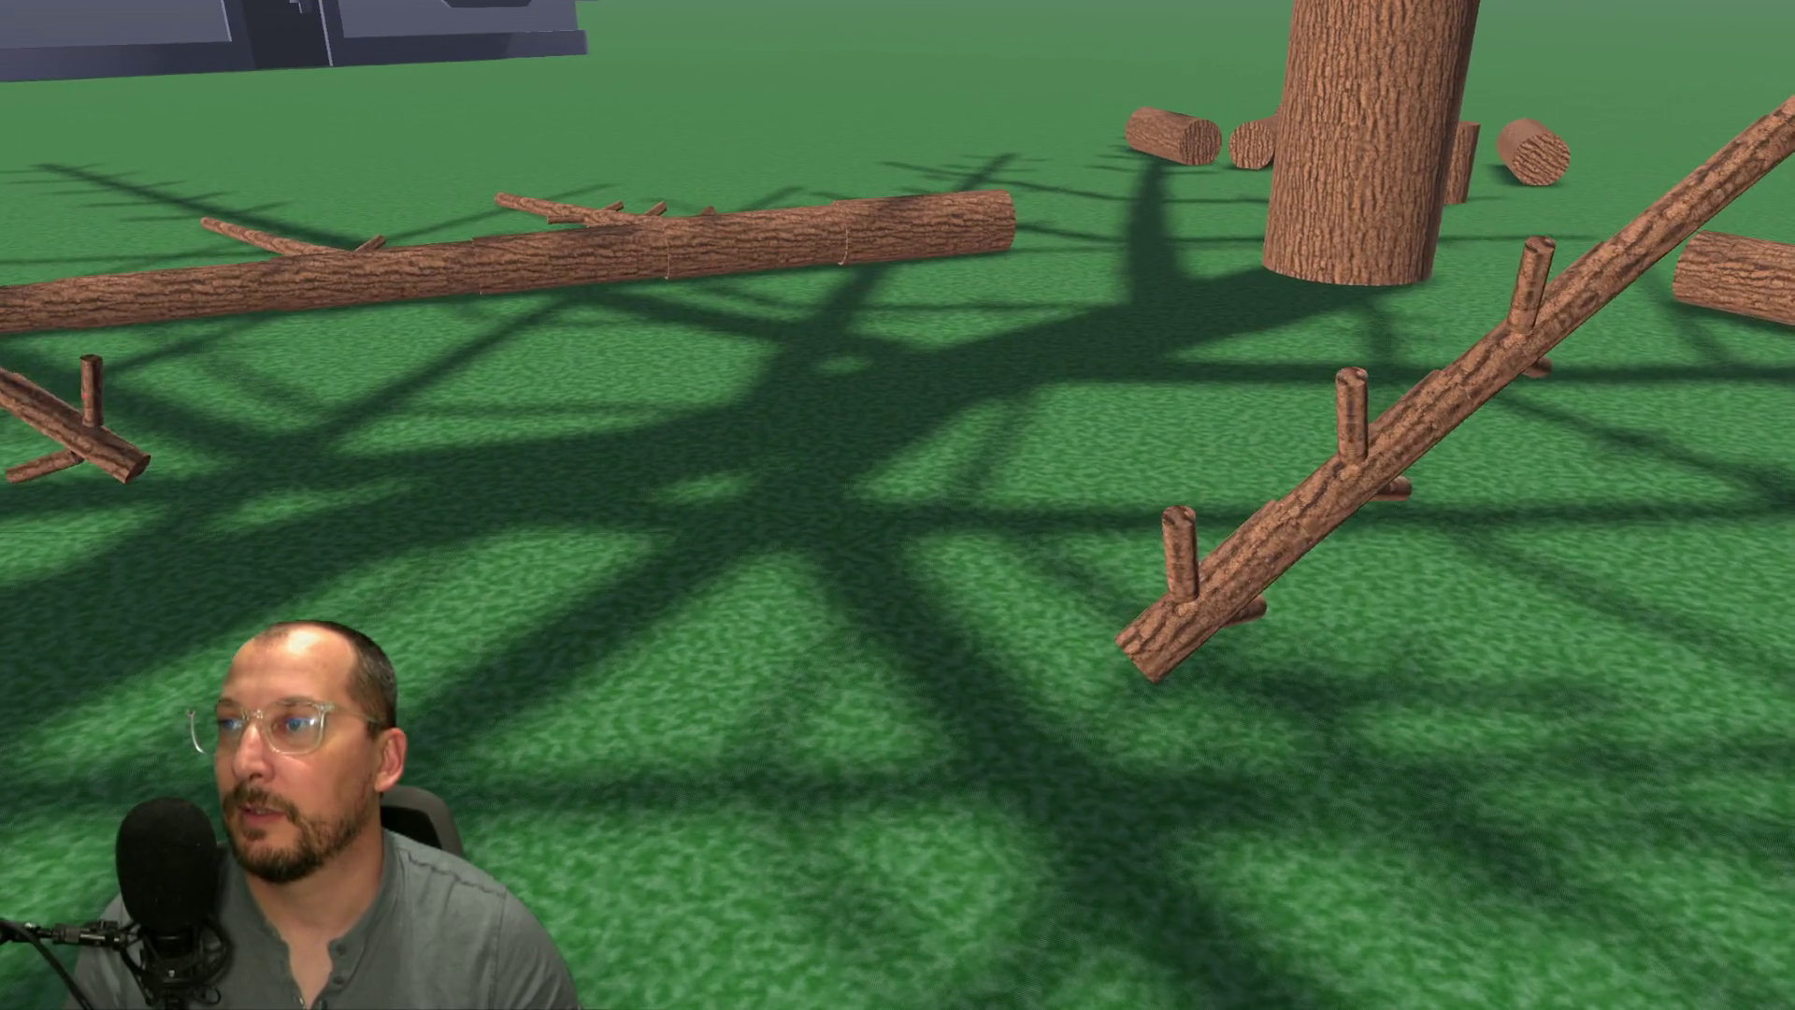
key(s)
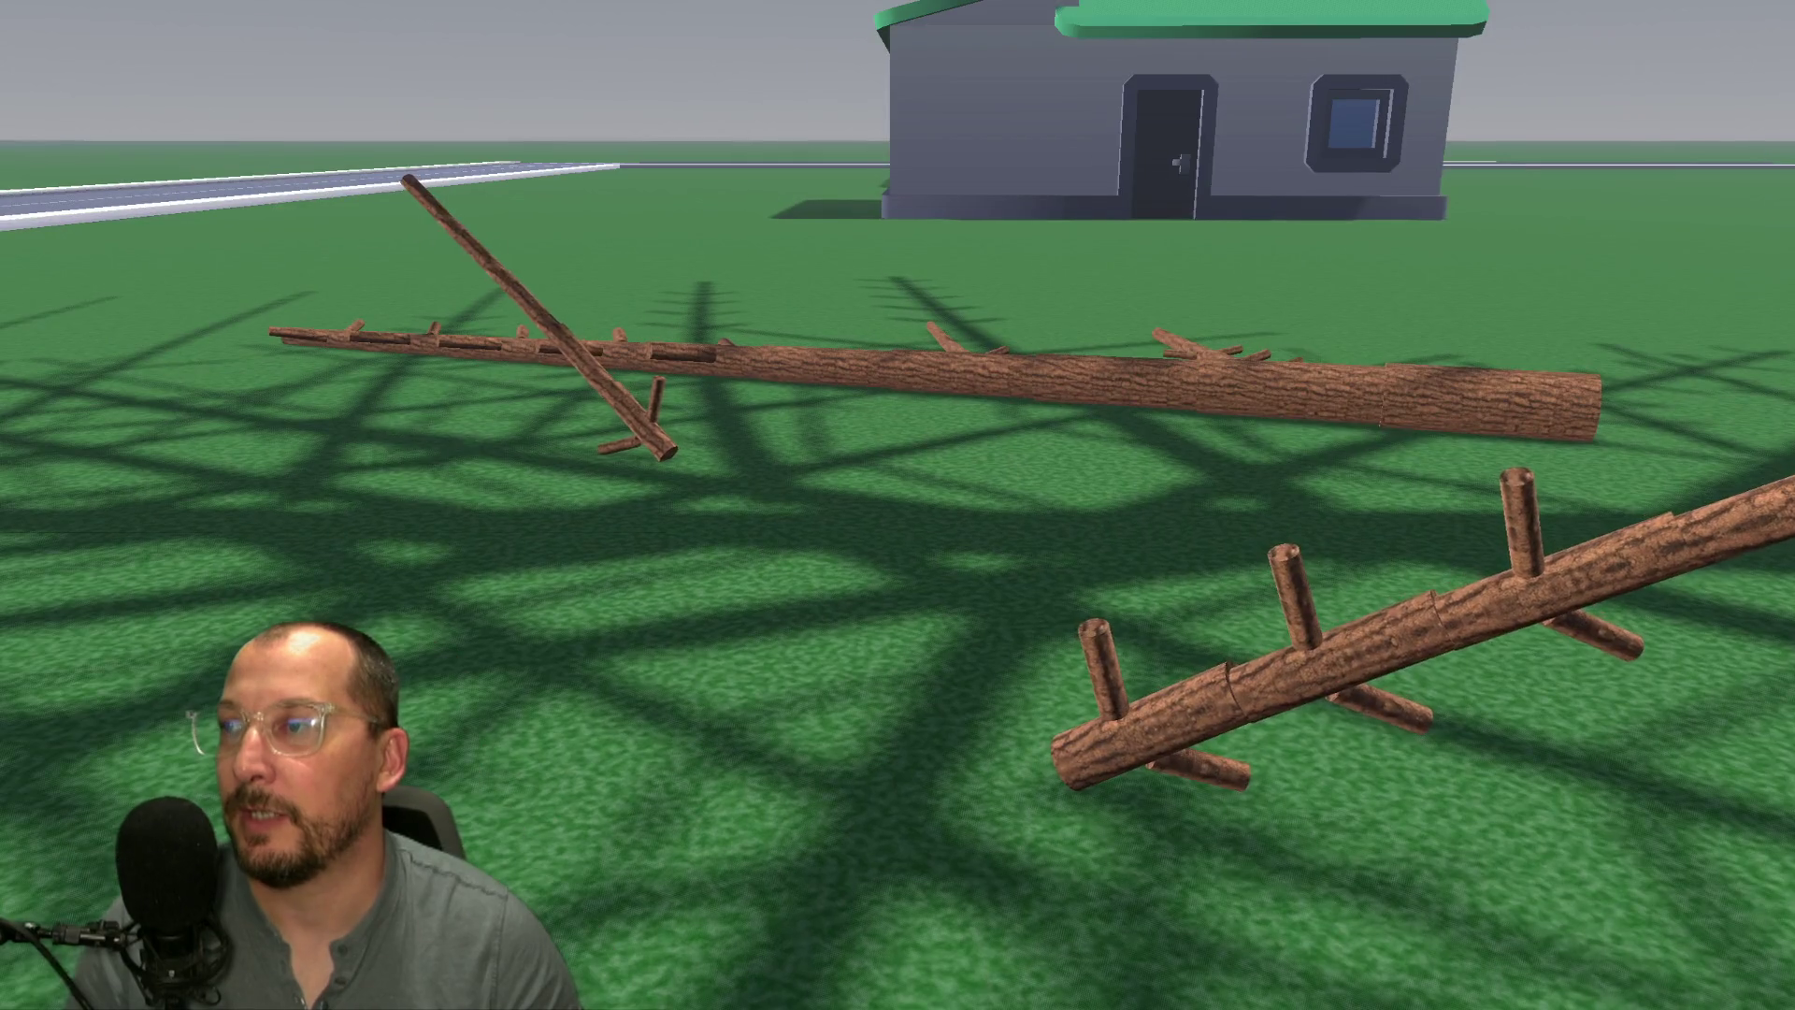
key(s)
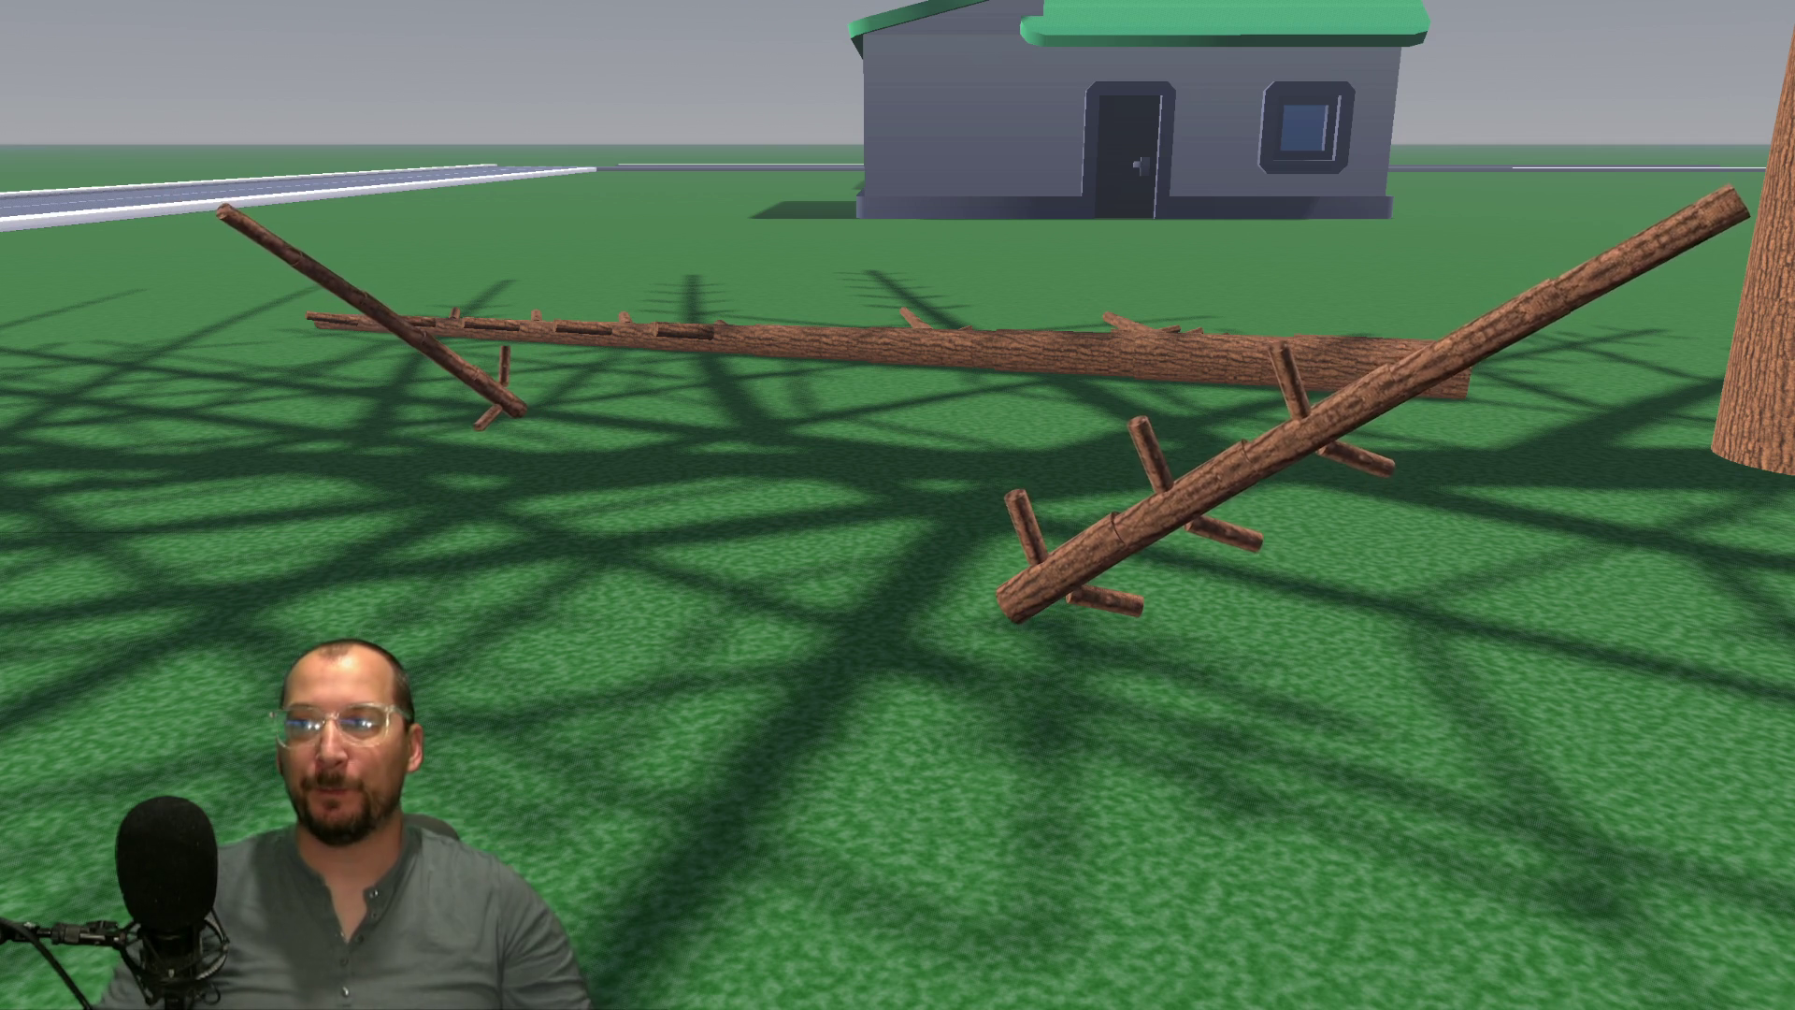
key(d)
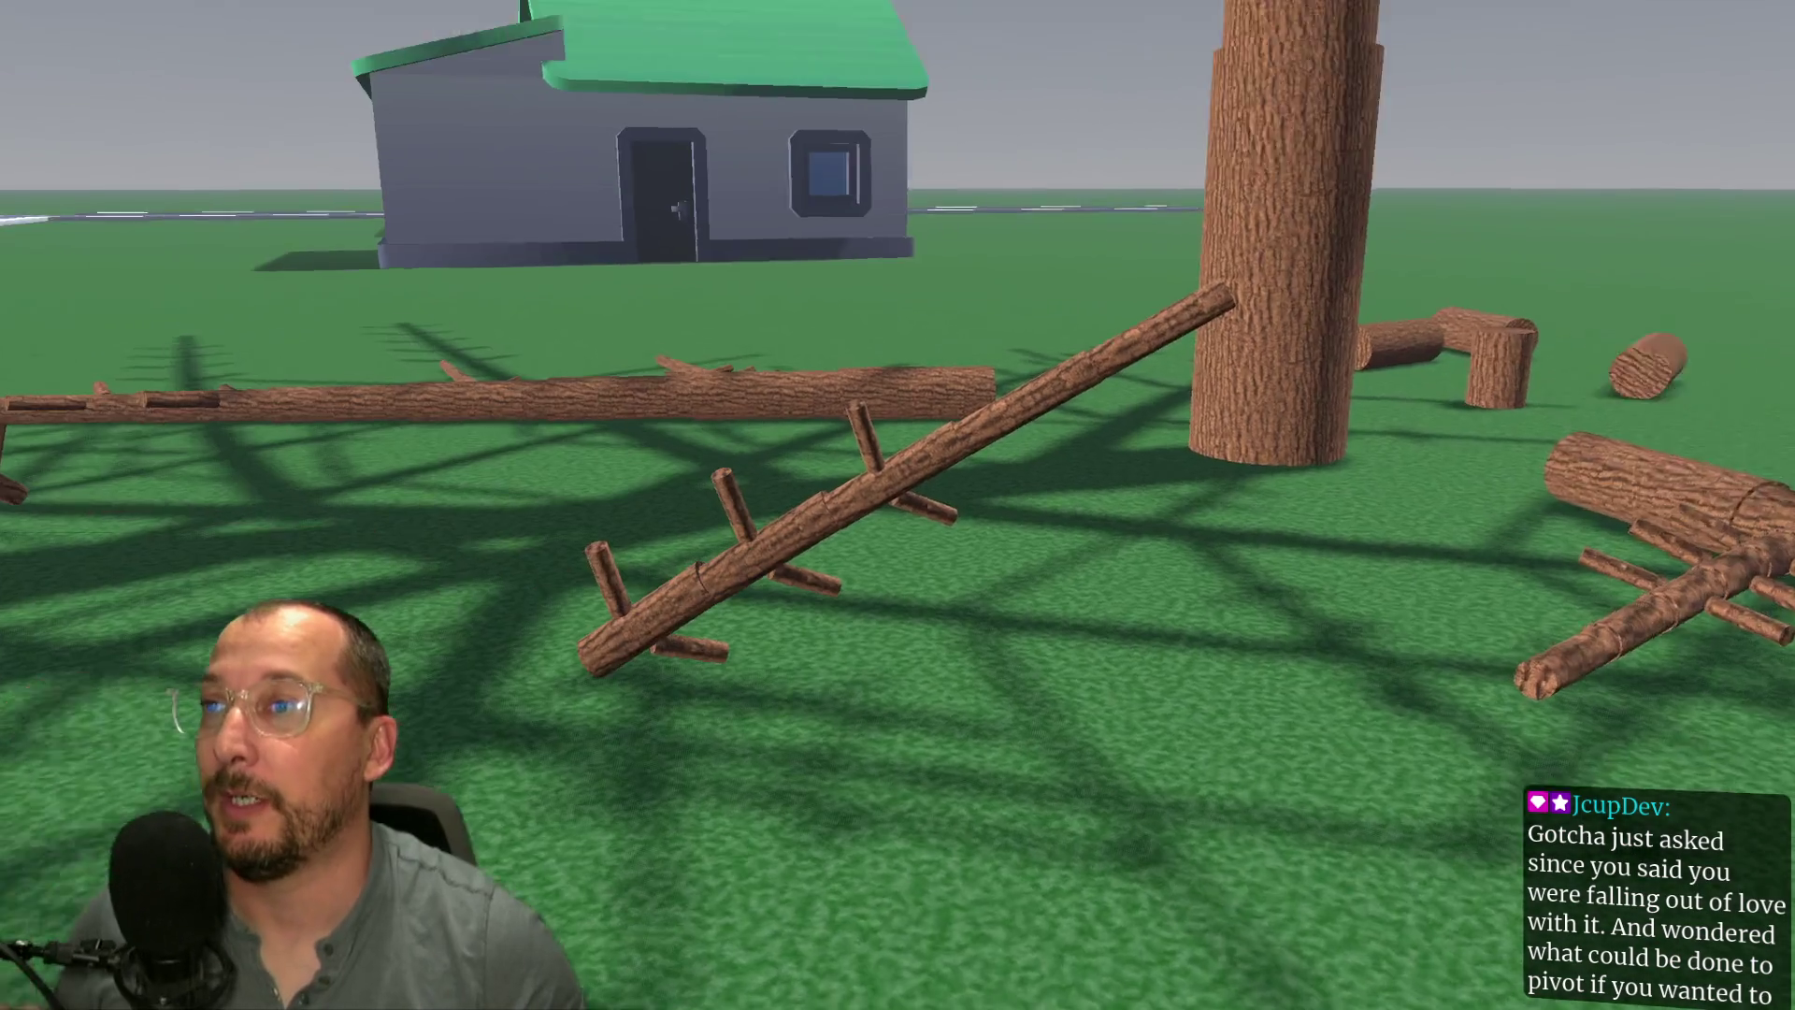
- Walk up to the trunk, then stop the game with F8 and relaunch it for a fresh tree
key(w)
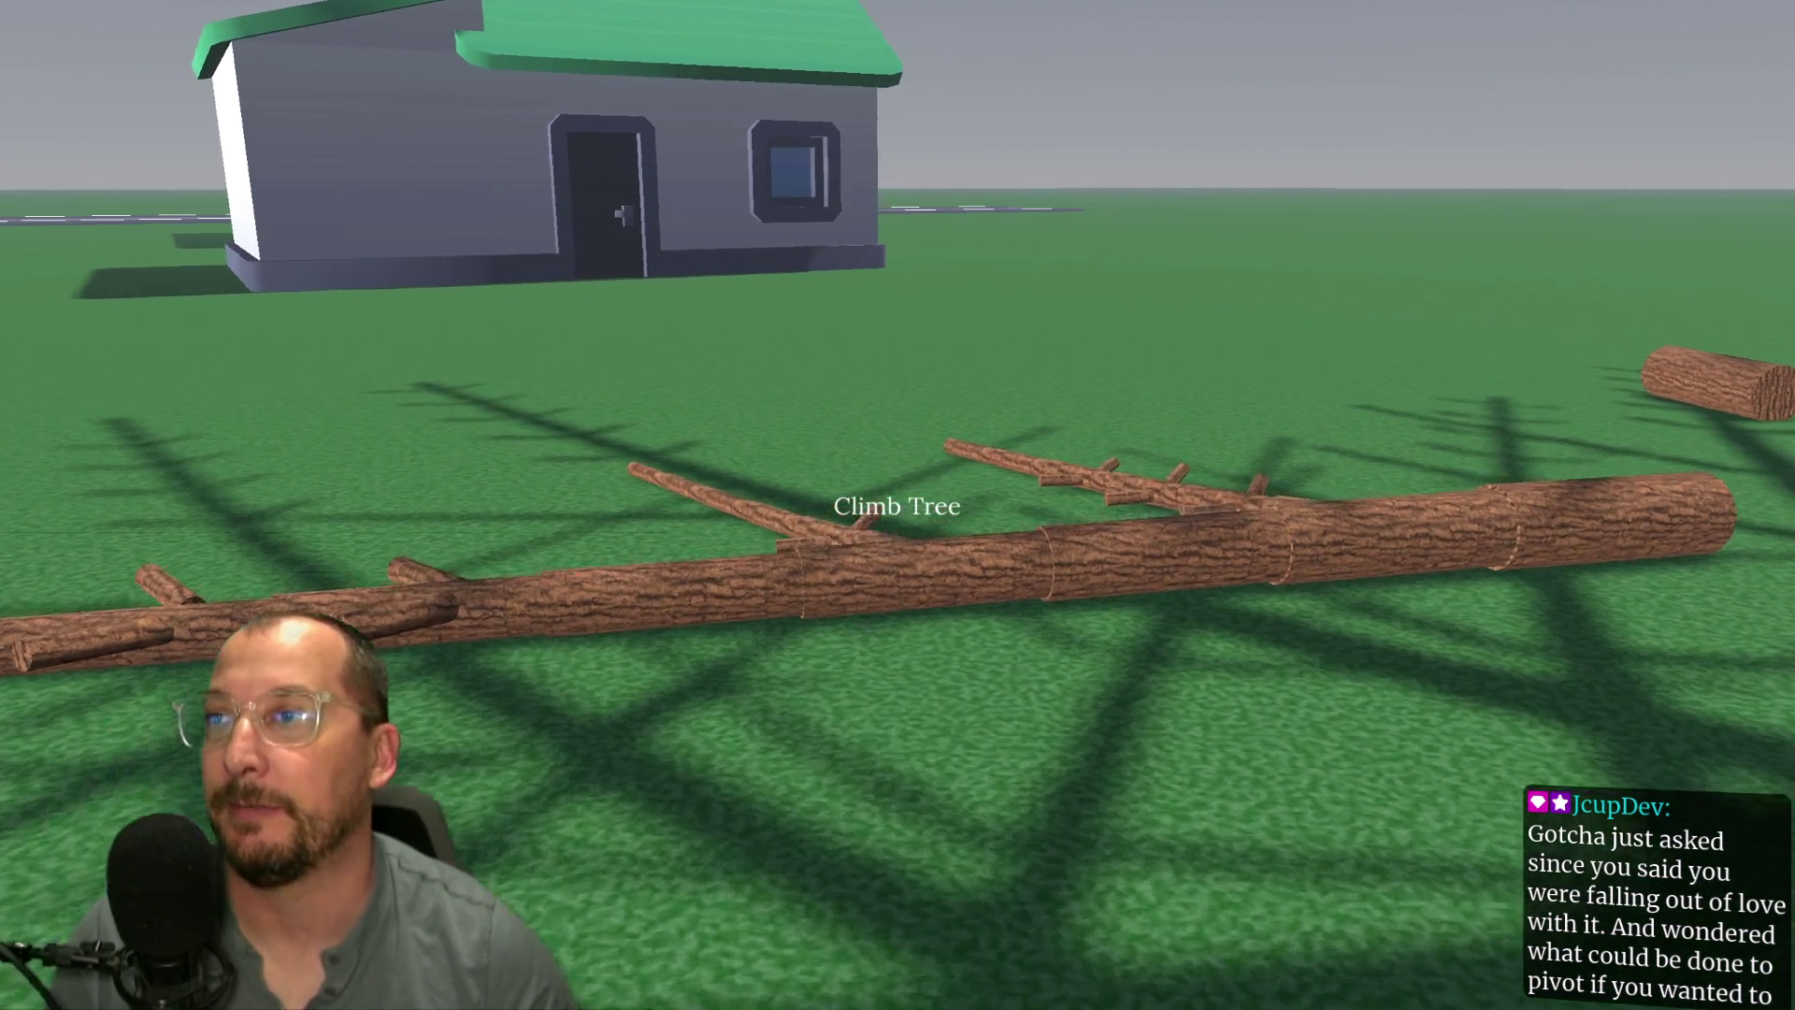
key(w)
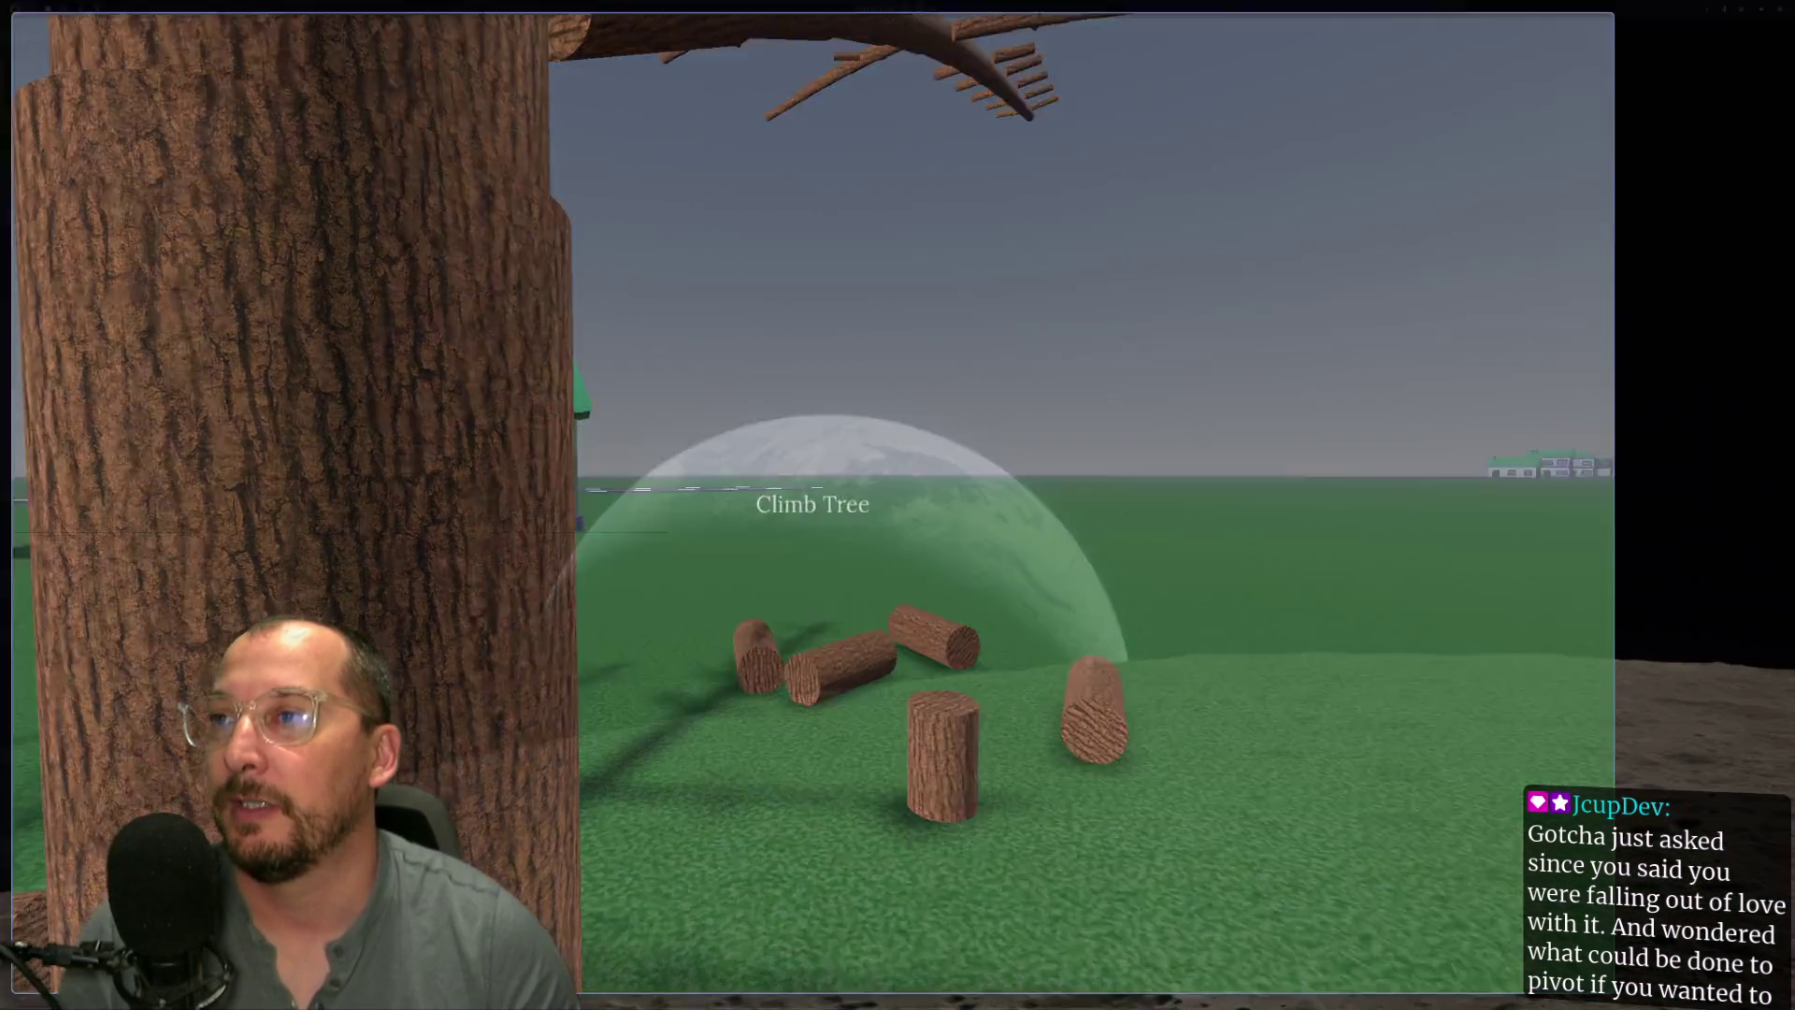
key(F8)
click(1562, 37)
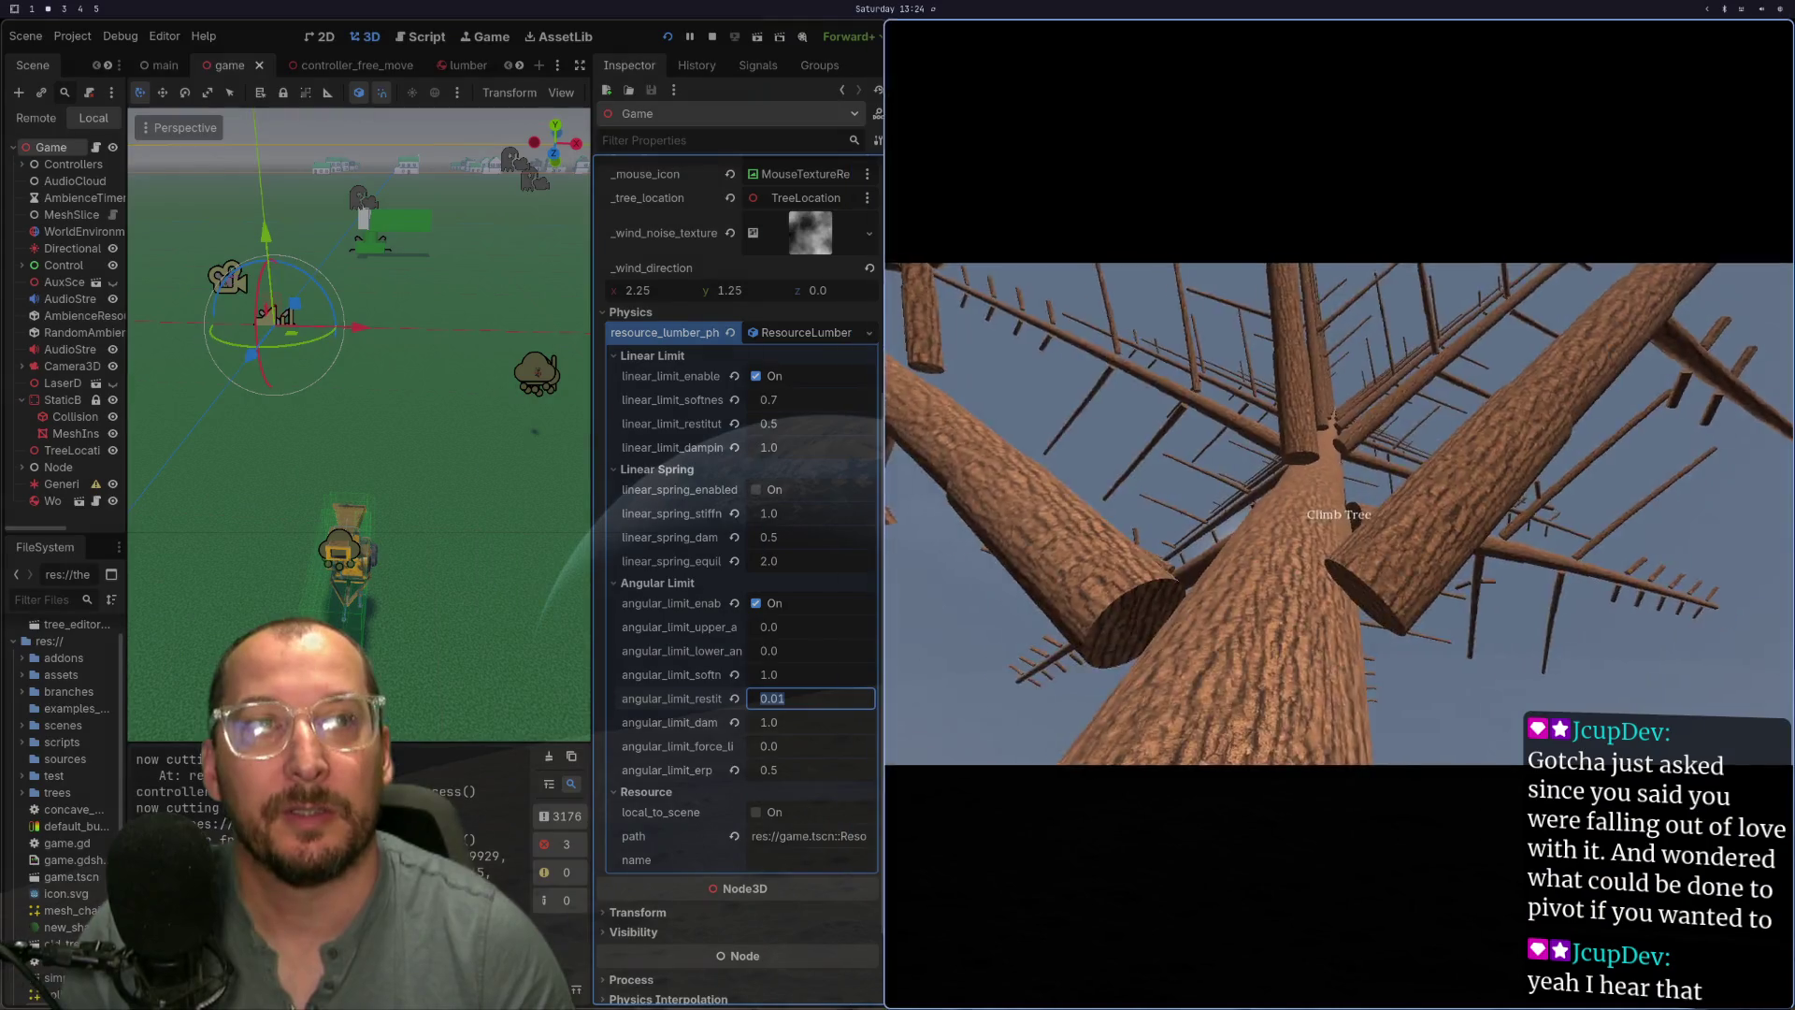
- Stop the running game test and relaunch it for another test
key(F8)
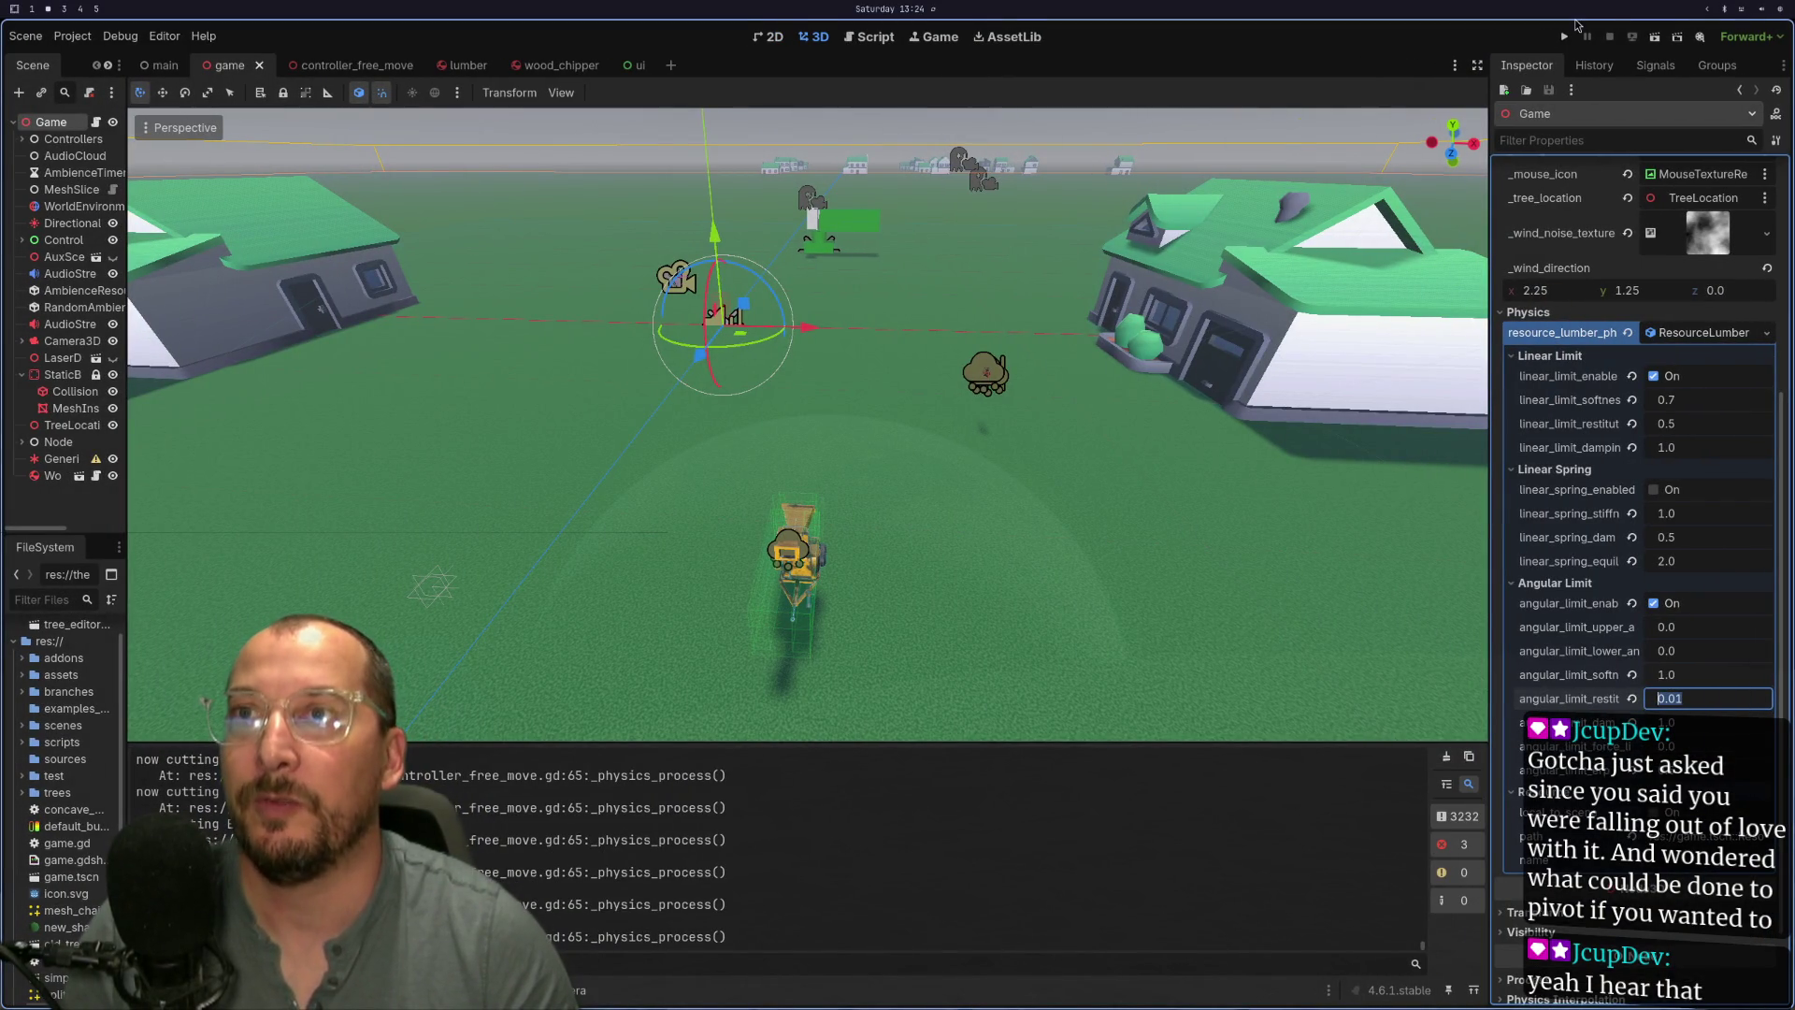
click(1568, 36)
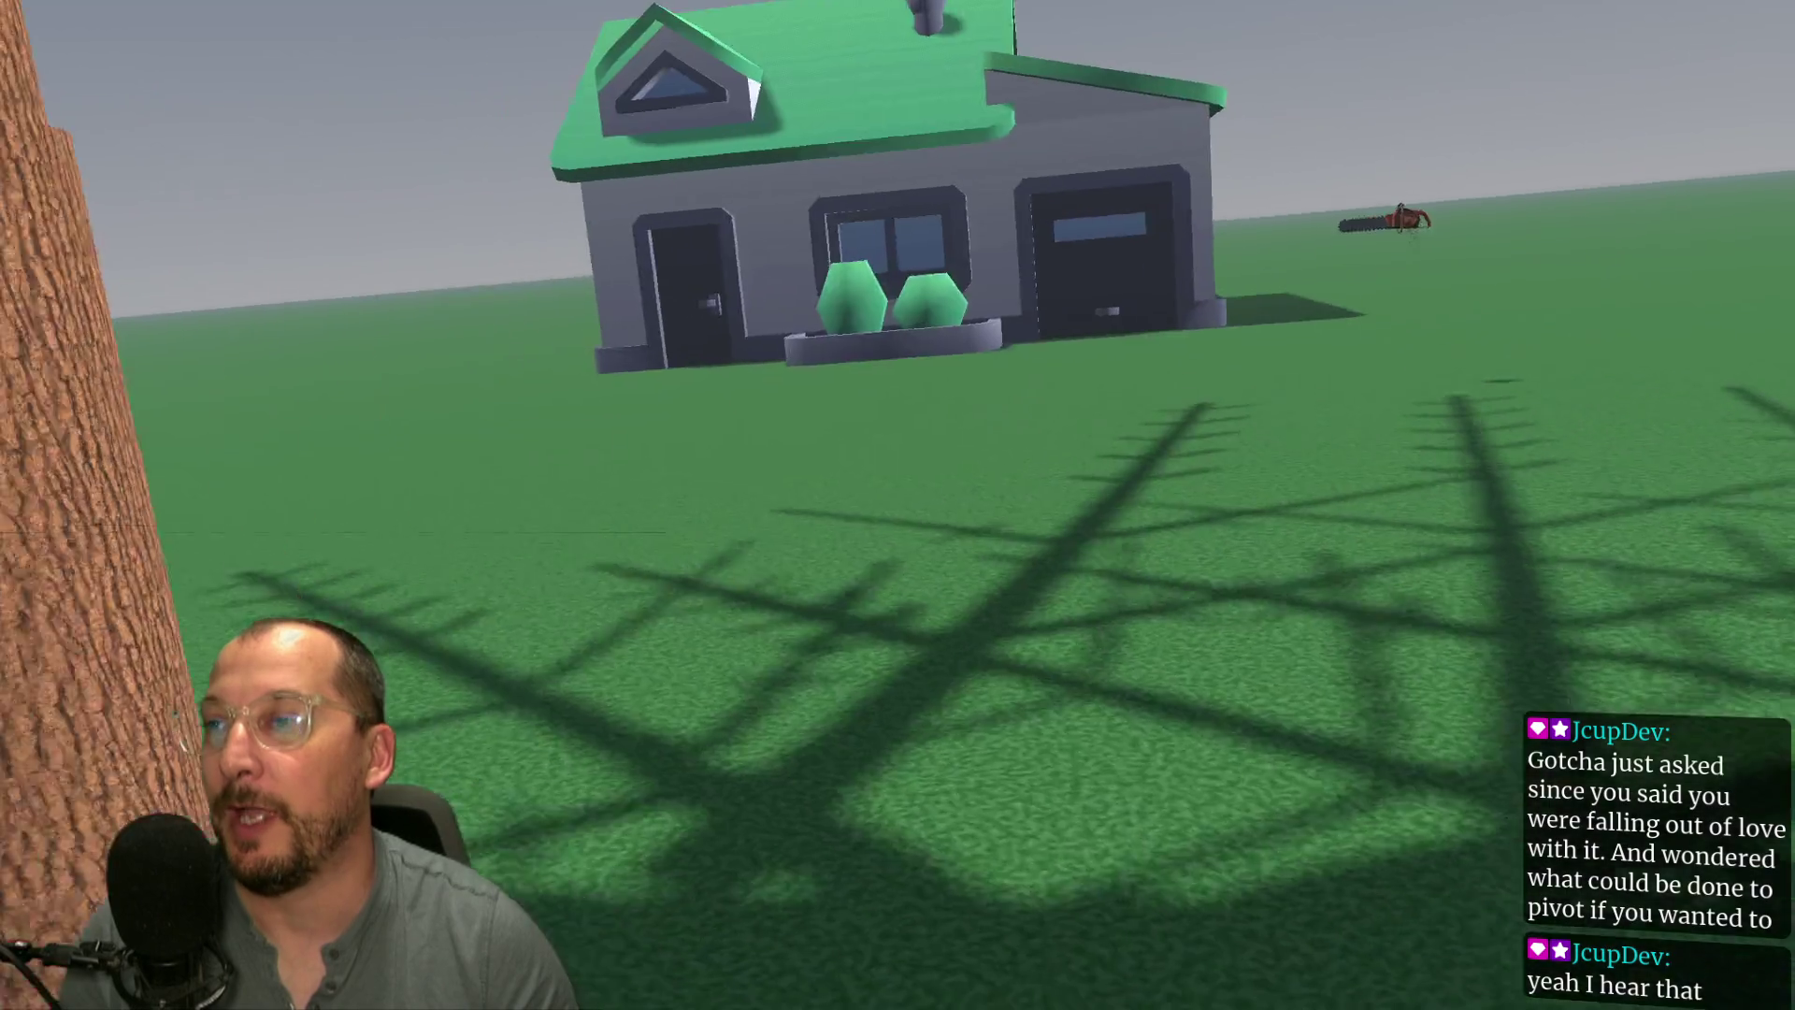
- Walk up to the large tree and look up along its trunk
key(w)
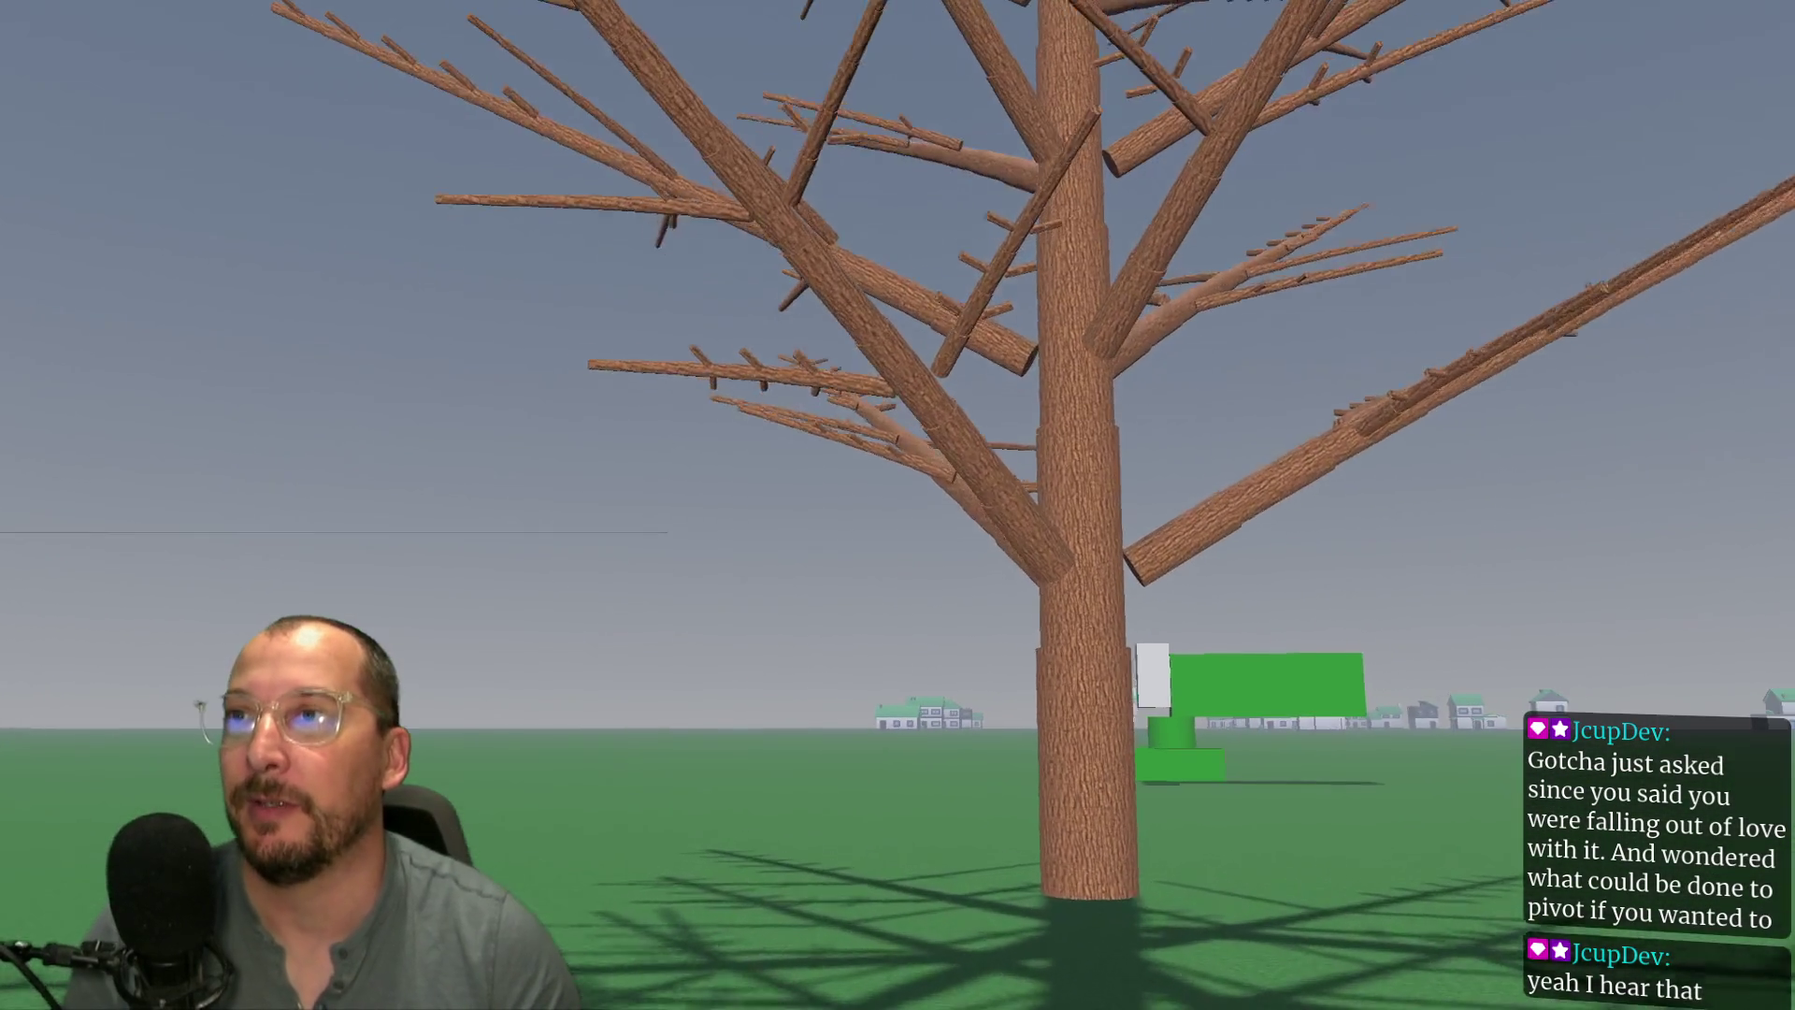
key(w)
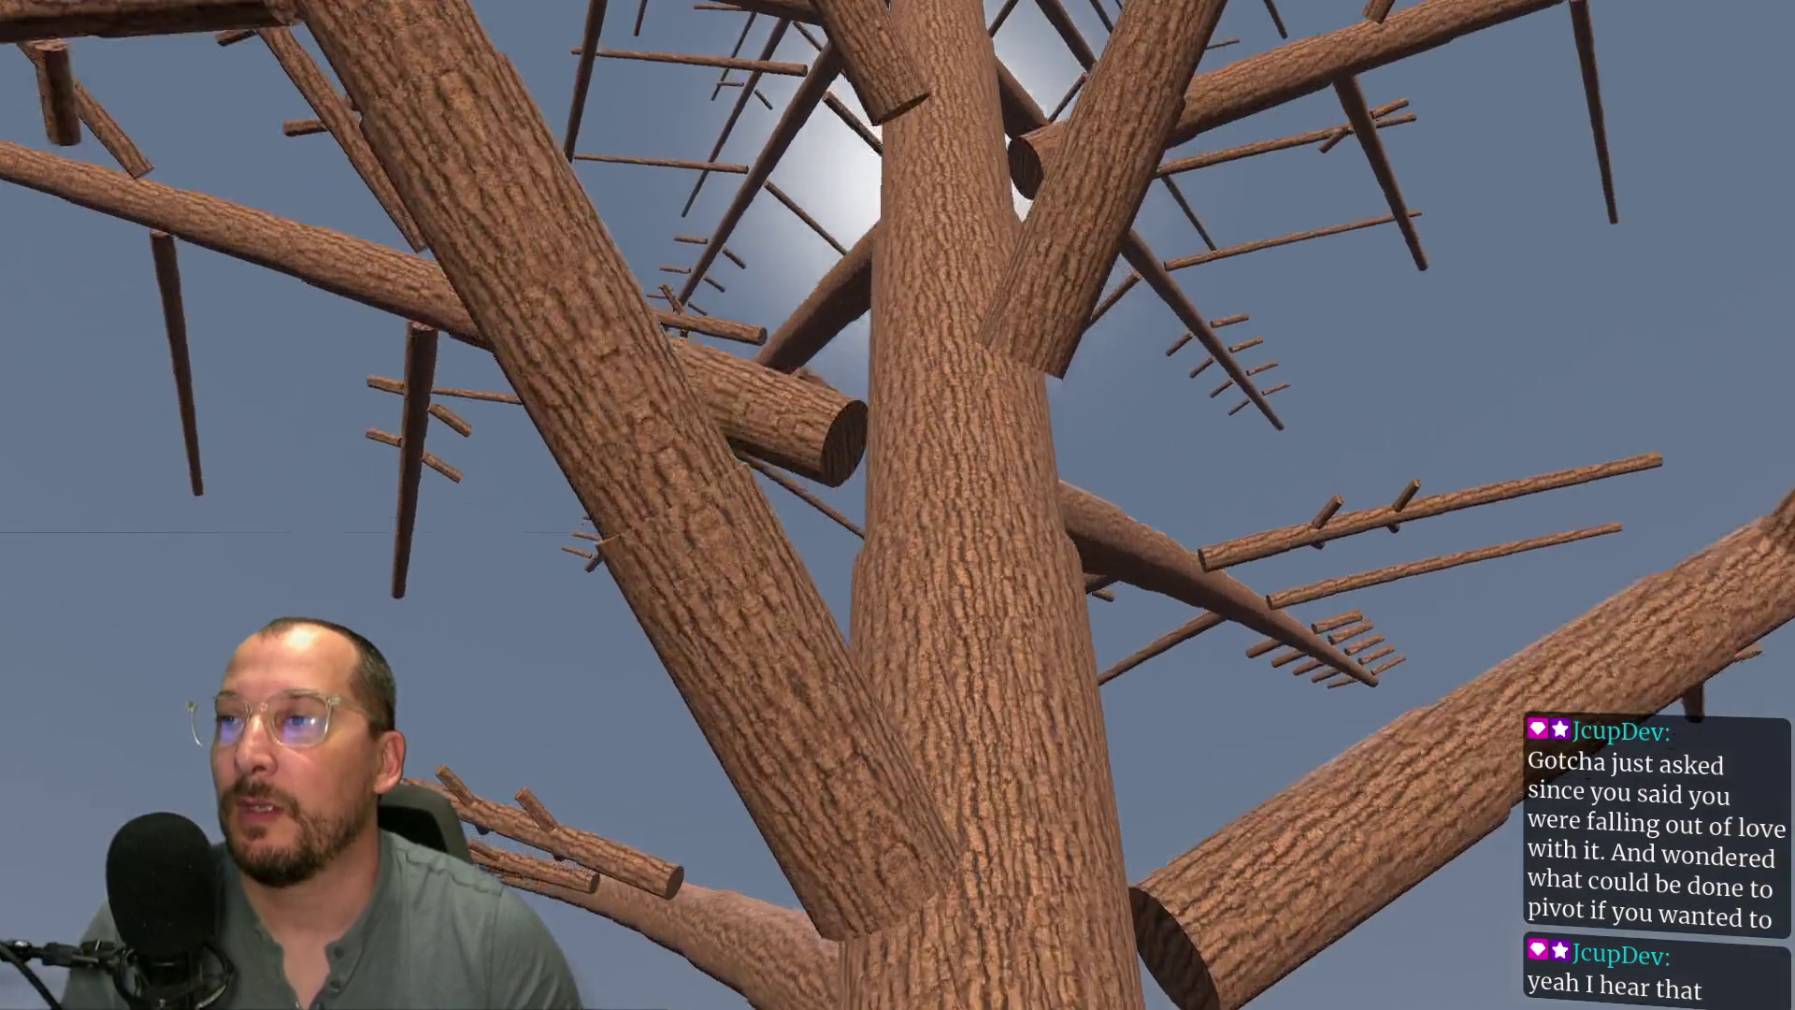
key(s)
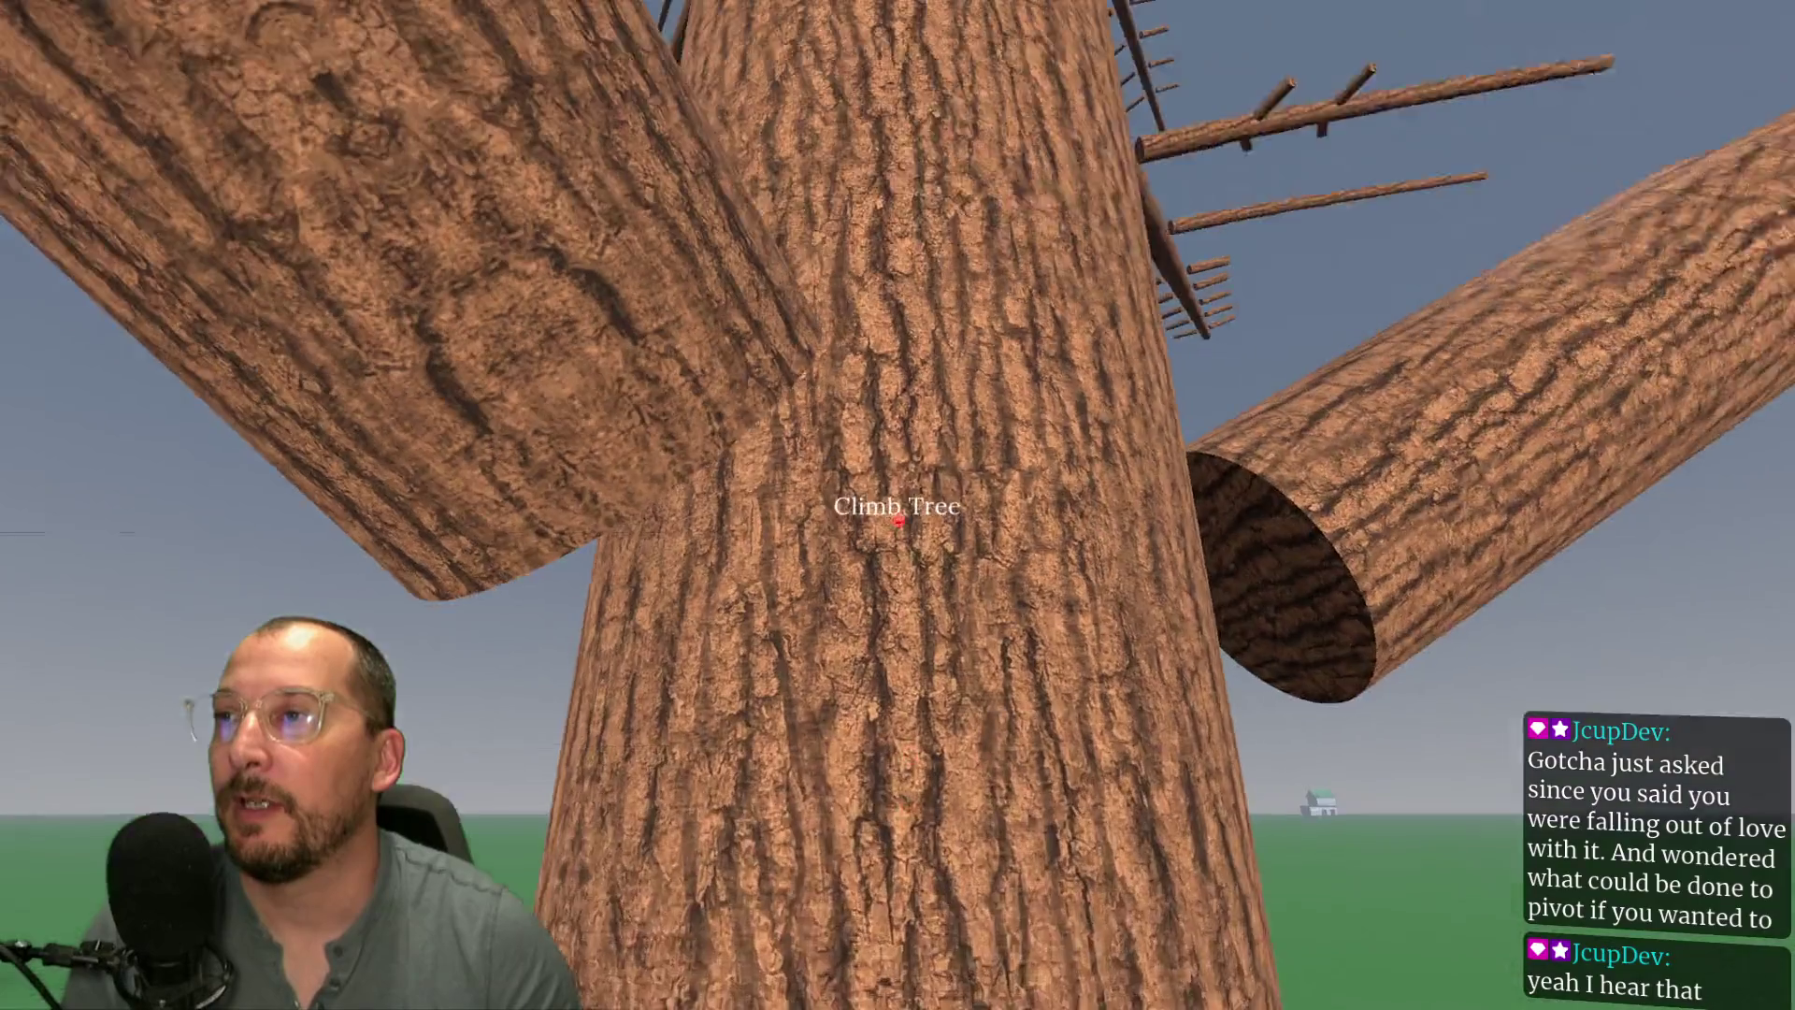
- Climb partway up the trunk and saw off a branch with the chainsaw
key(w)
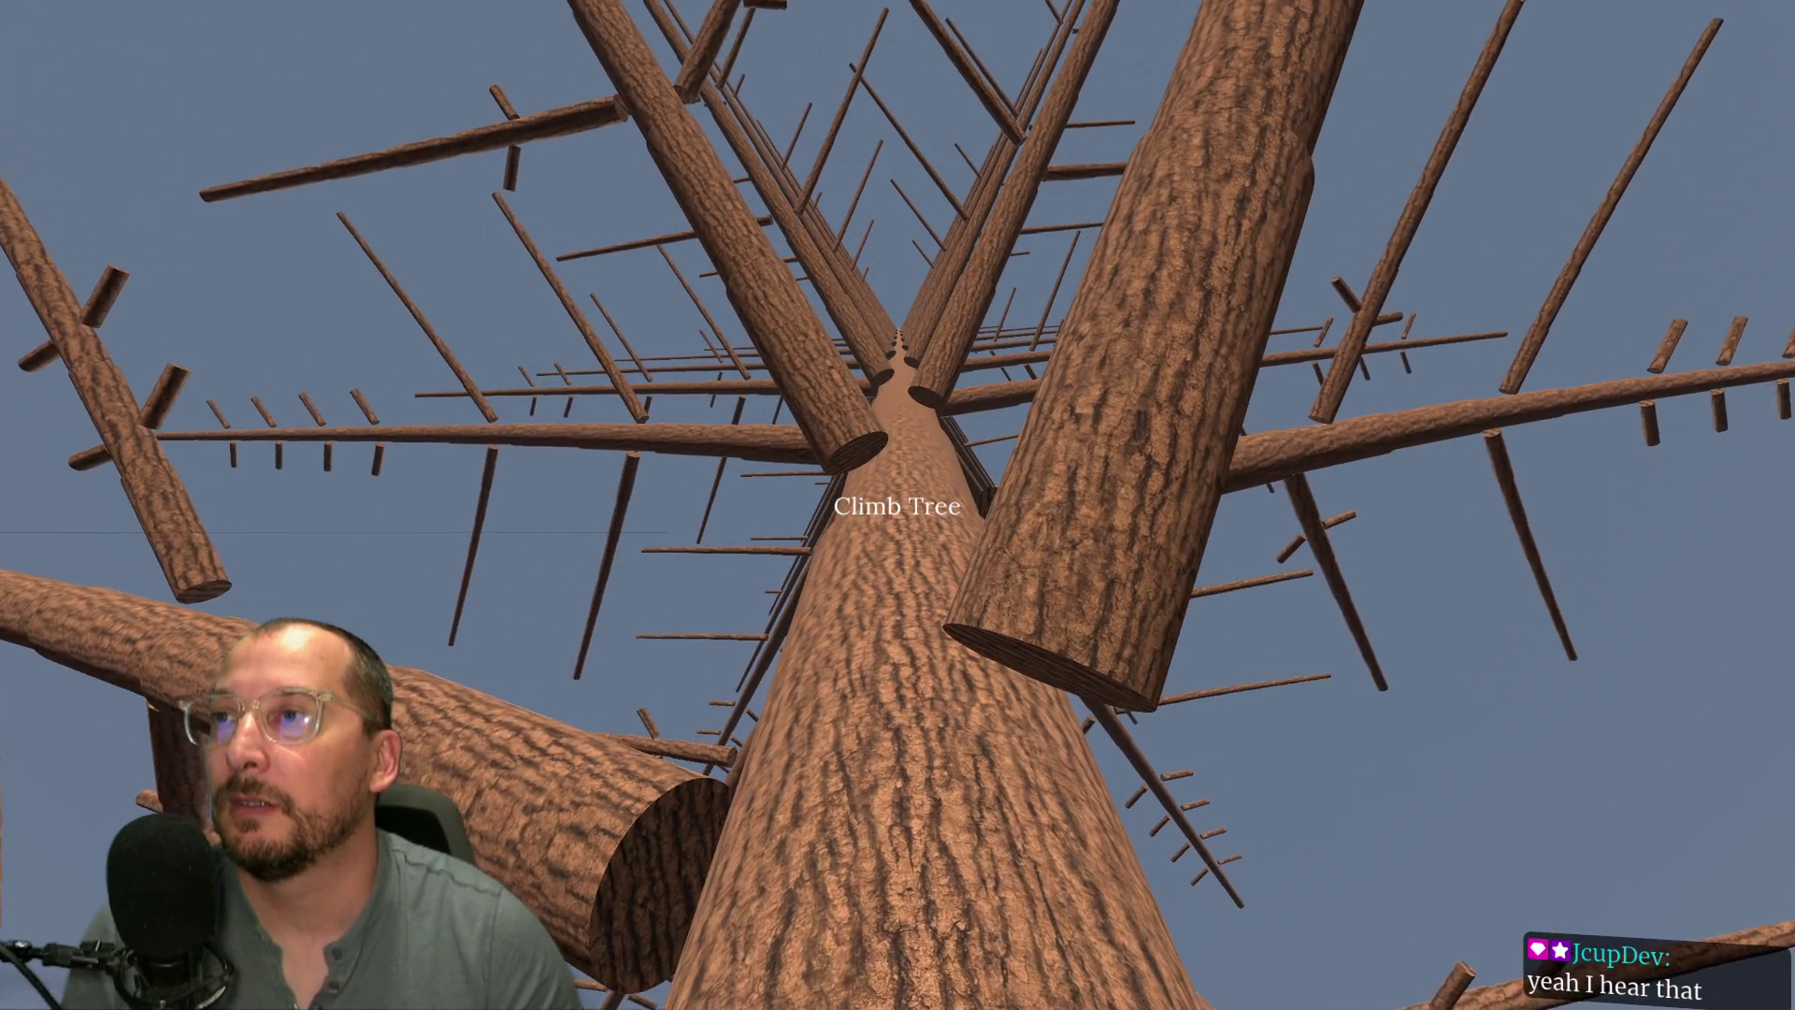
key(w)
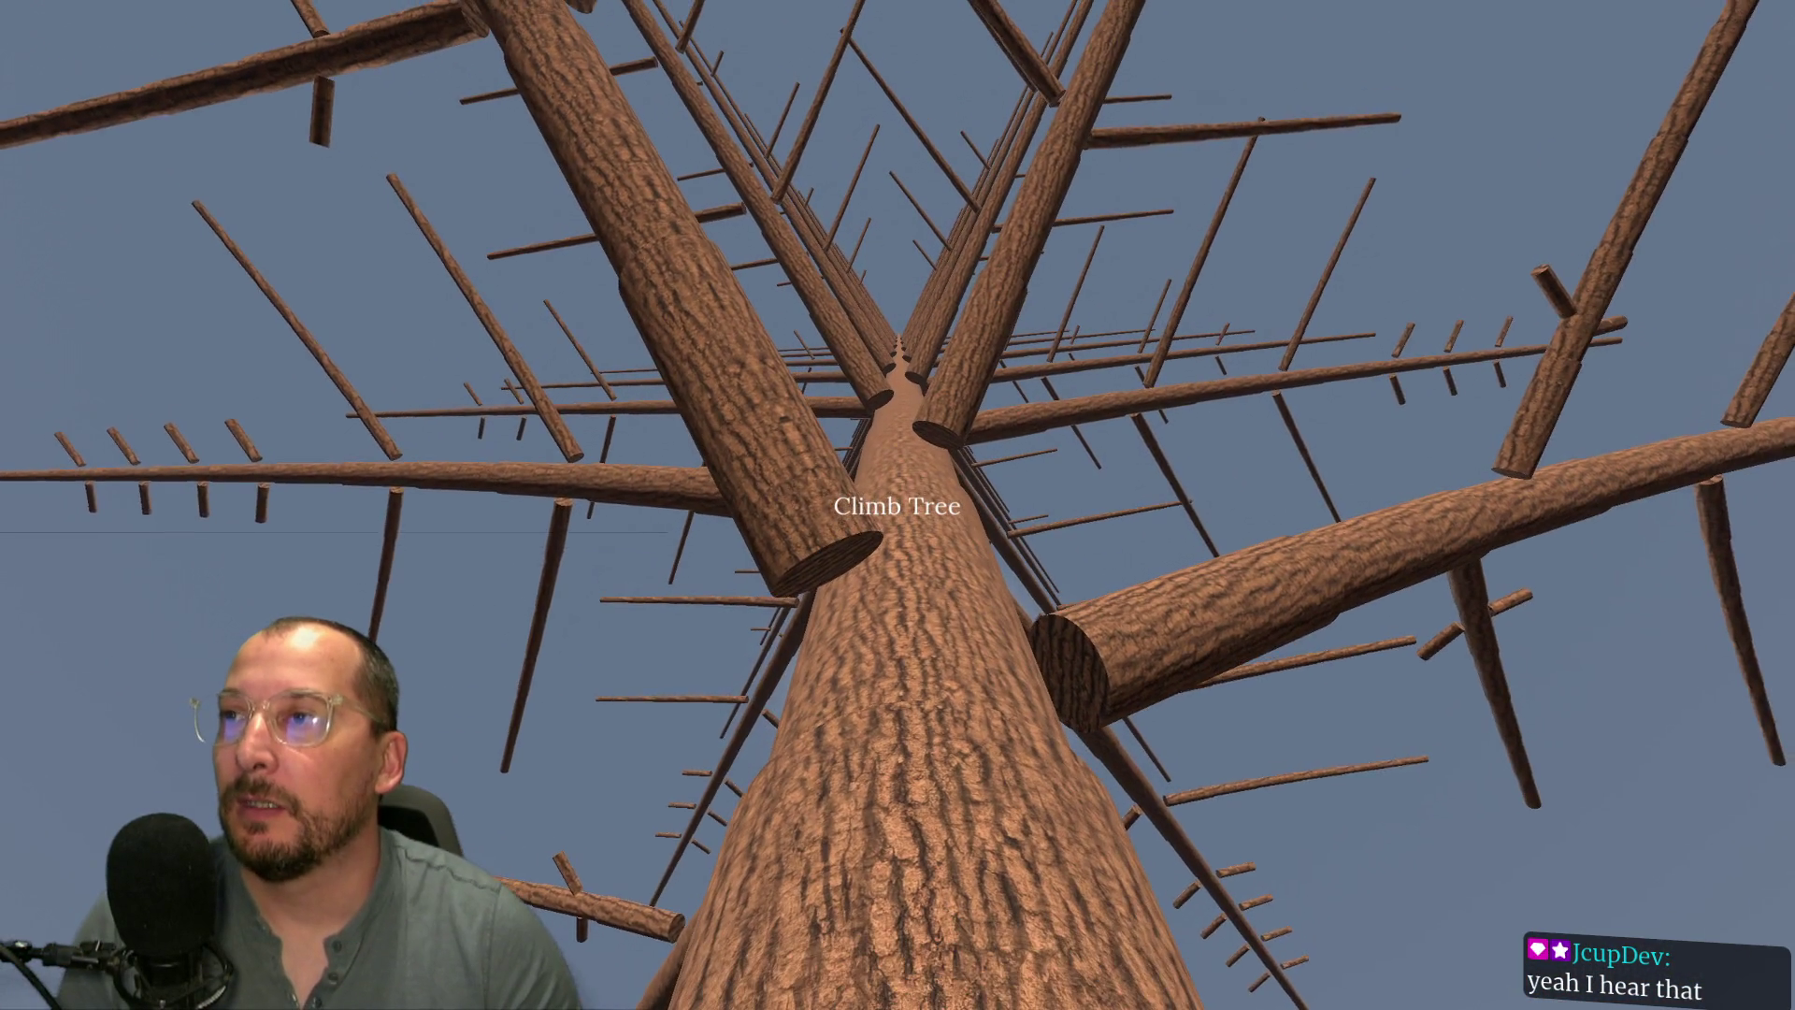
key(w)
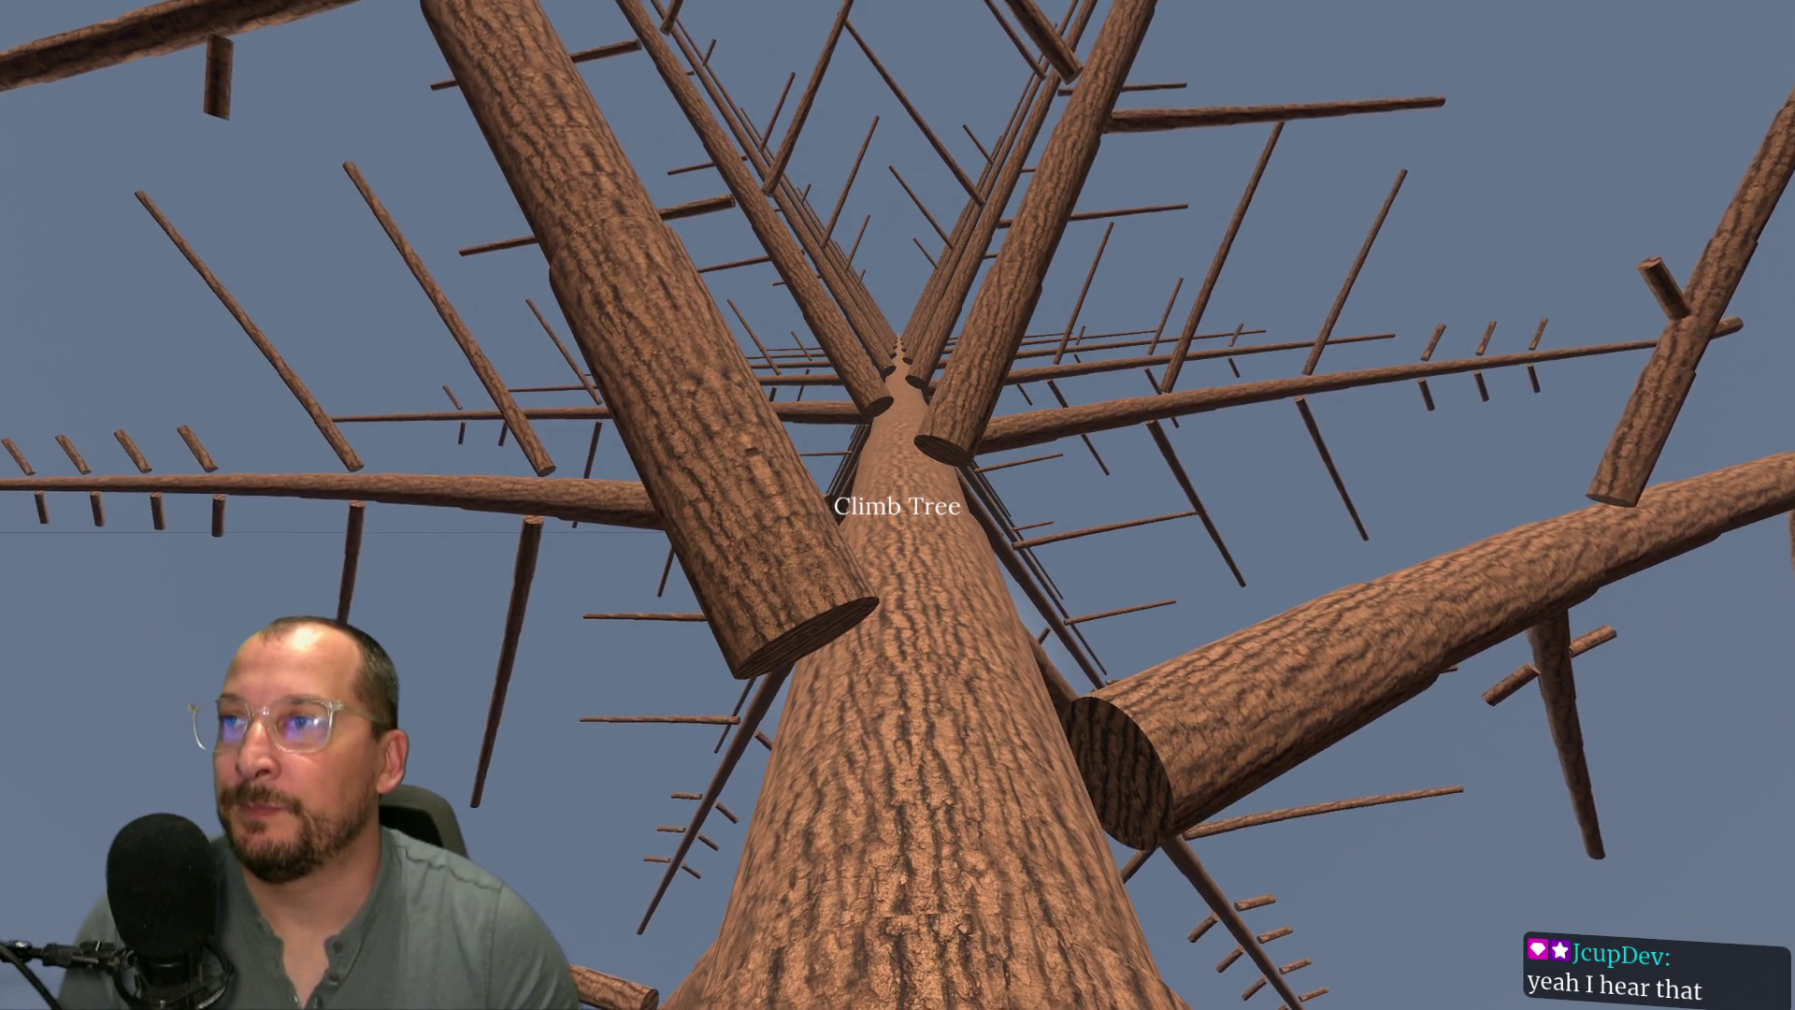
key(w)
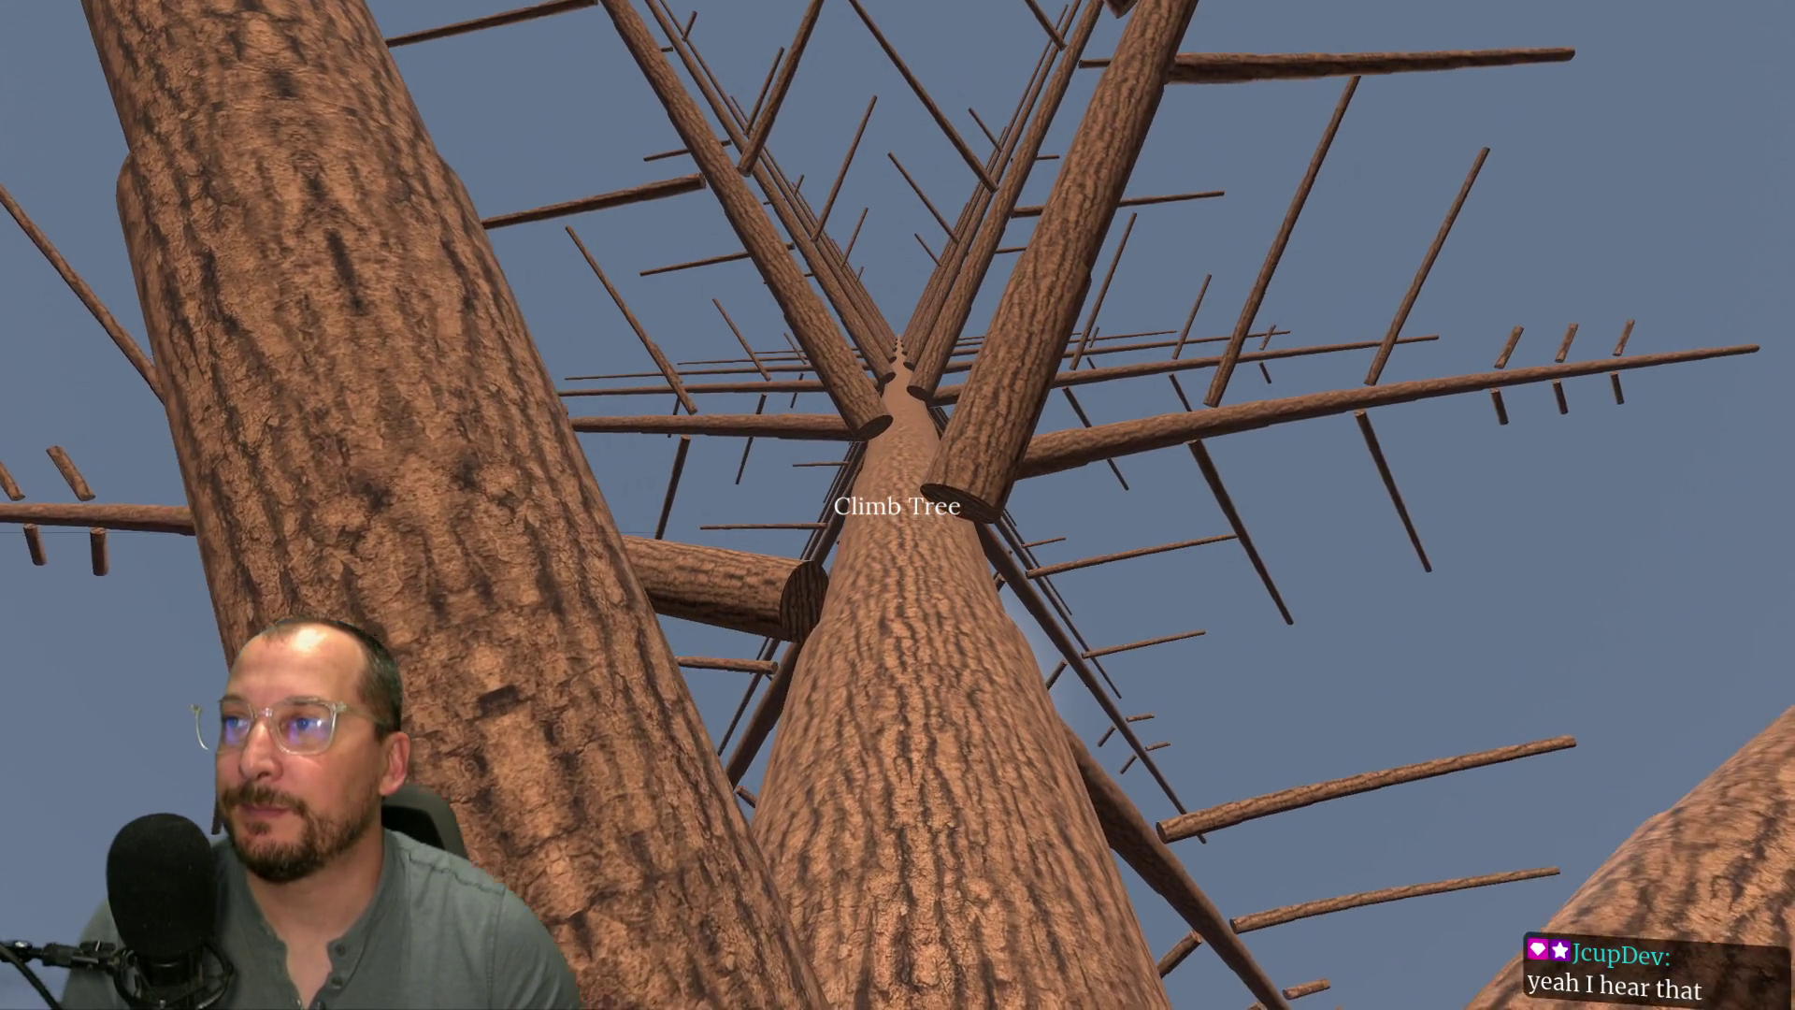
key(w)
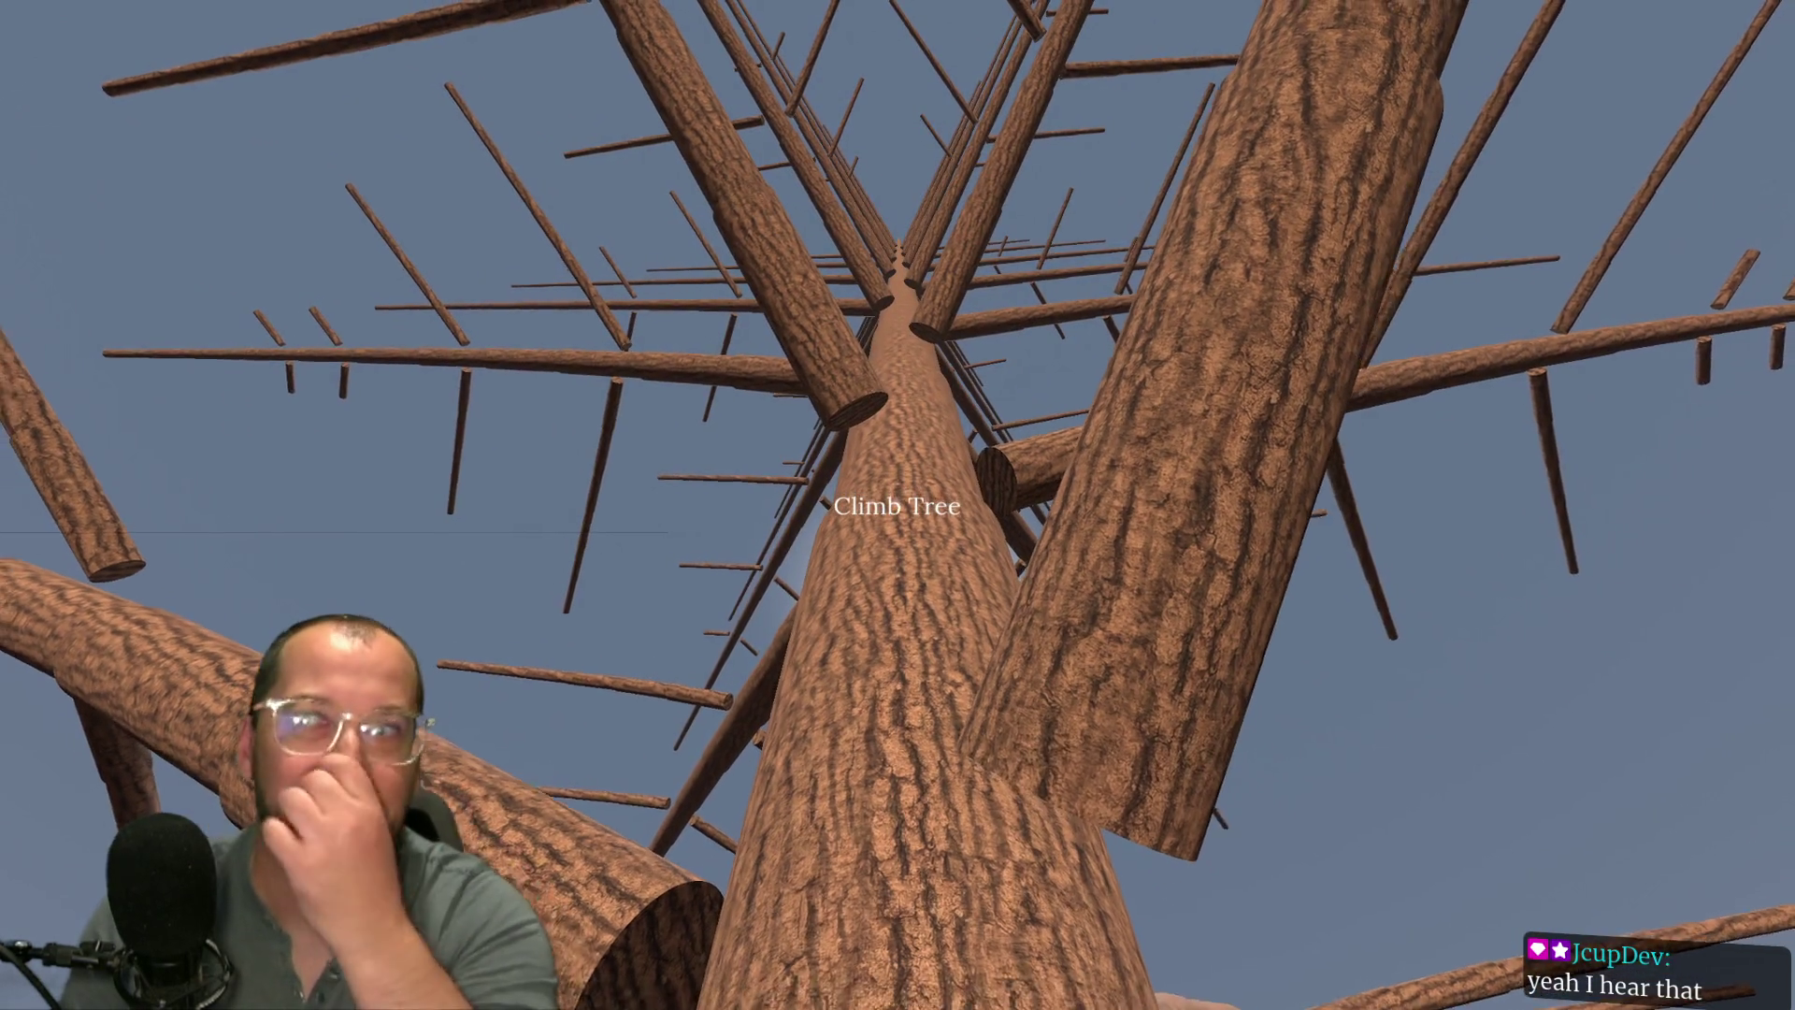
key(w)
key(w)
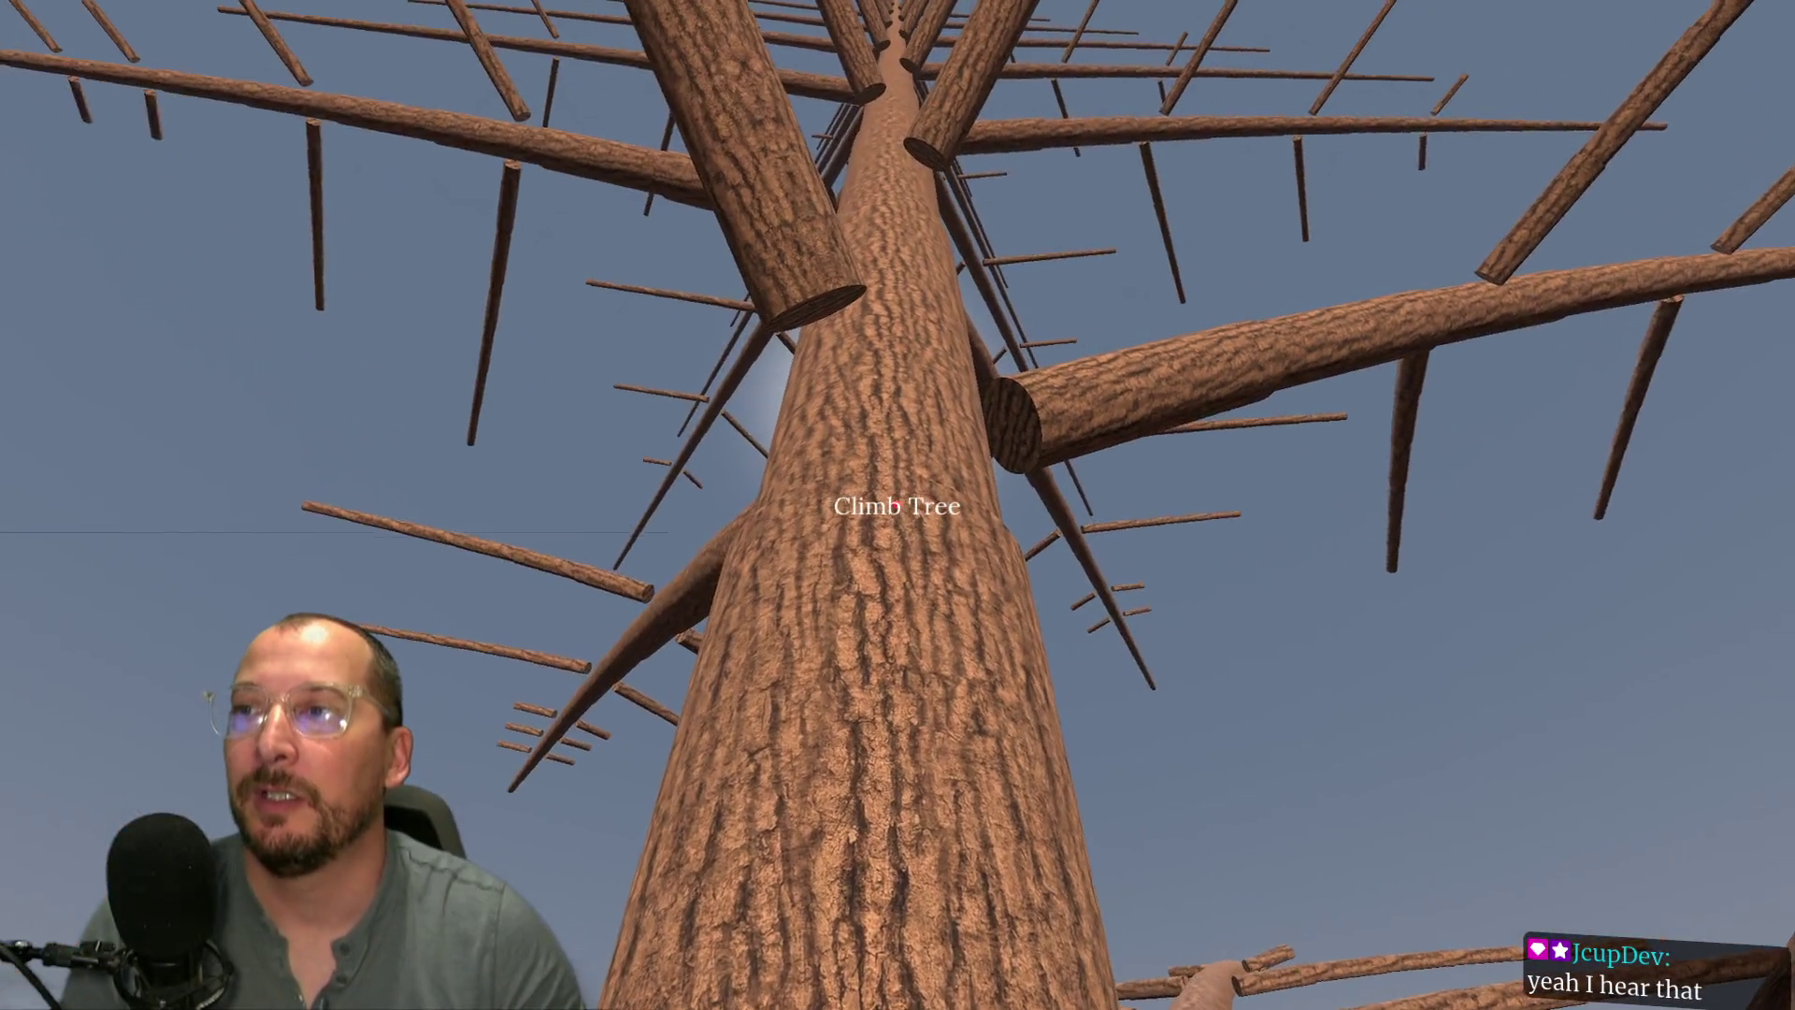
key(w)
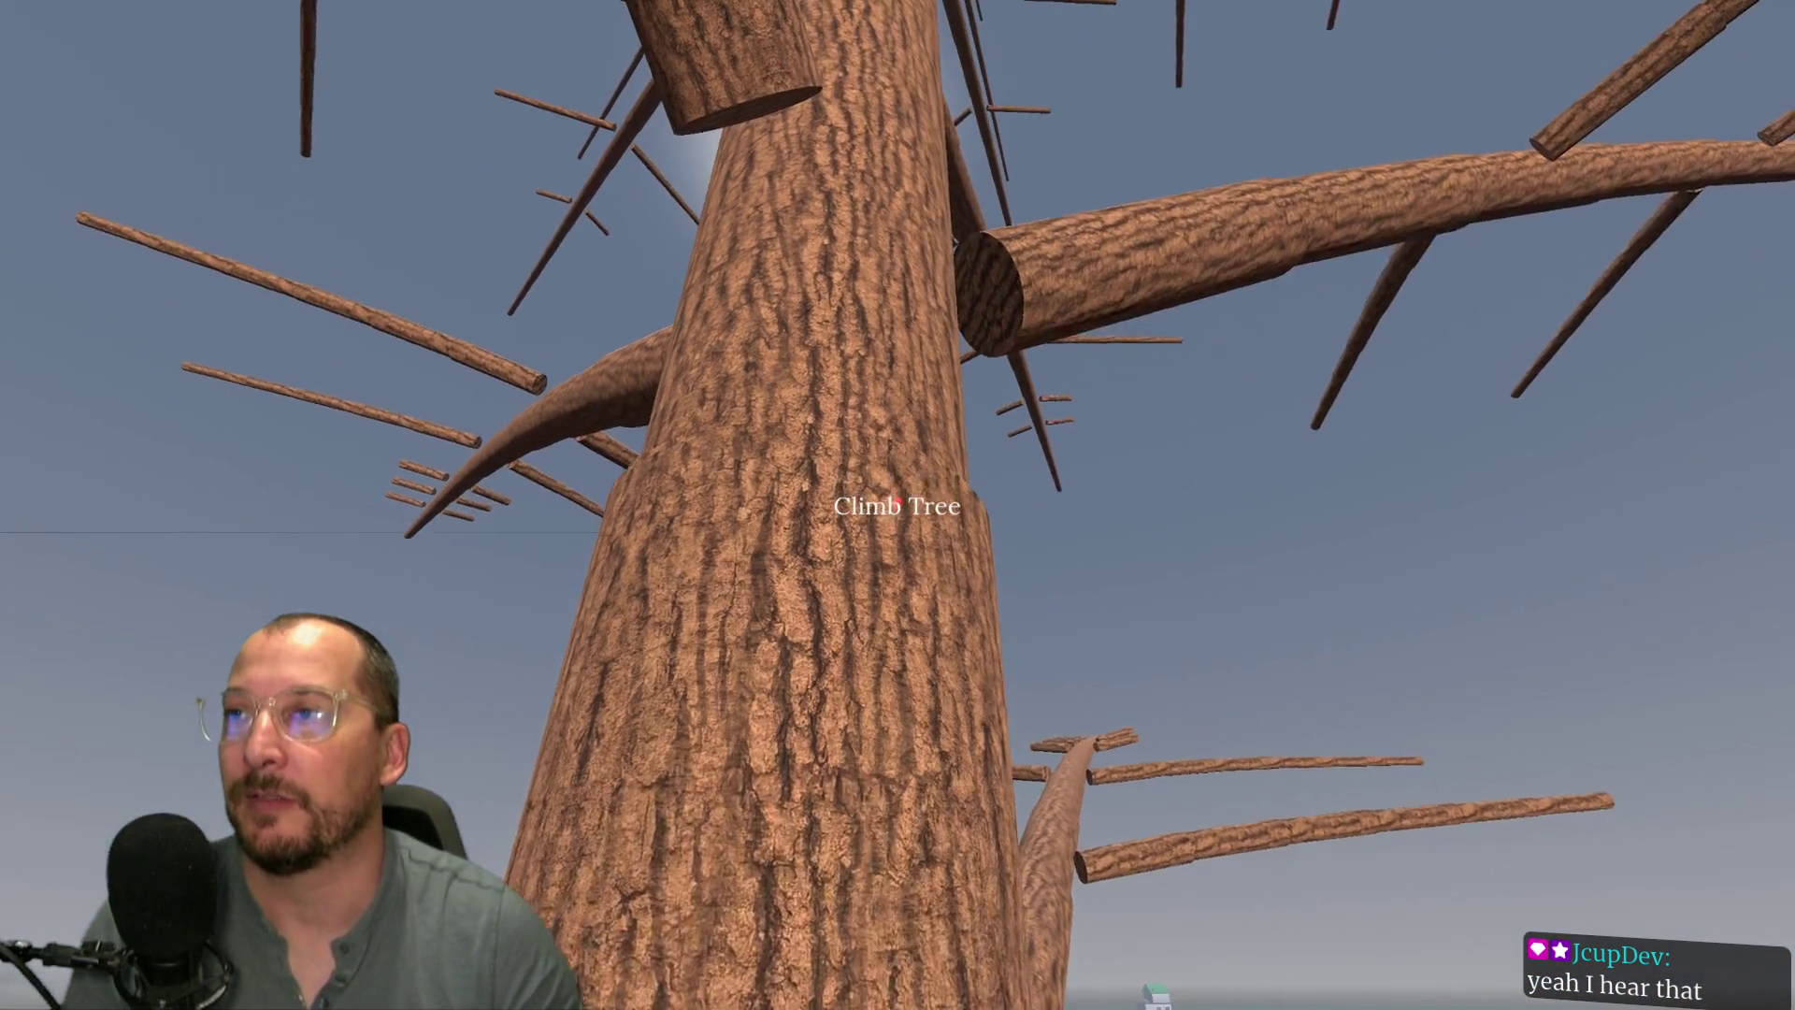
key(w)
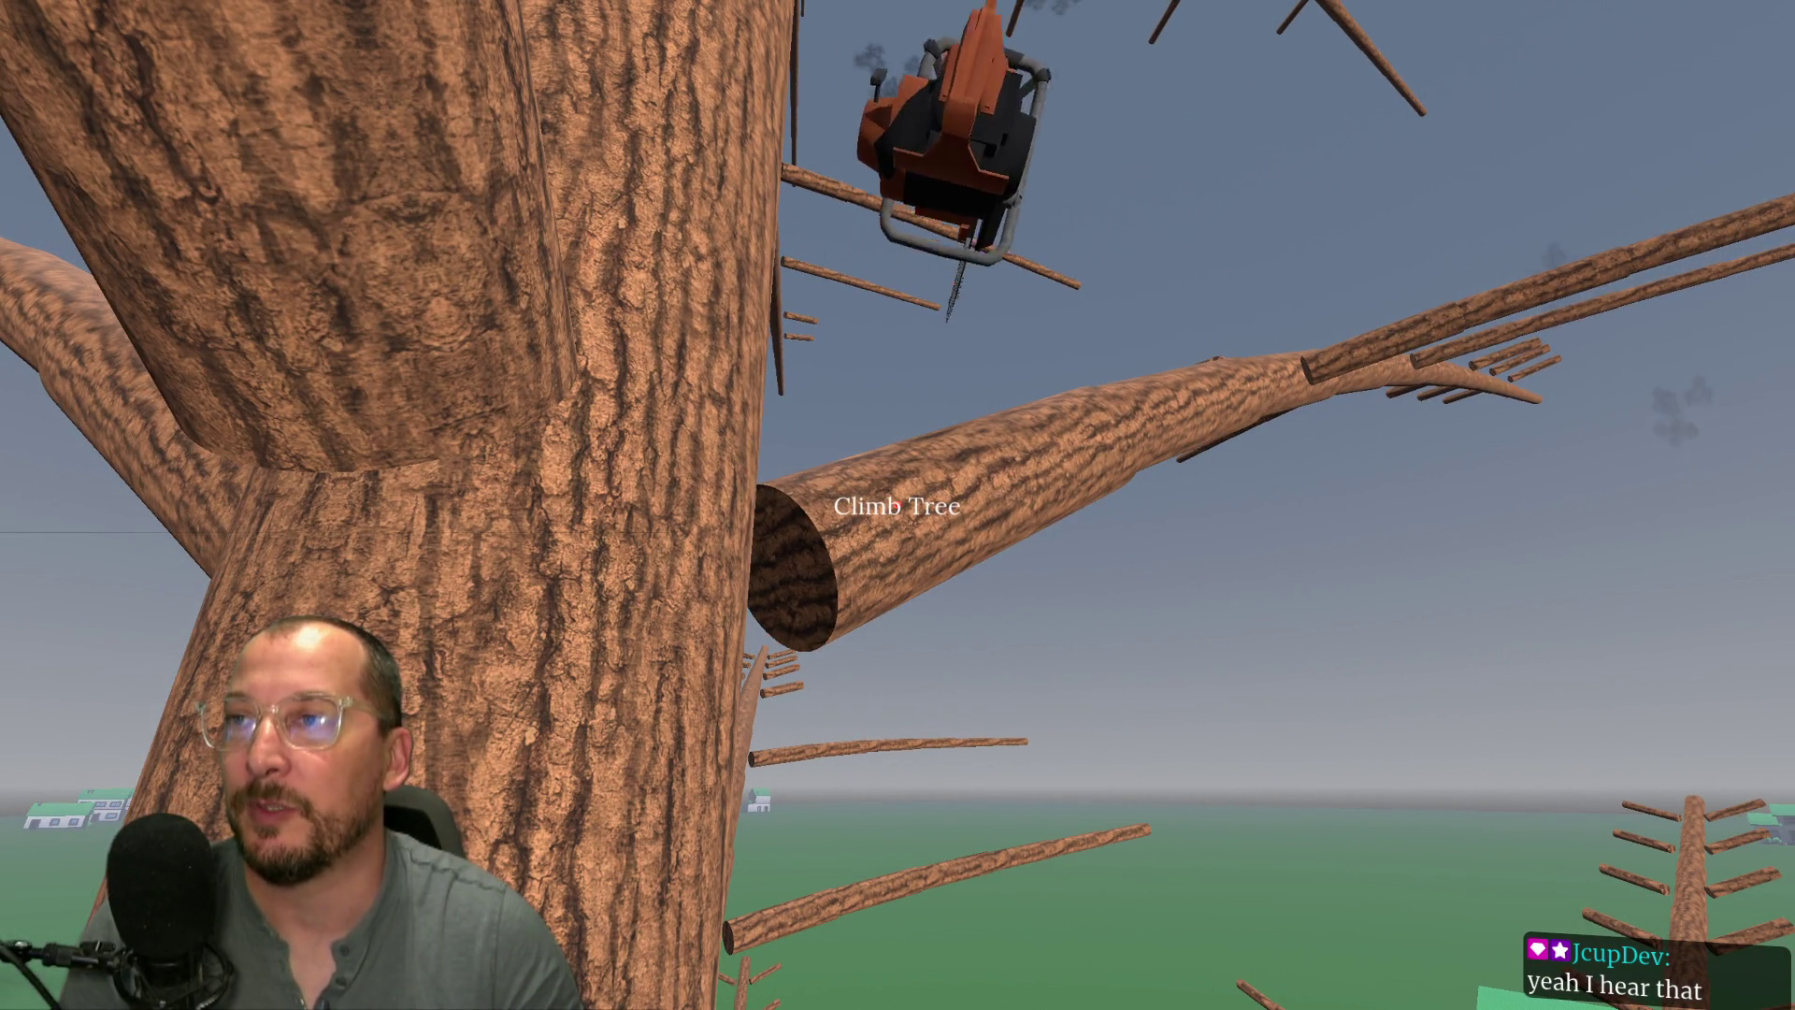
click(897, 505)
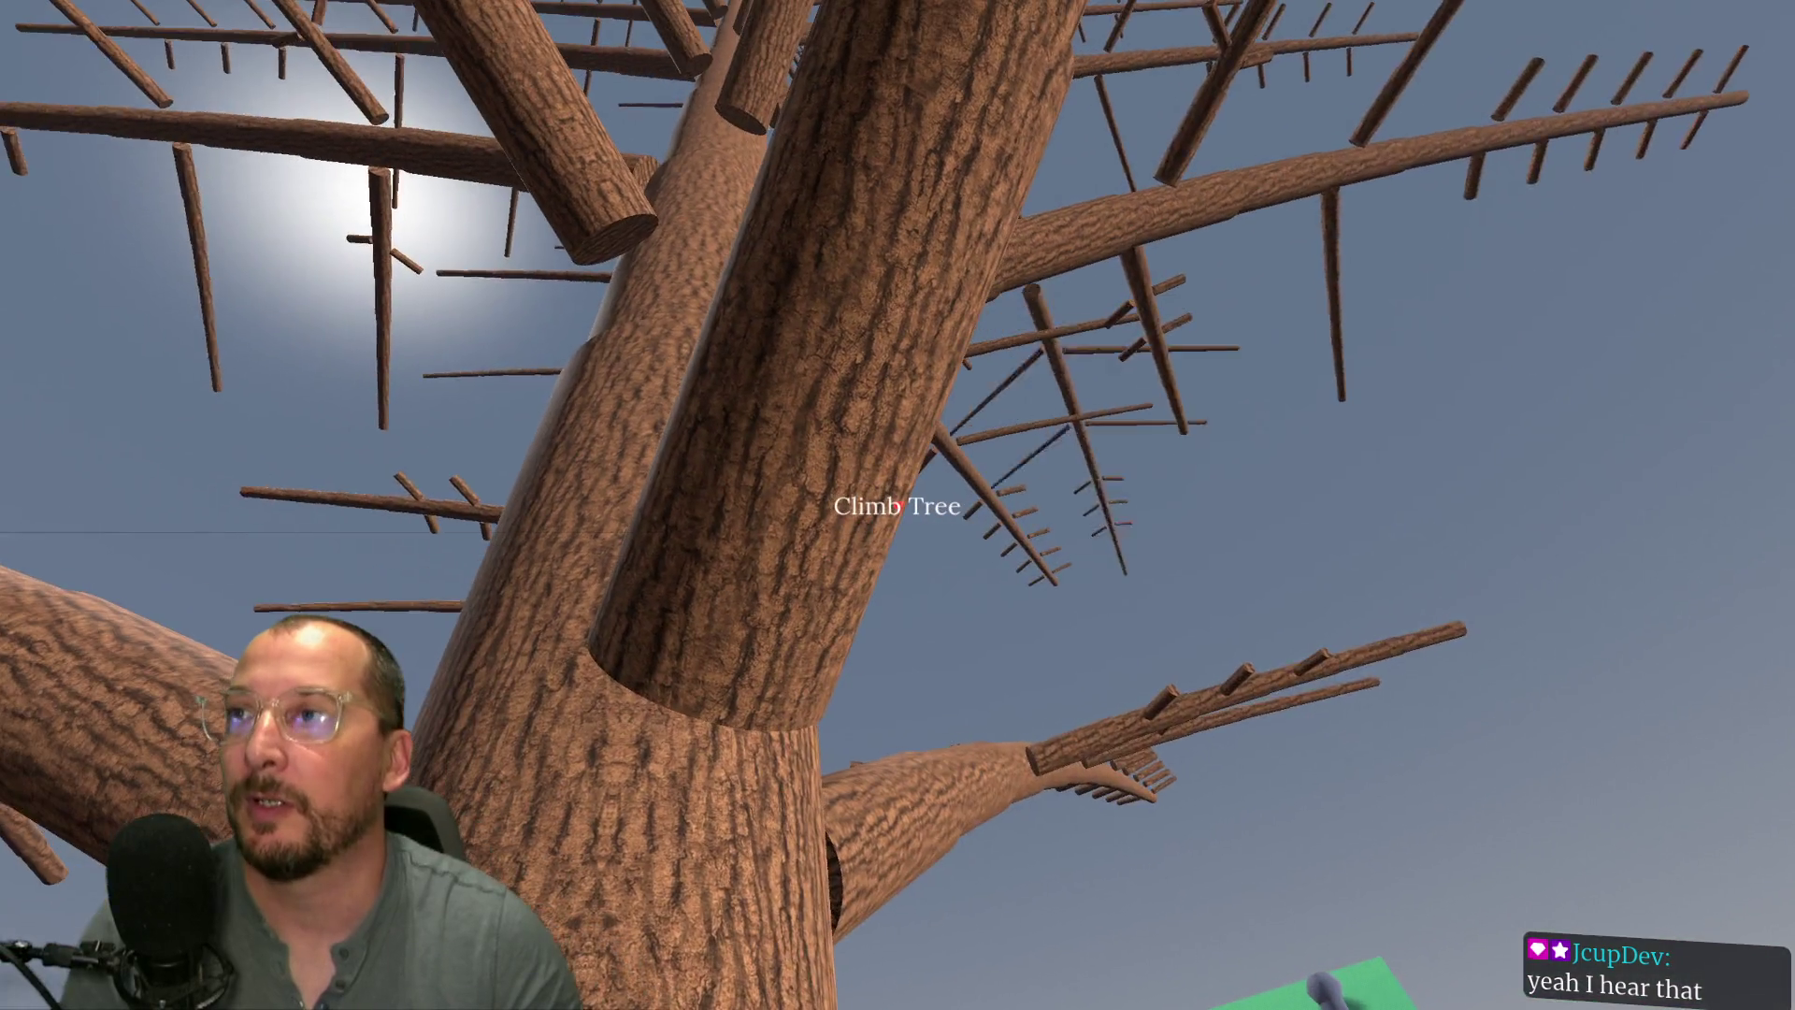
- Stop the game with F8 and bring up the lumber.gd script in the code editor
mouse_move(898, 505)
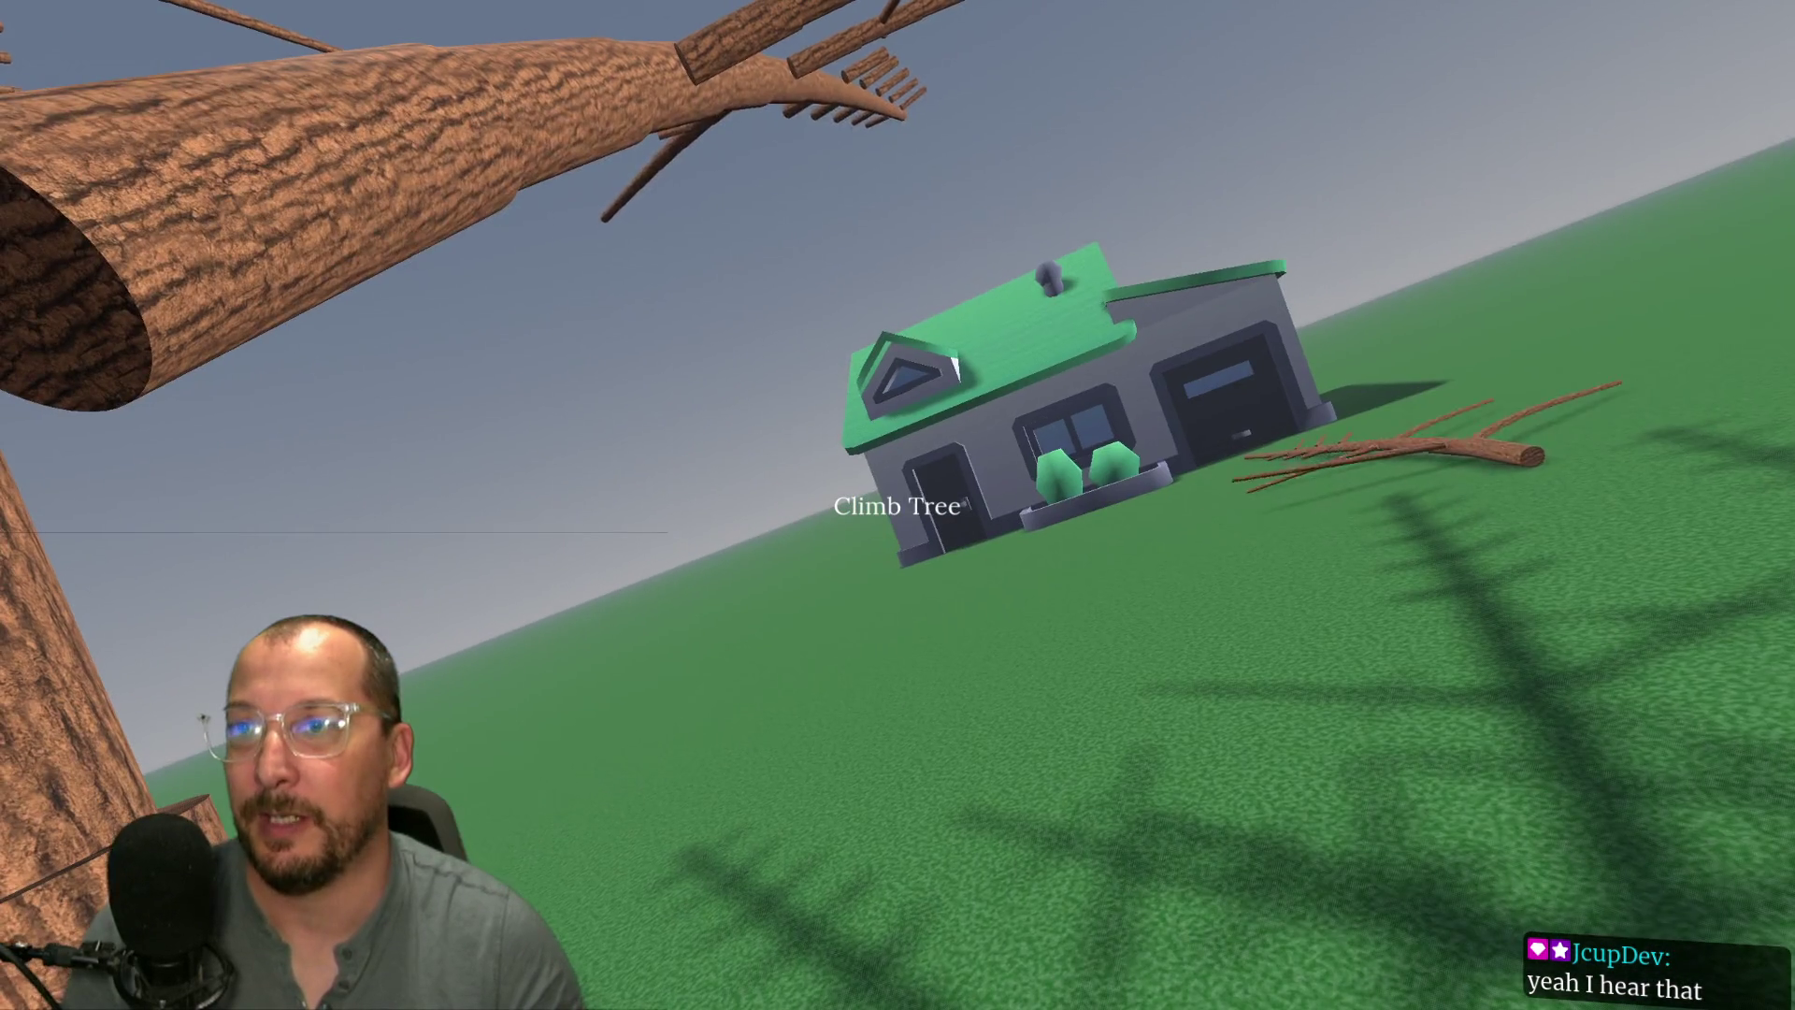
key(F8)
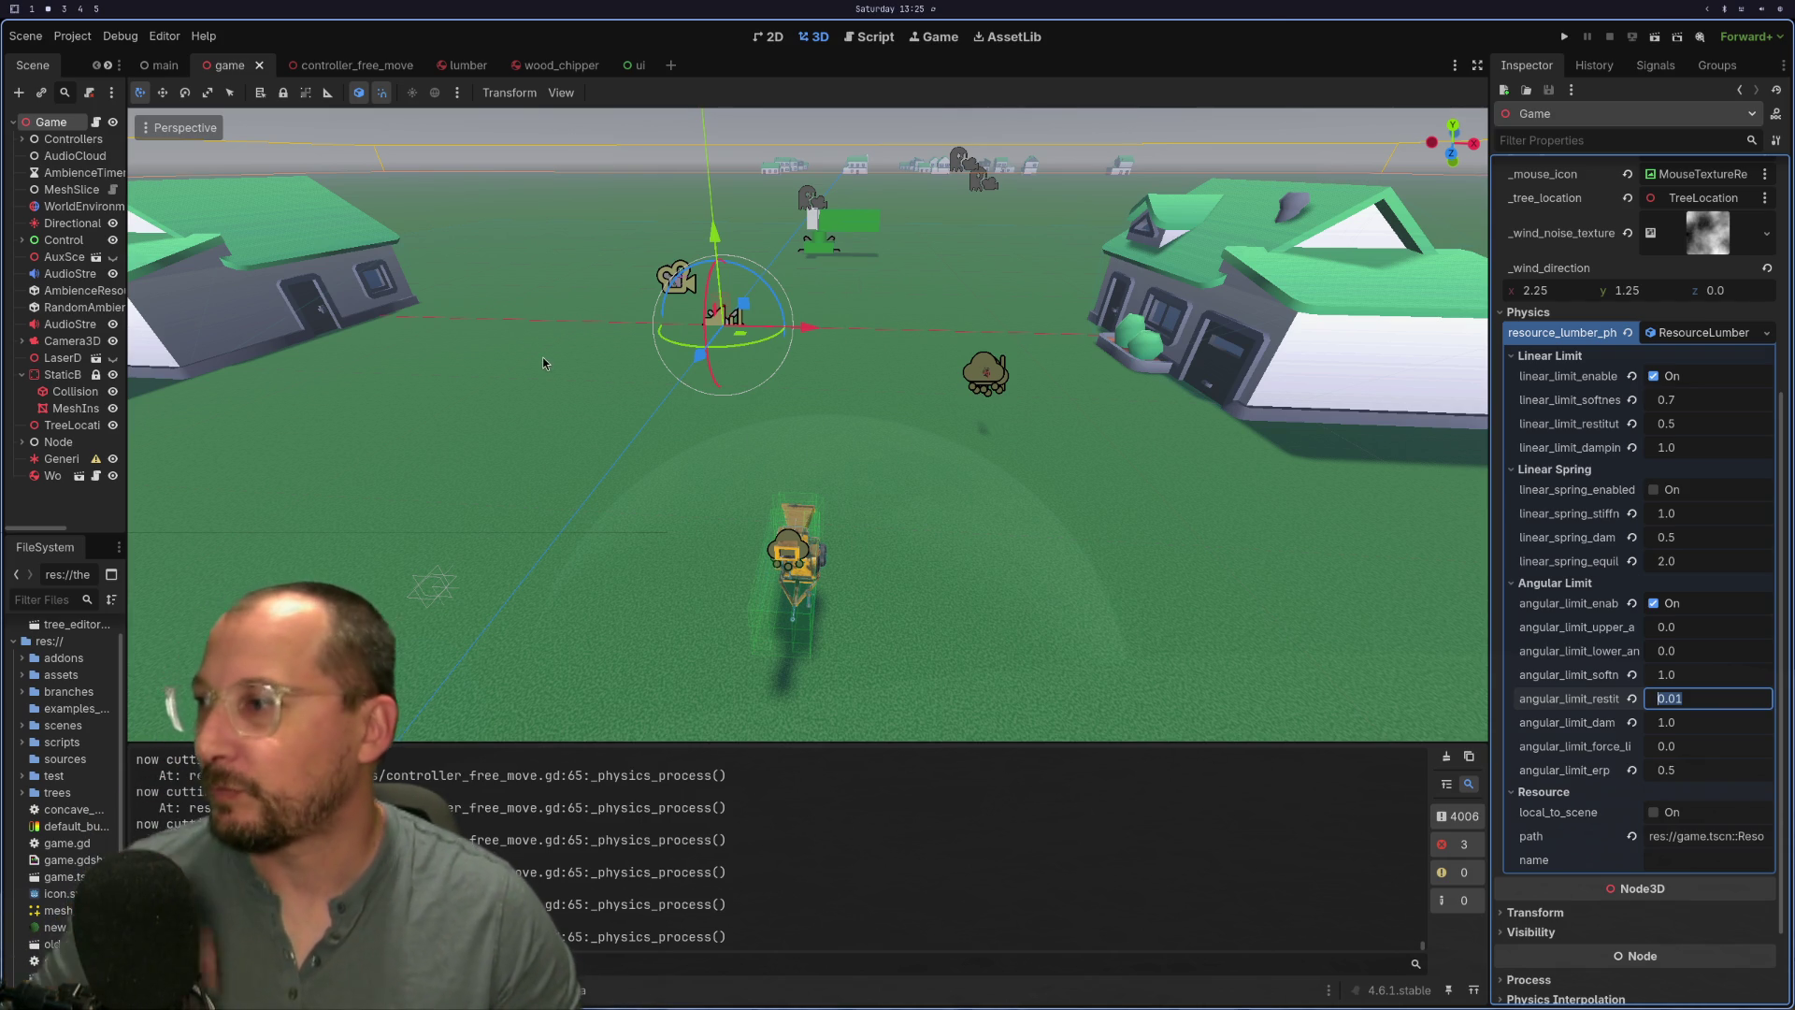
key(super+1)
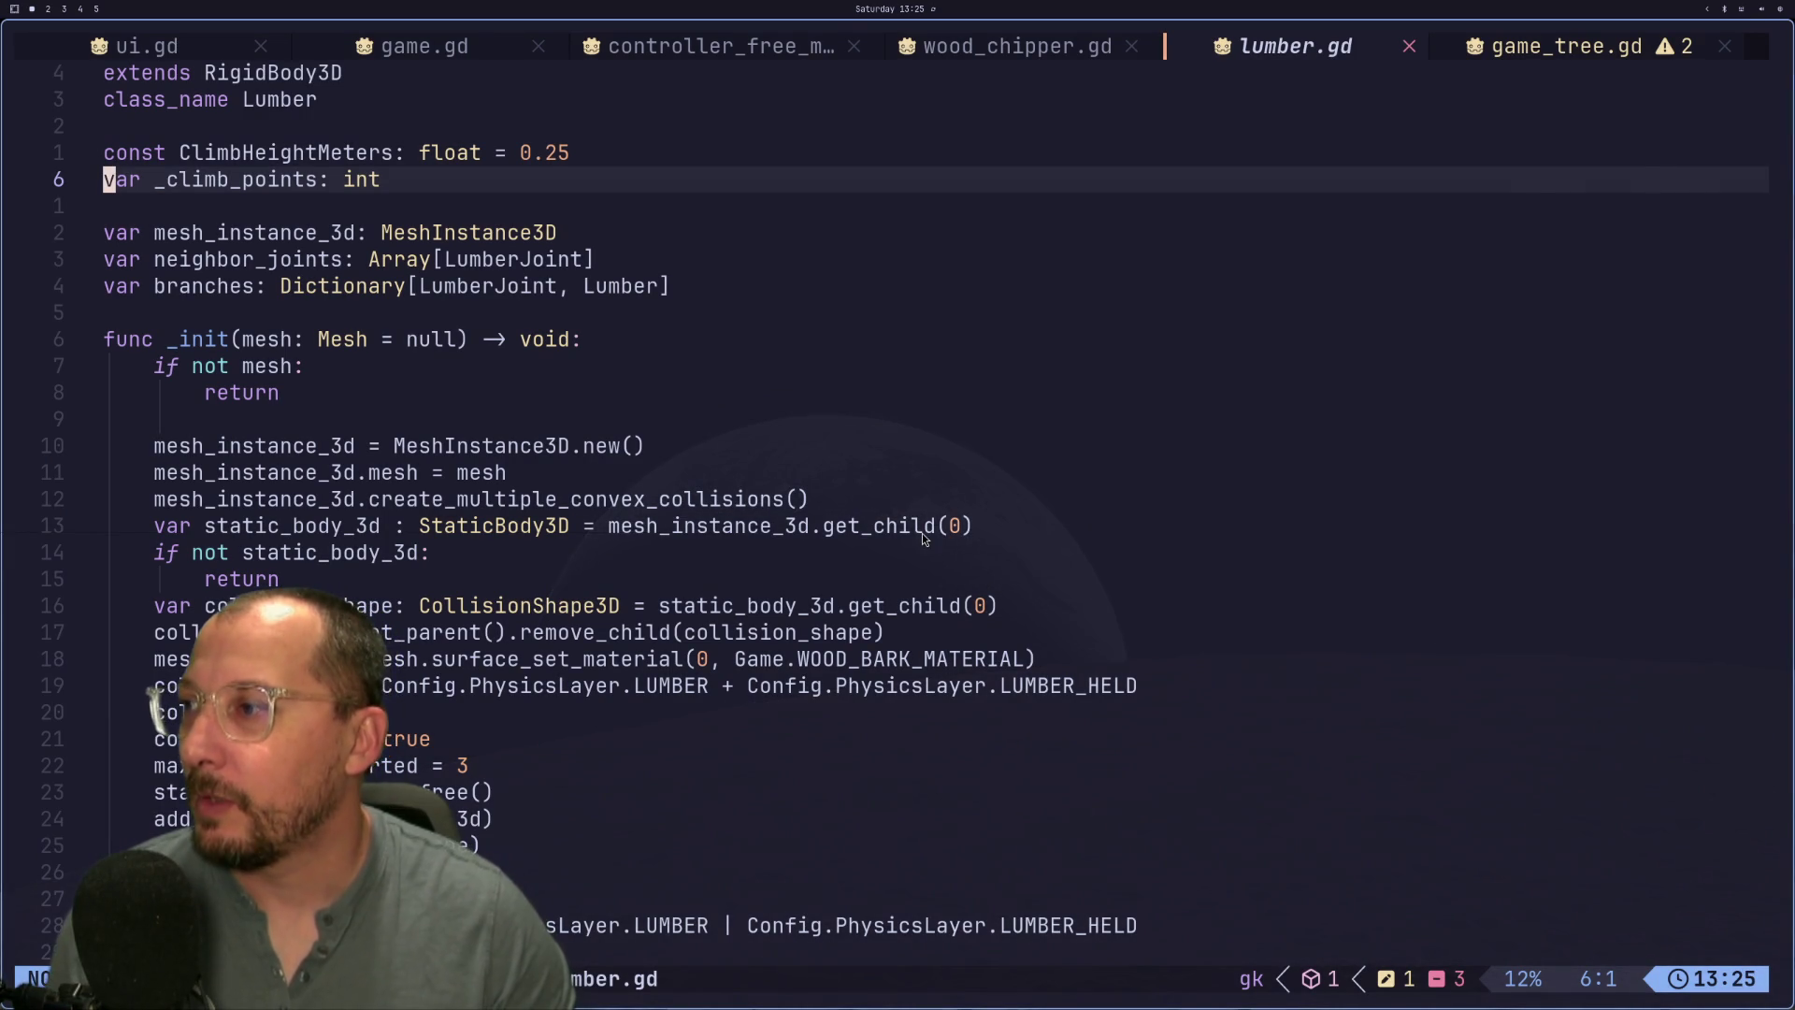
key(super+3)
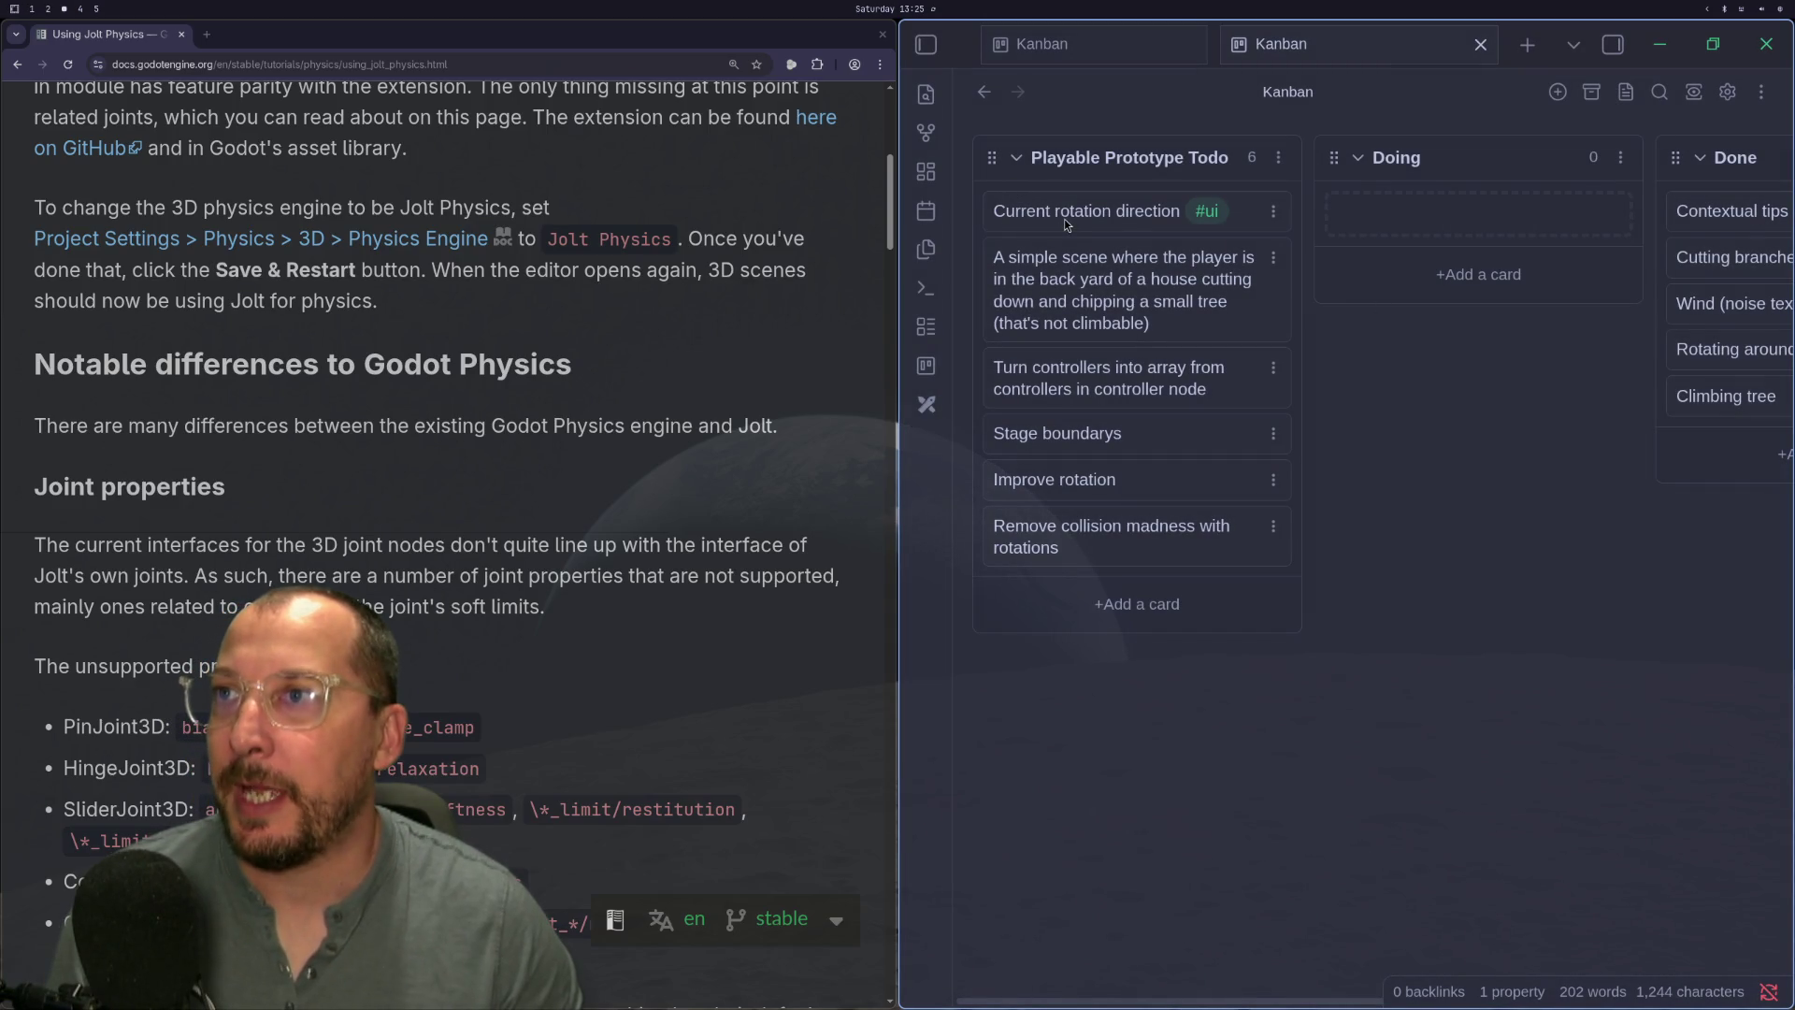
key(super+1)
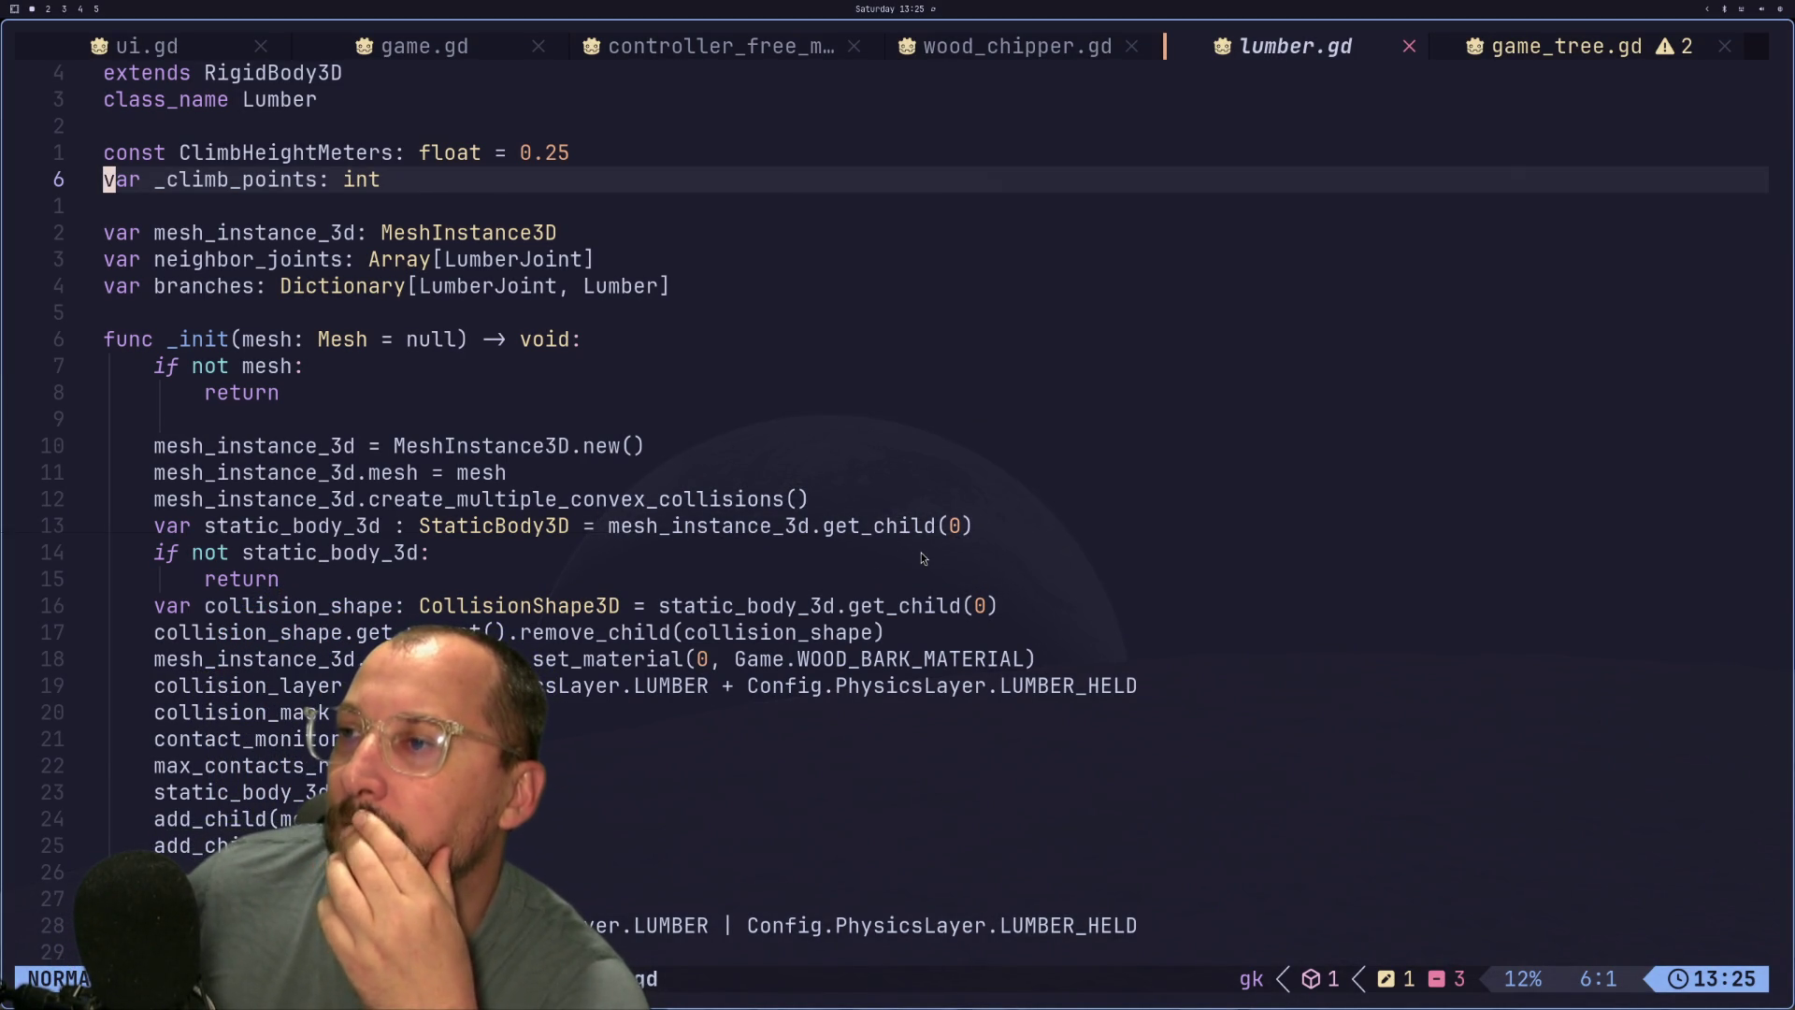
key(super+2)
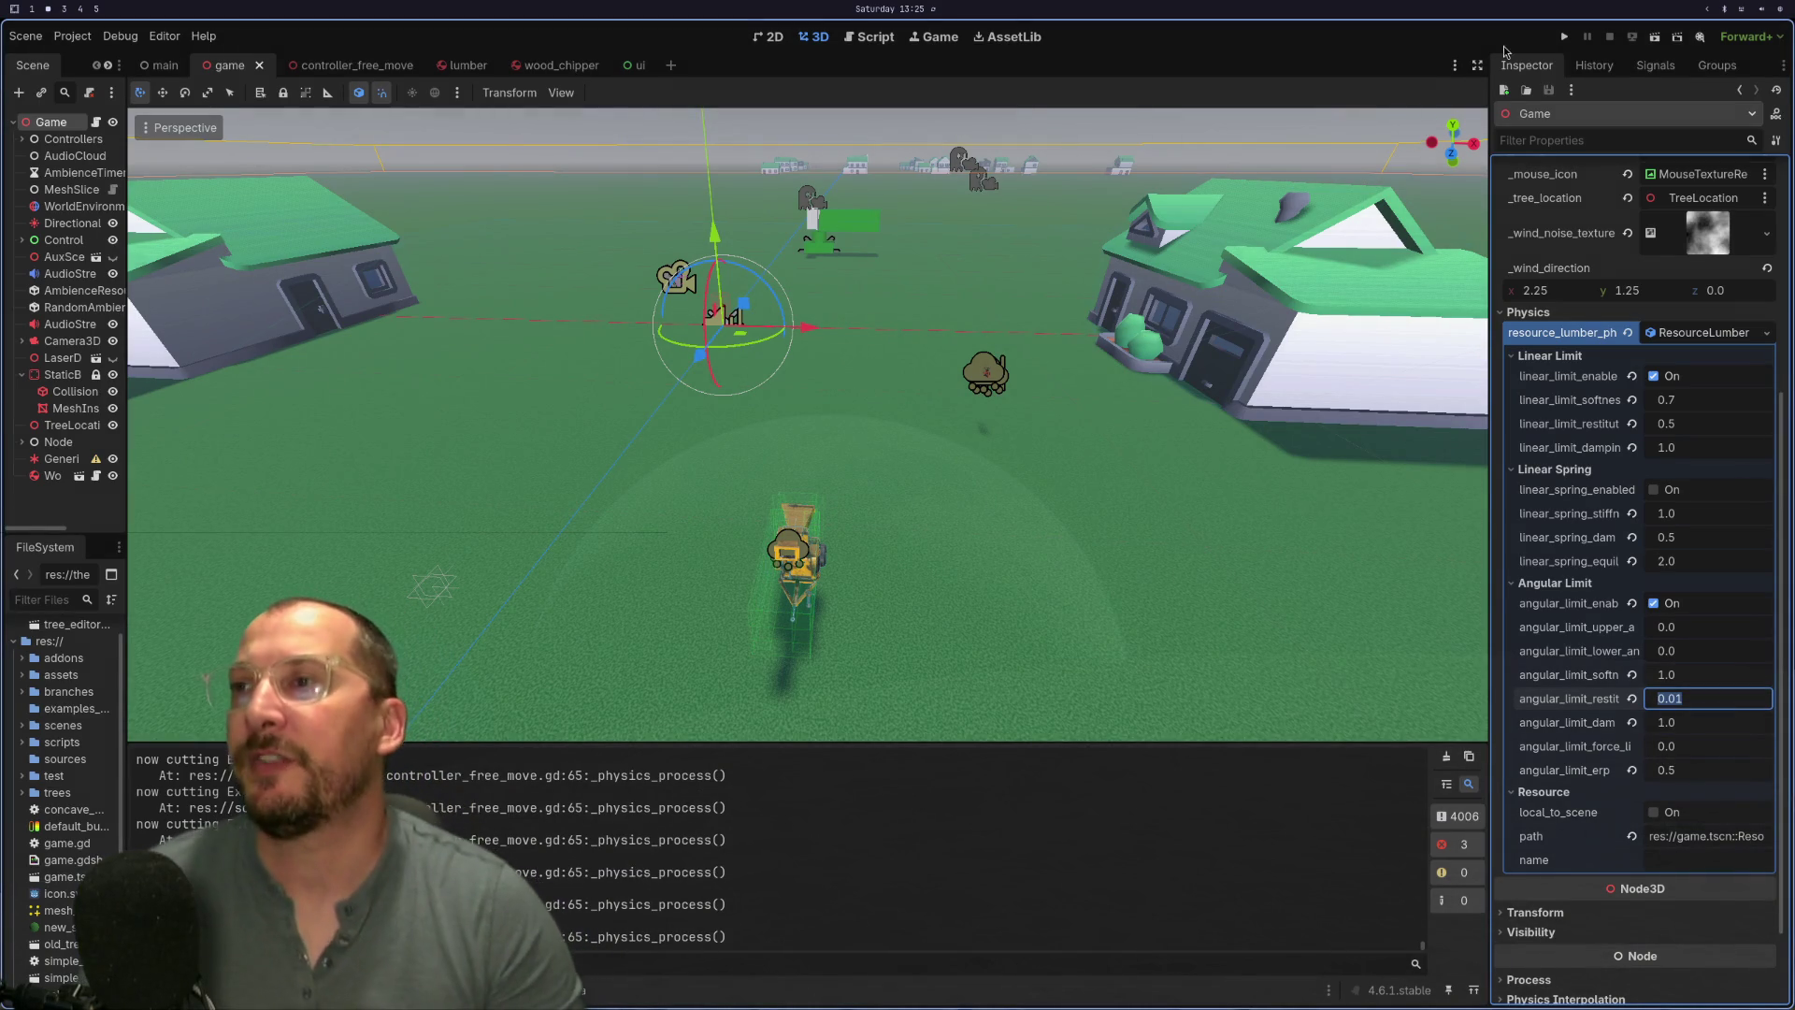
click(1564, 39)
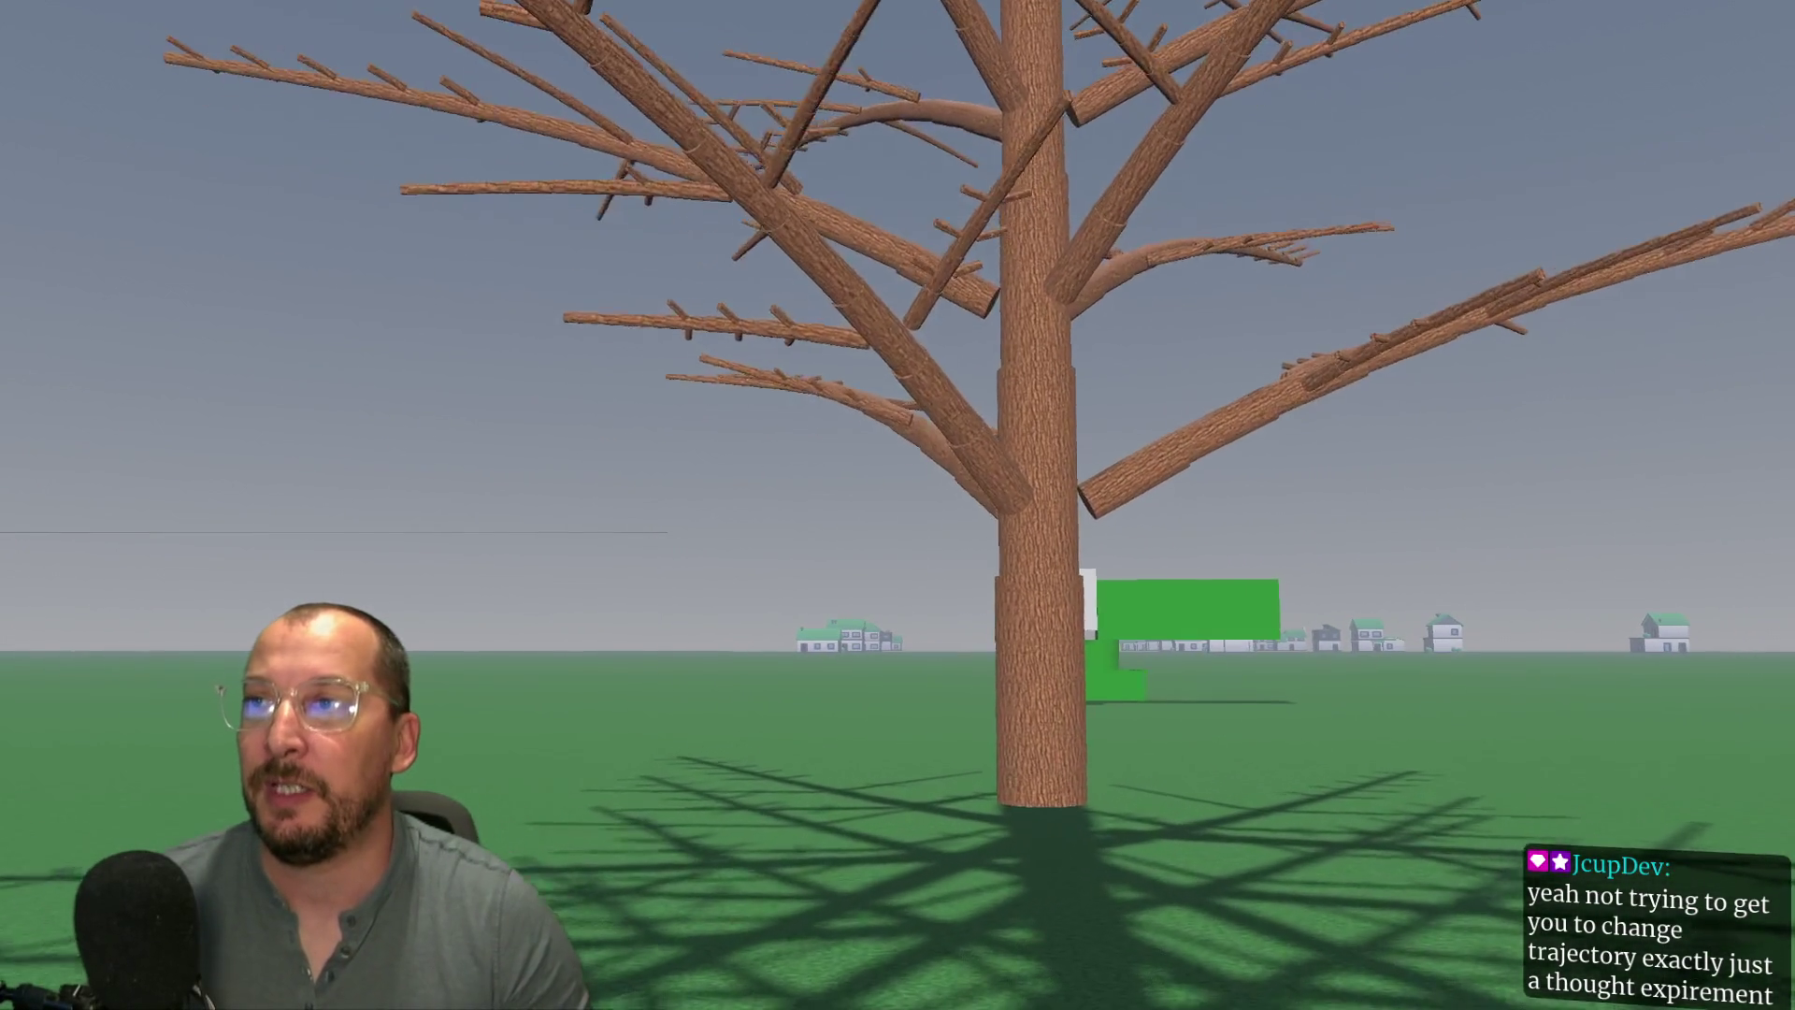
key(w)
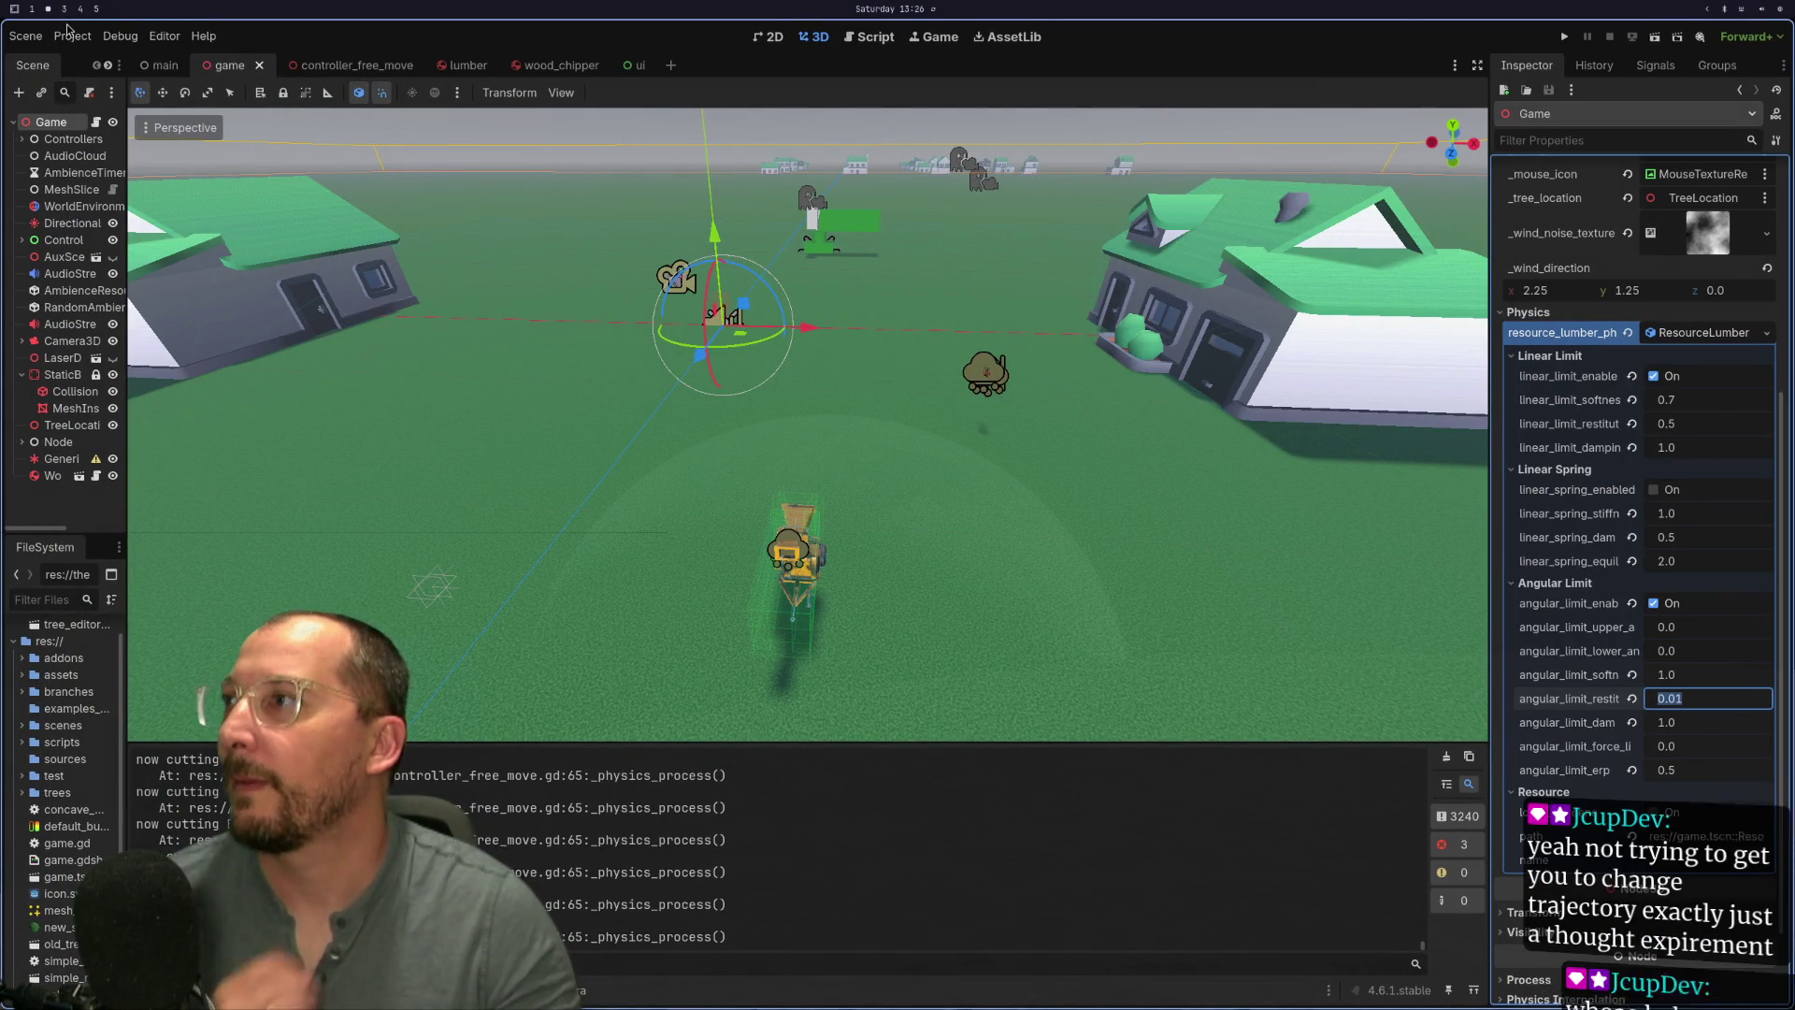
click(63, 41)
click(103, 59)
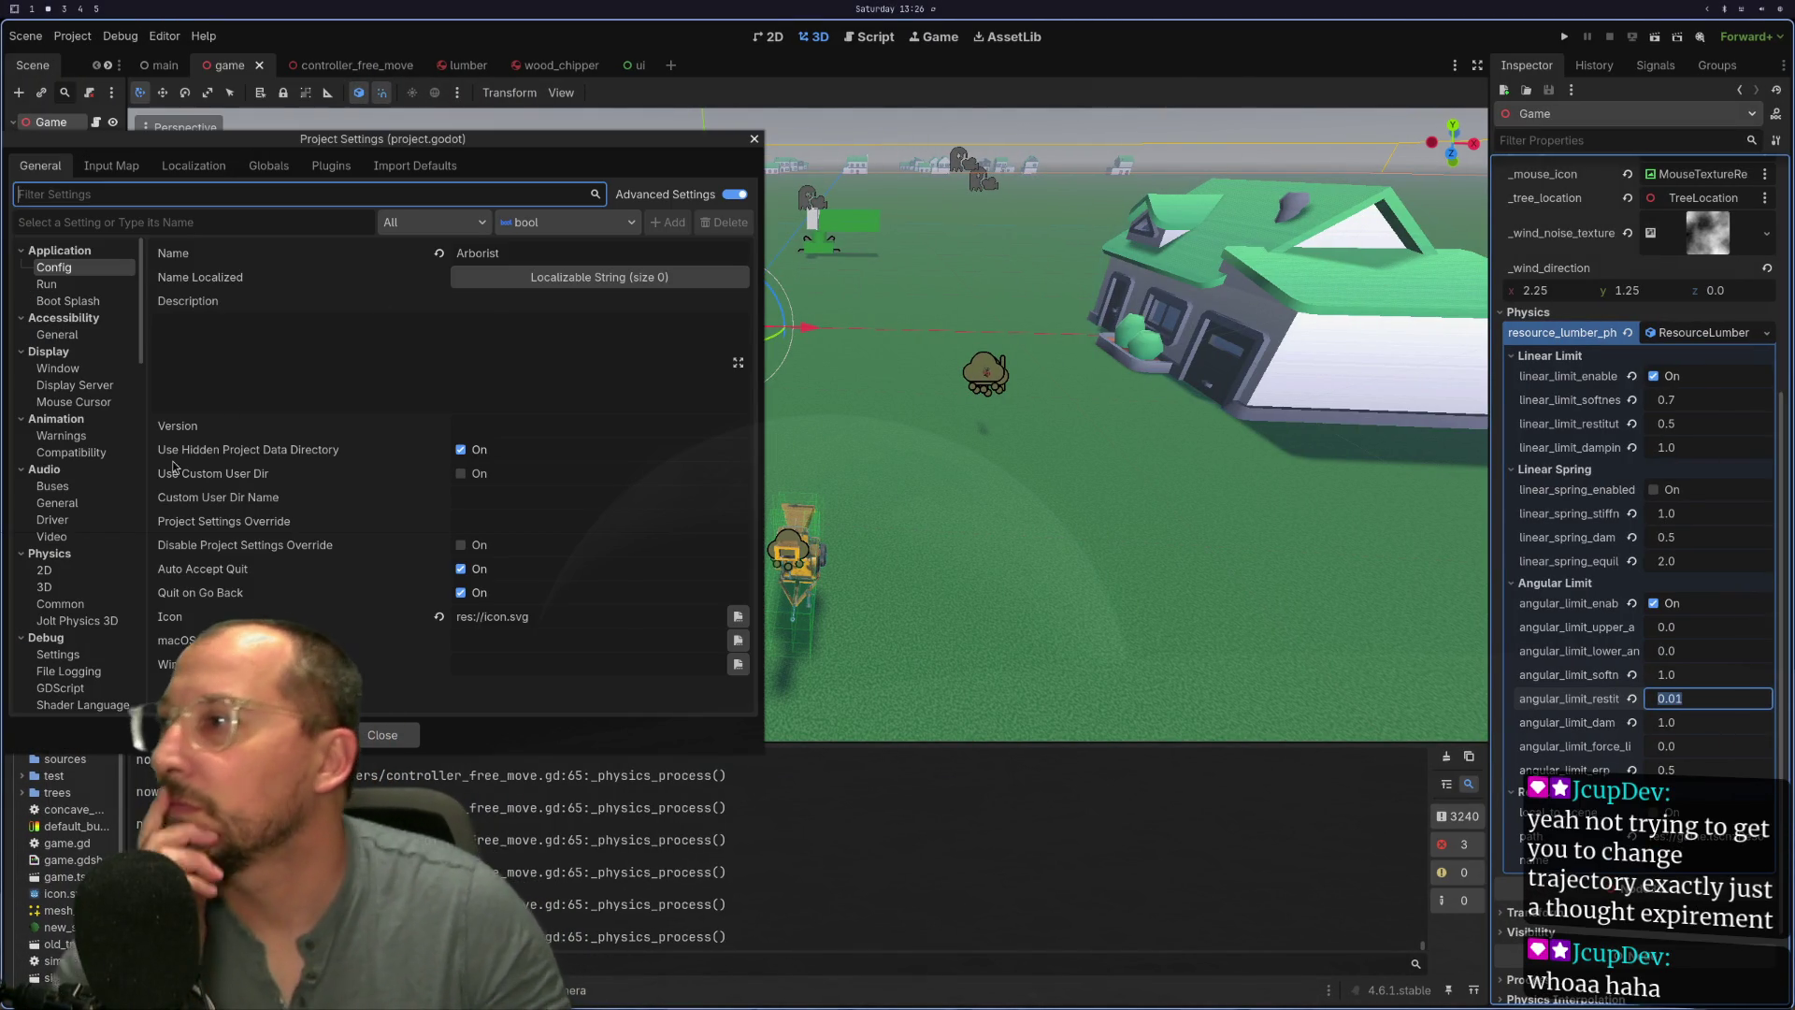
click(103, 584)
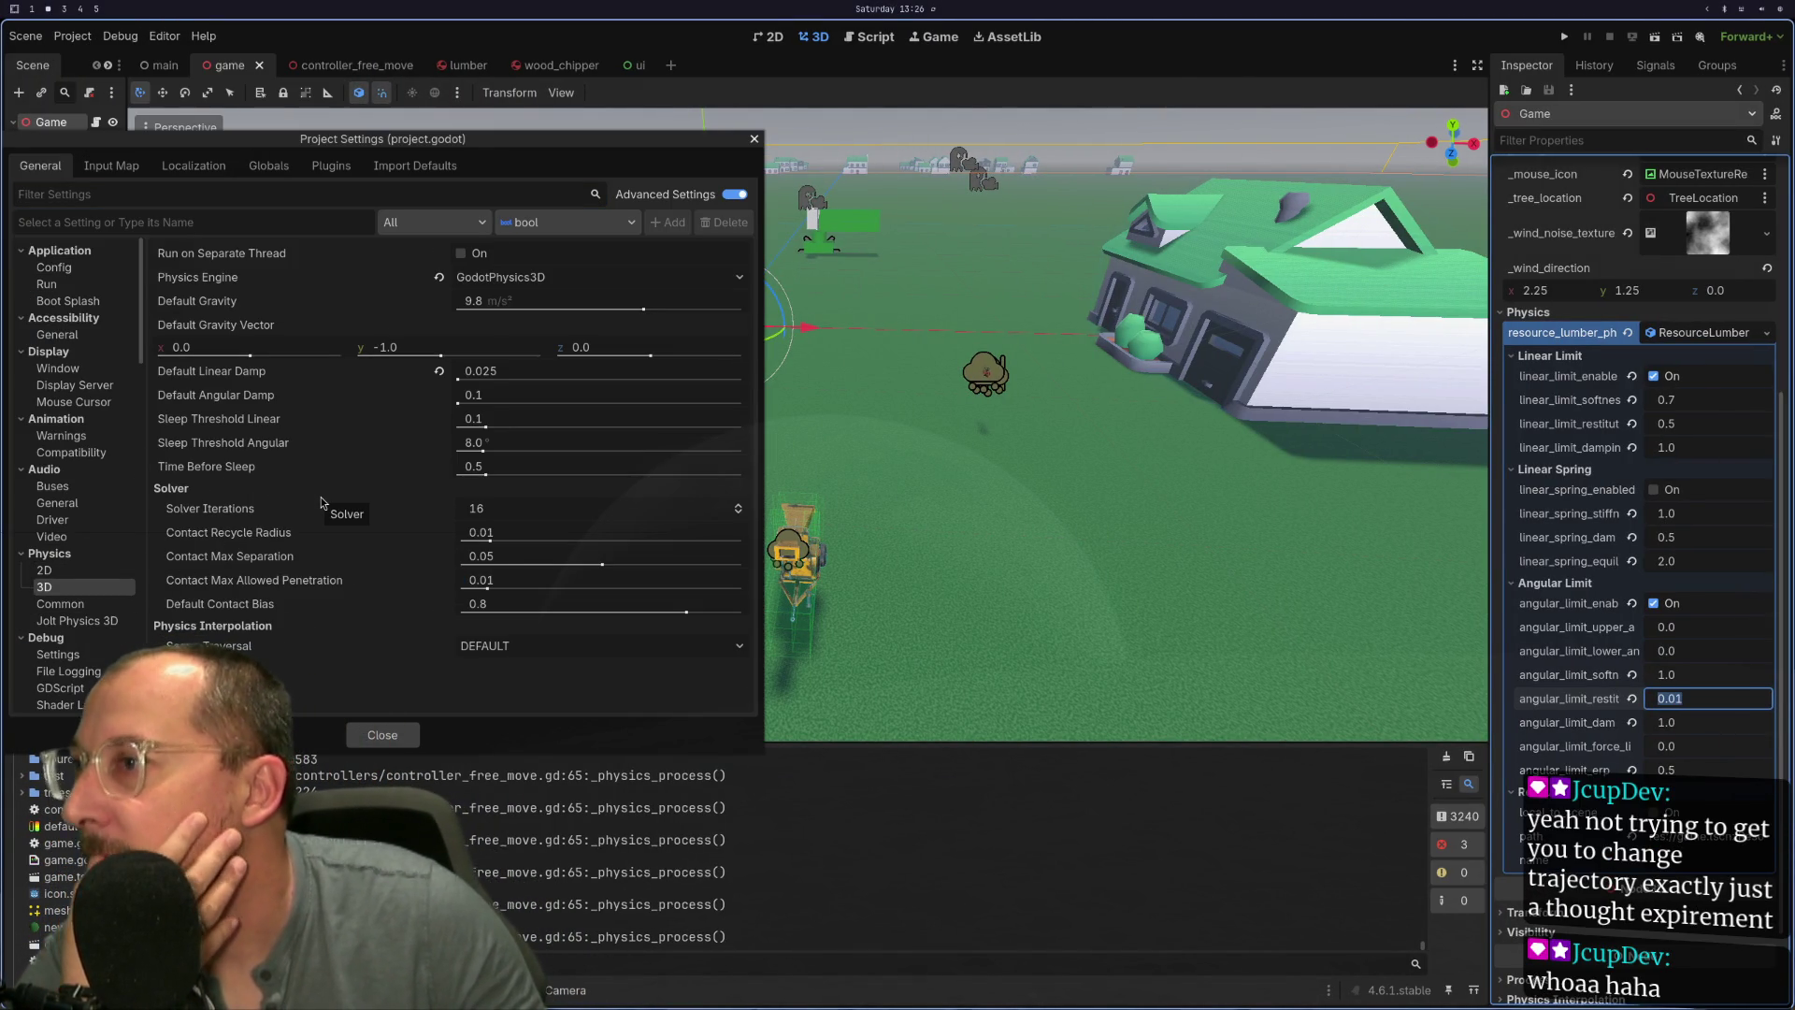
mouse_move(329, 507)
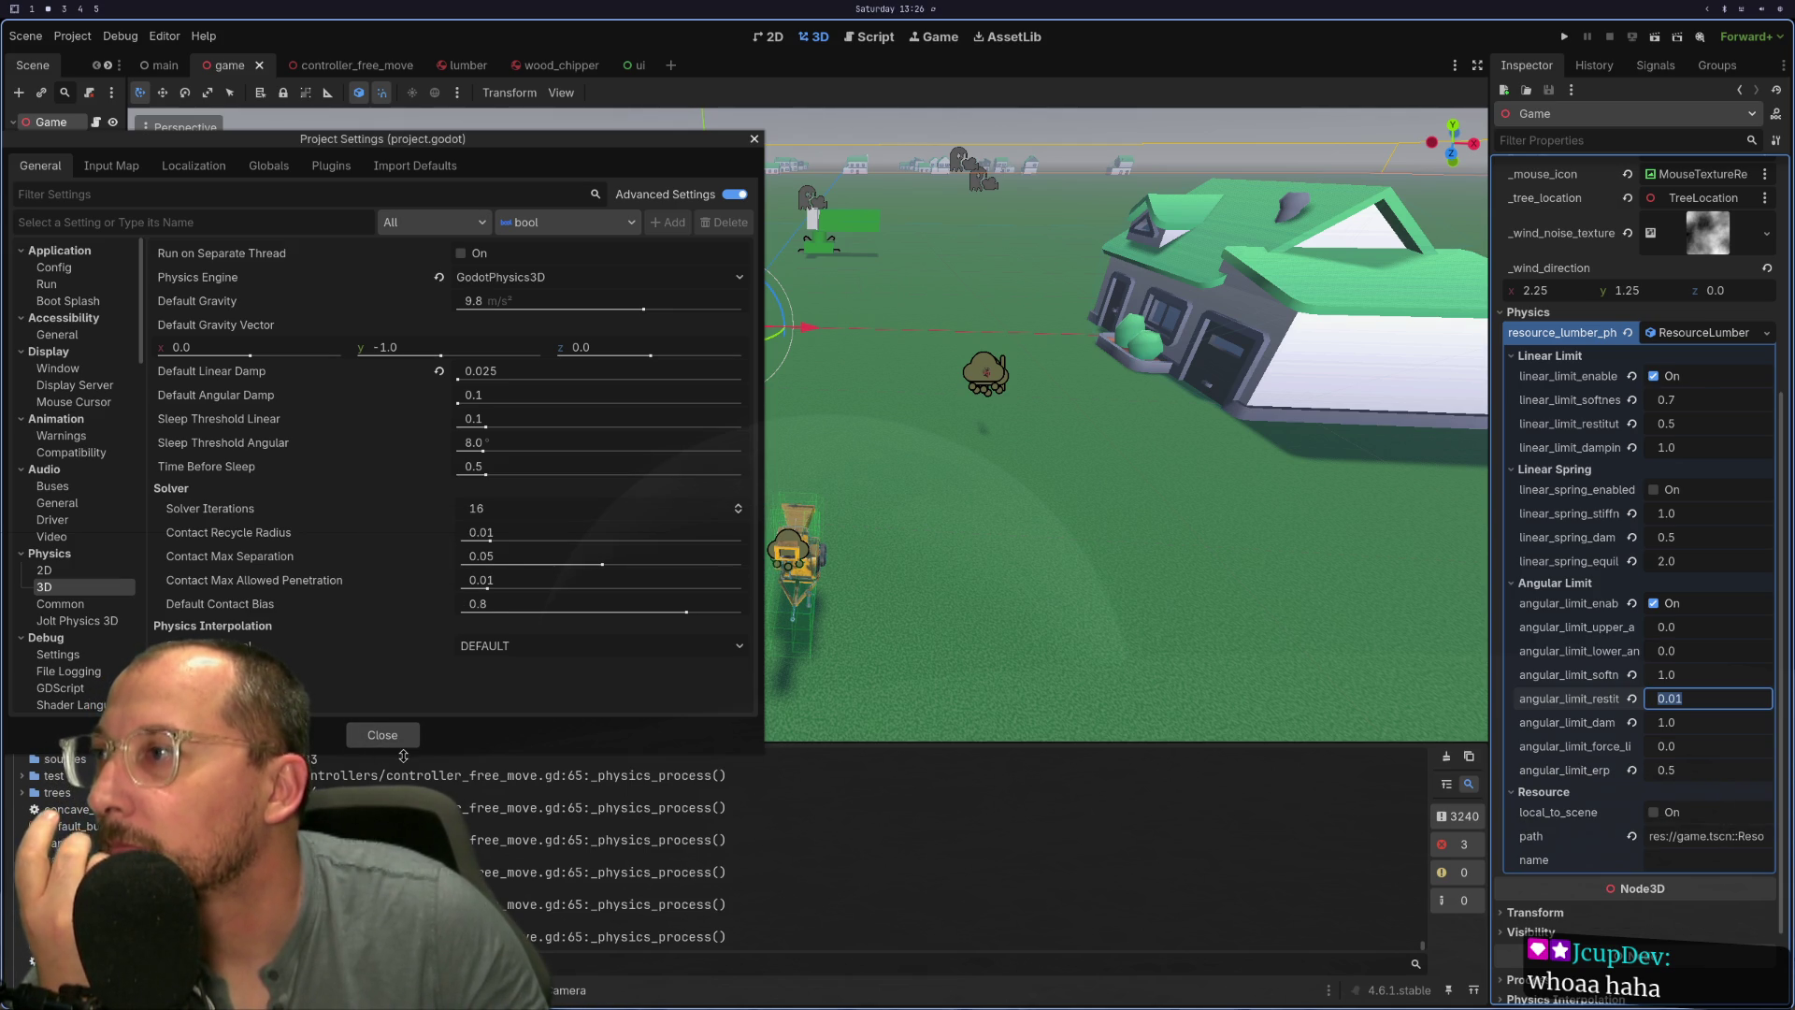
click(385, 744)
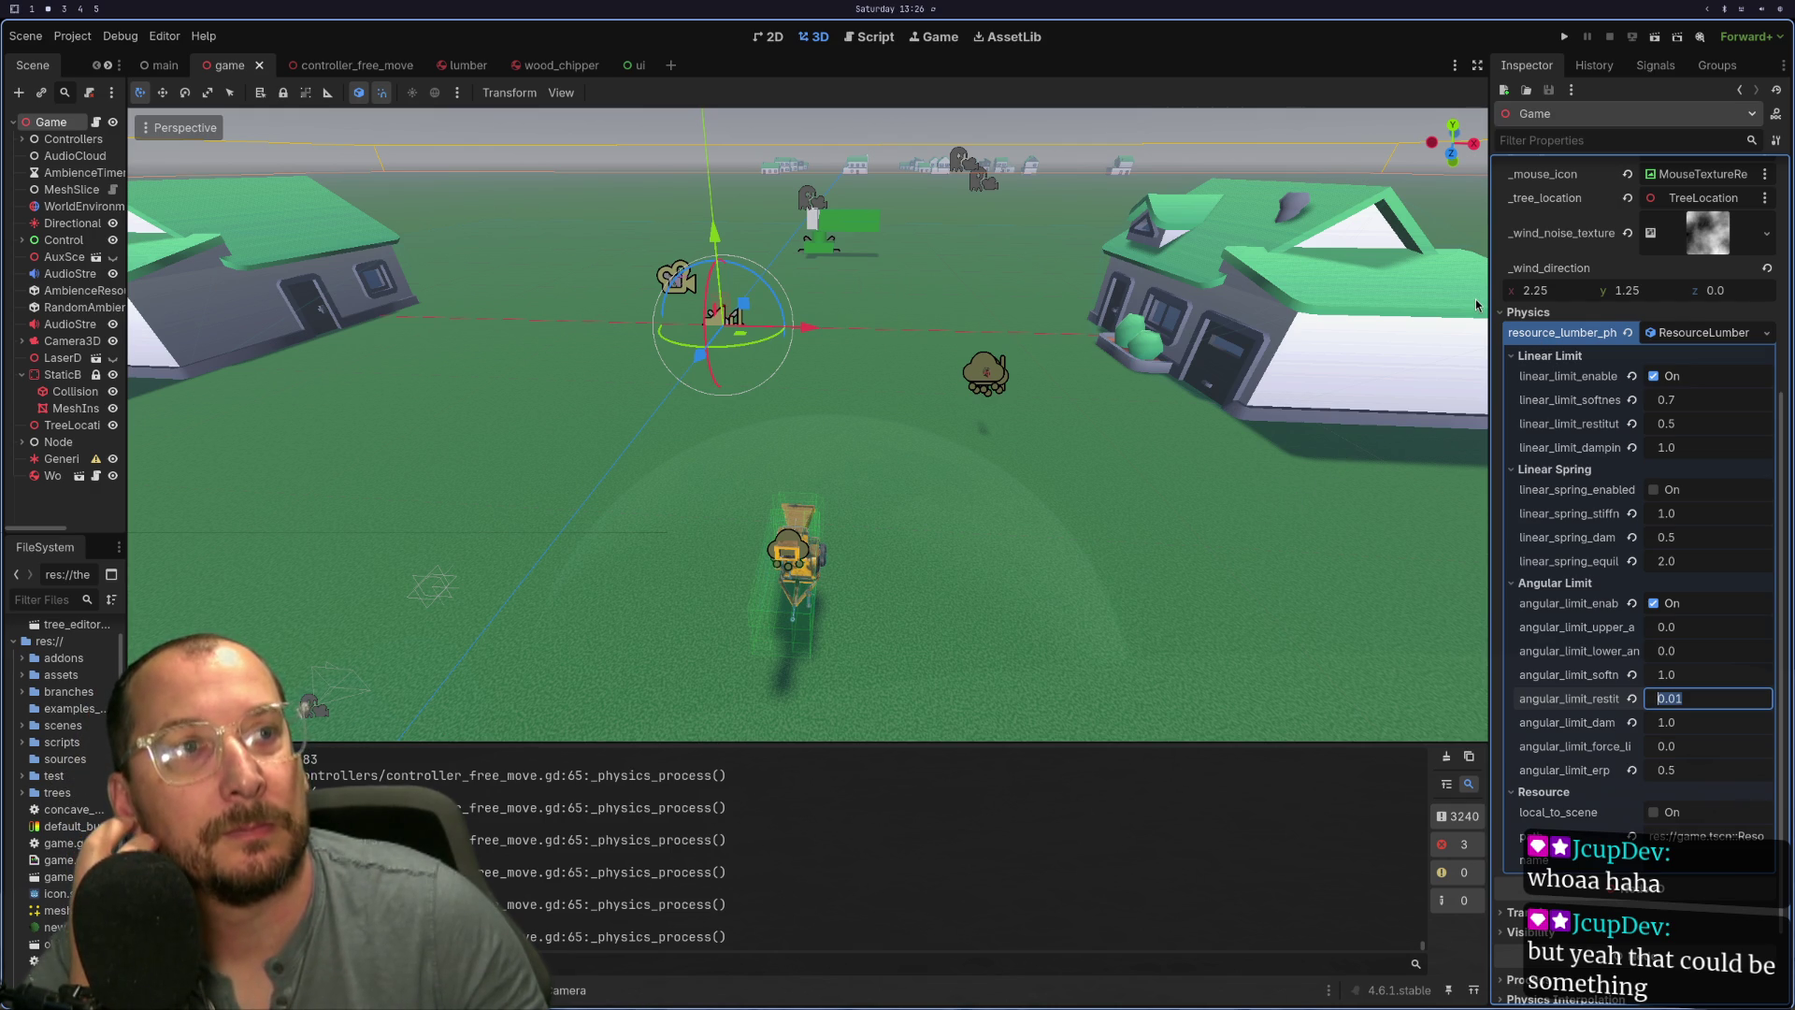
- Relaunch the game and climb the tree trunk to branch height
click(1564, 37)
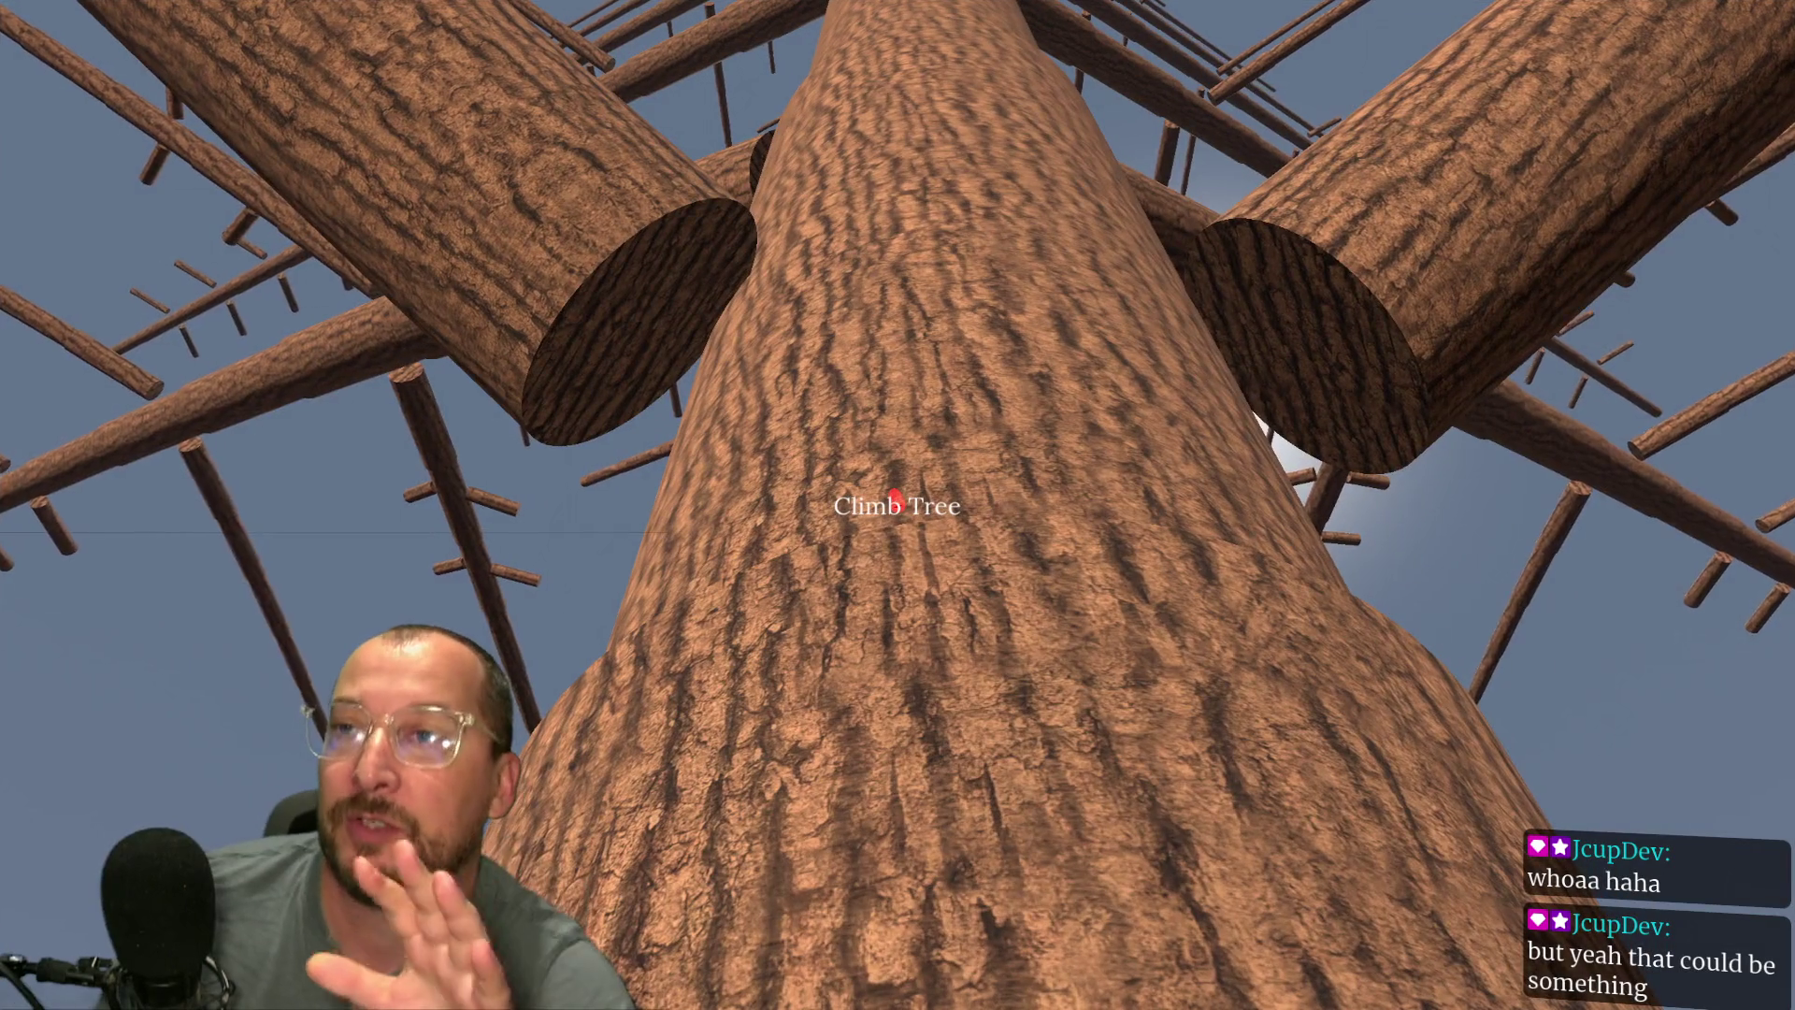
key(e)
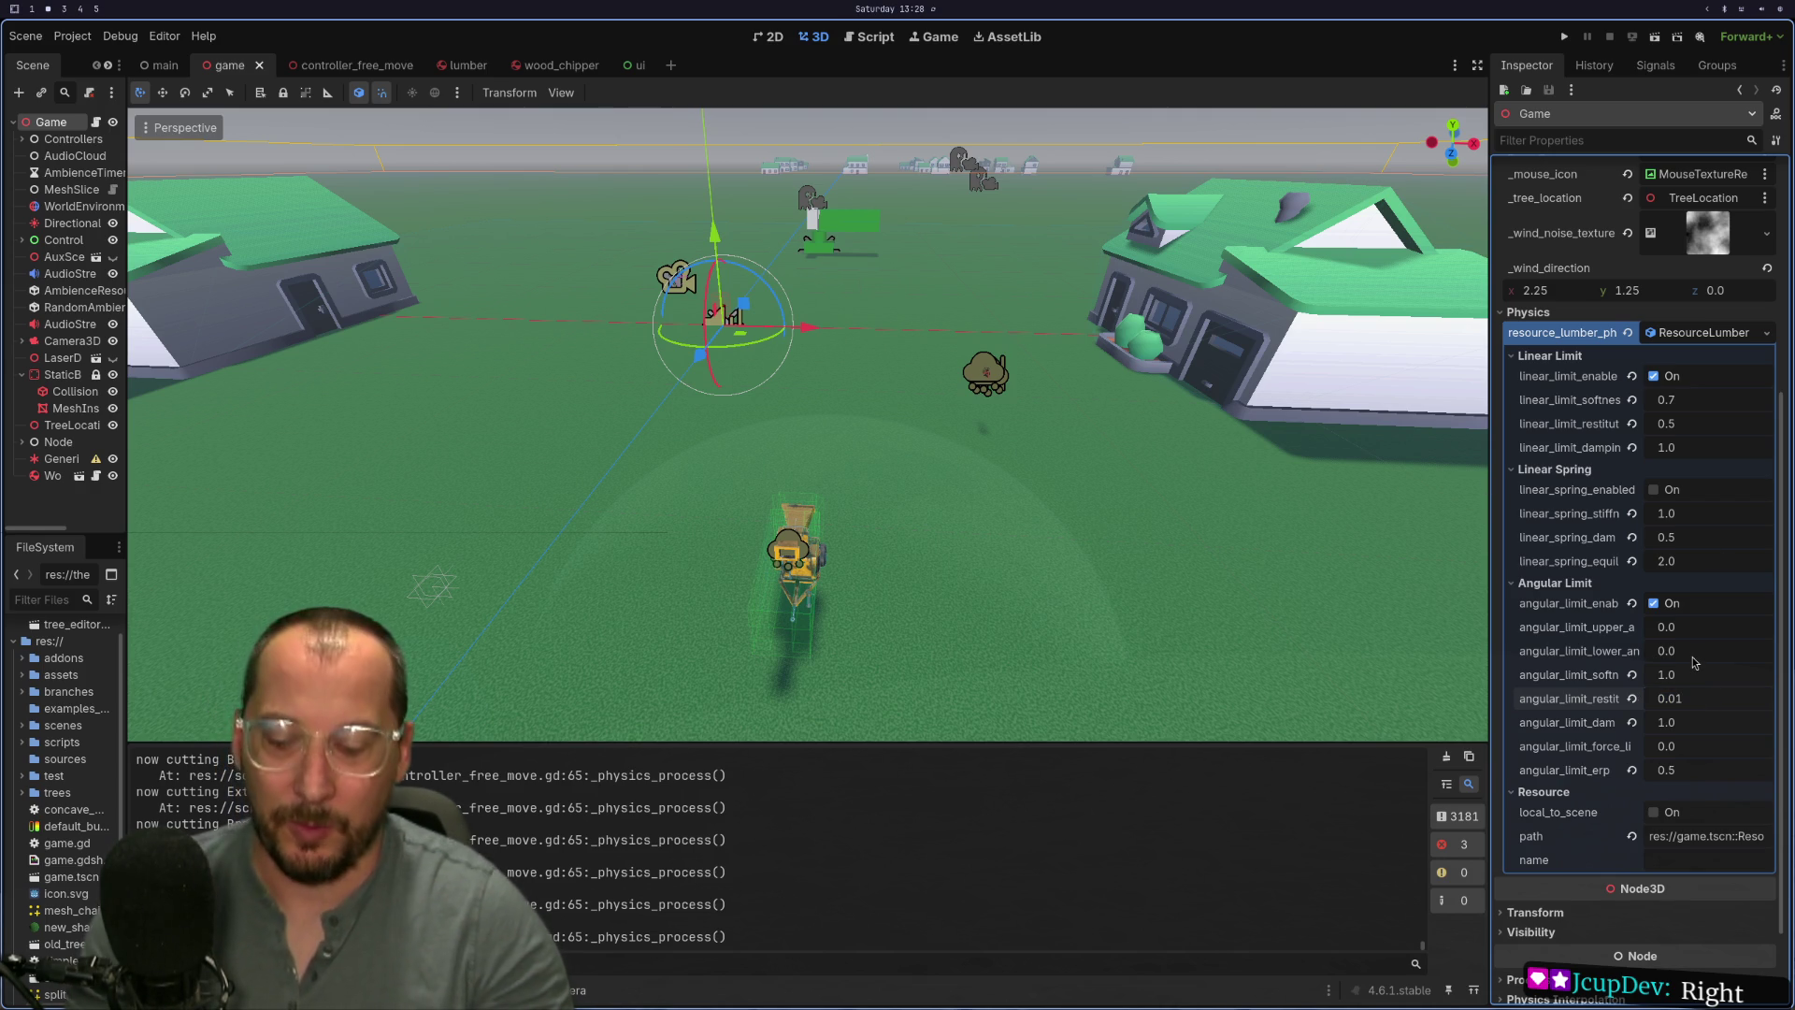
- Run the game, then set angular limit restitution to 0.001 and angular limit damping to 2.0
click(1566, 37)
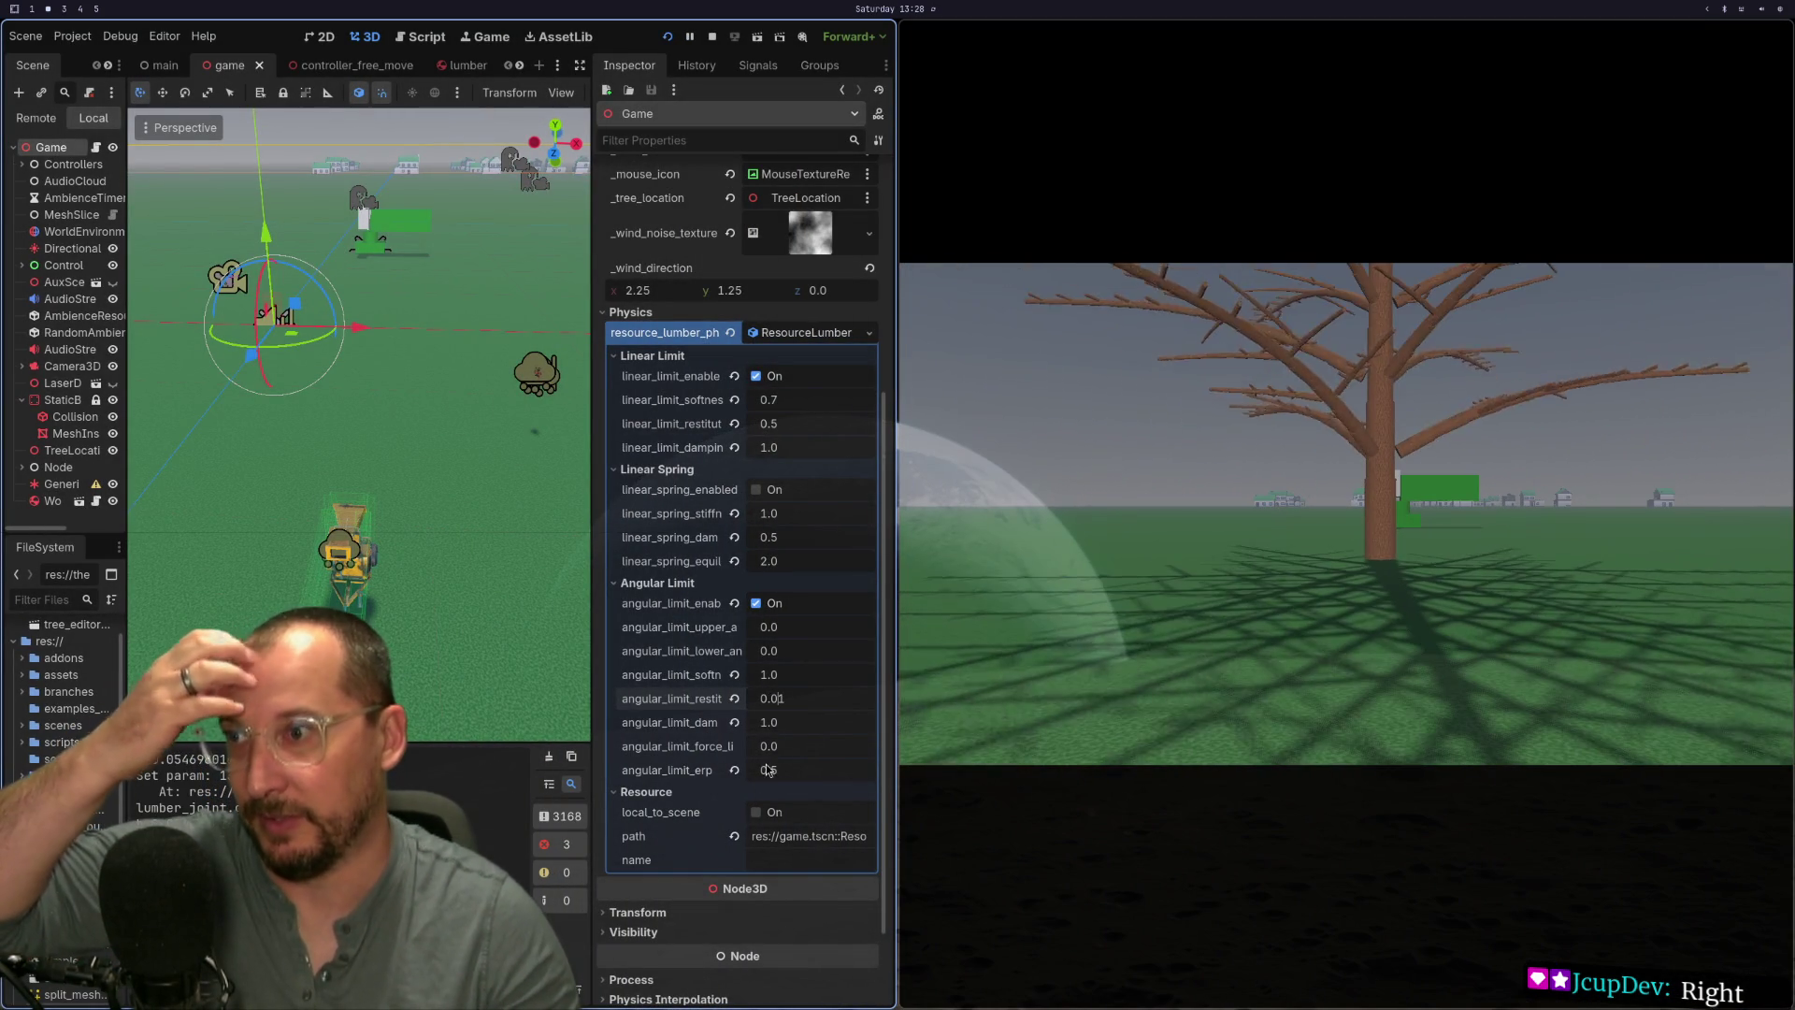
click(772, 699)
text(0.001)
key(Tab)
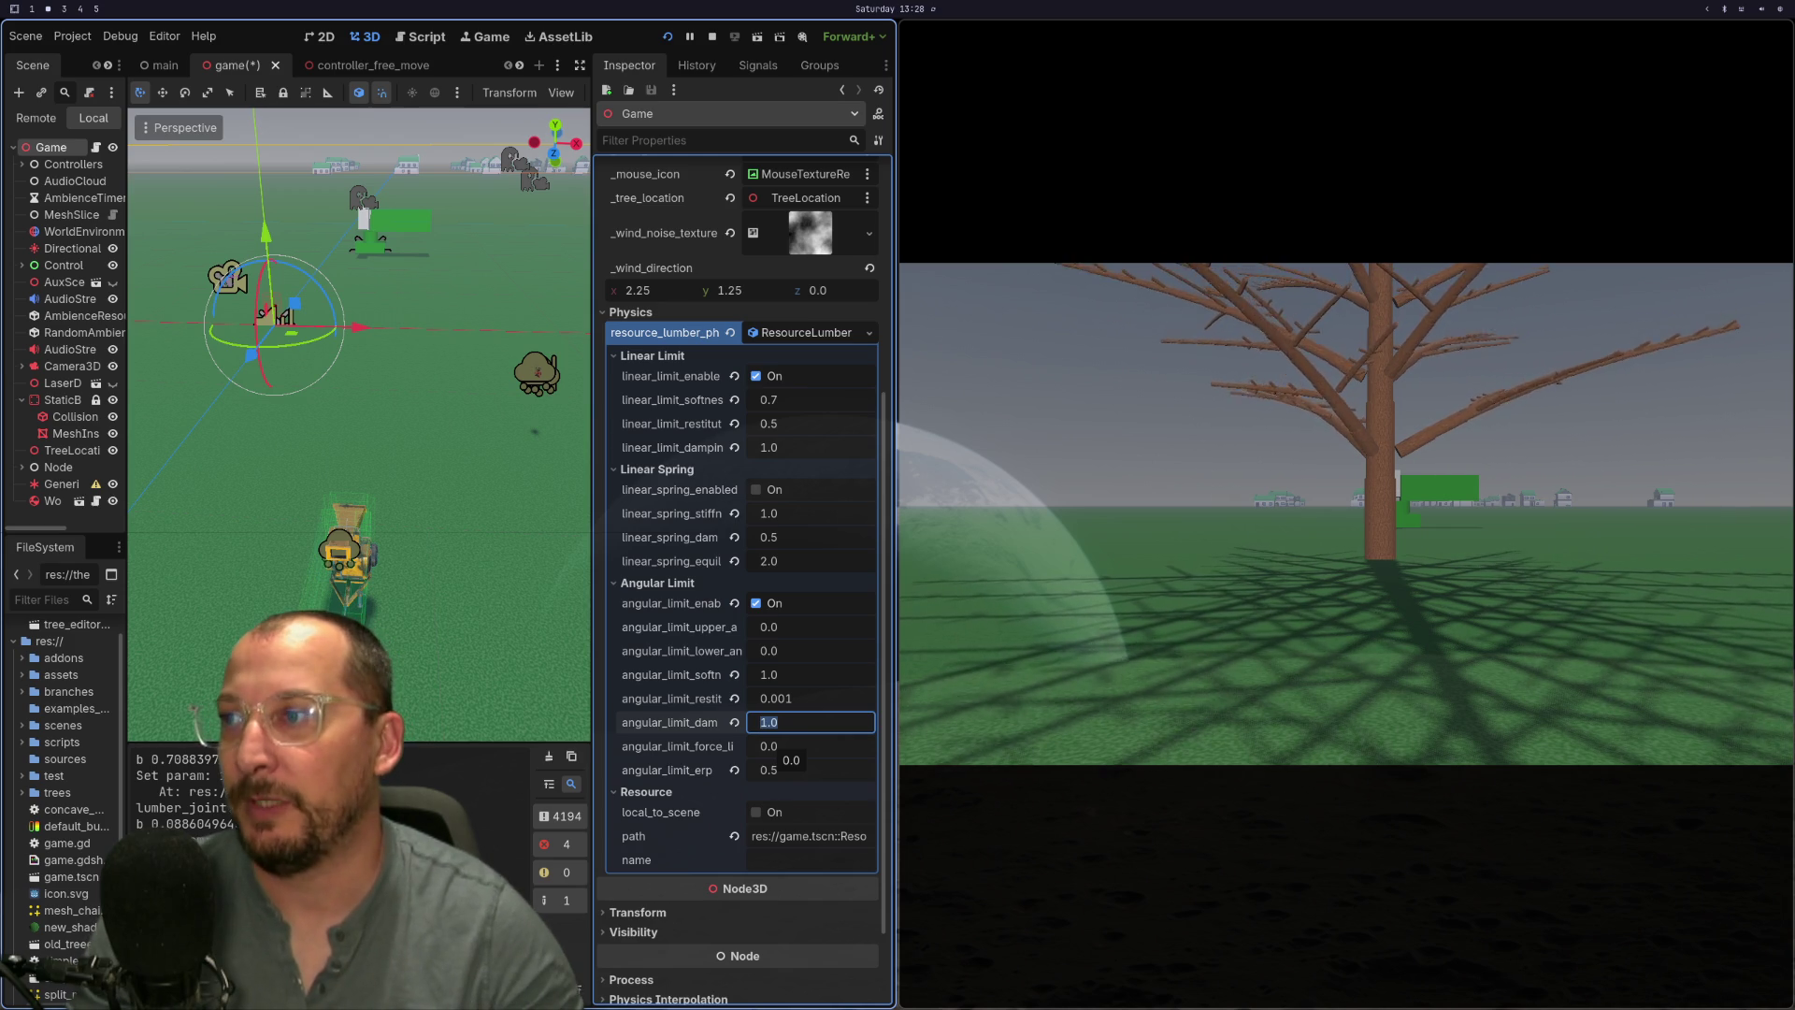
text(0.5)
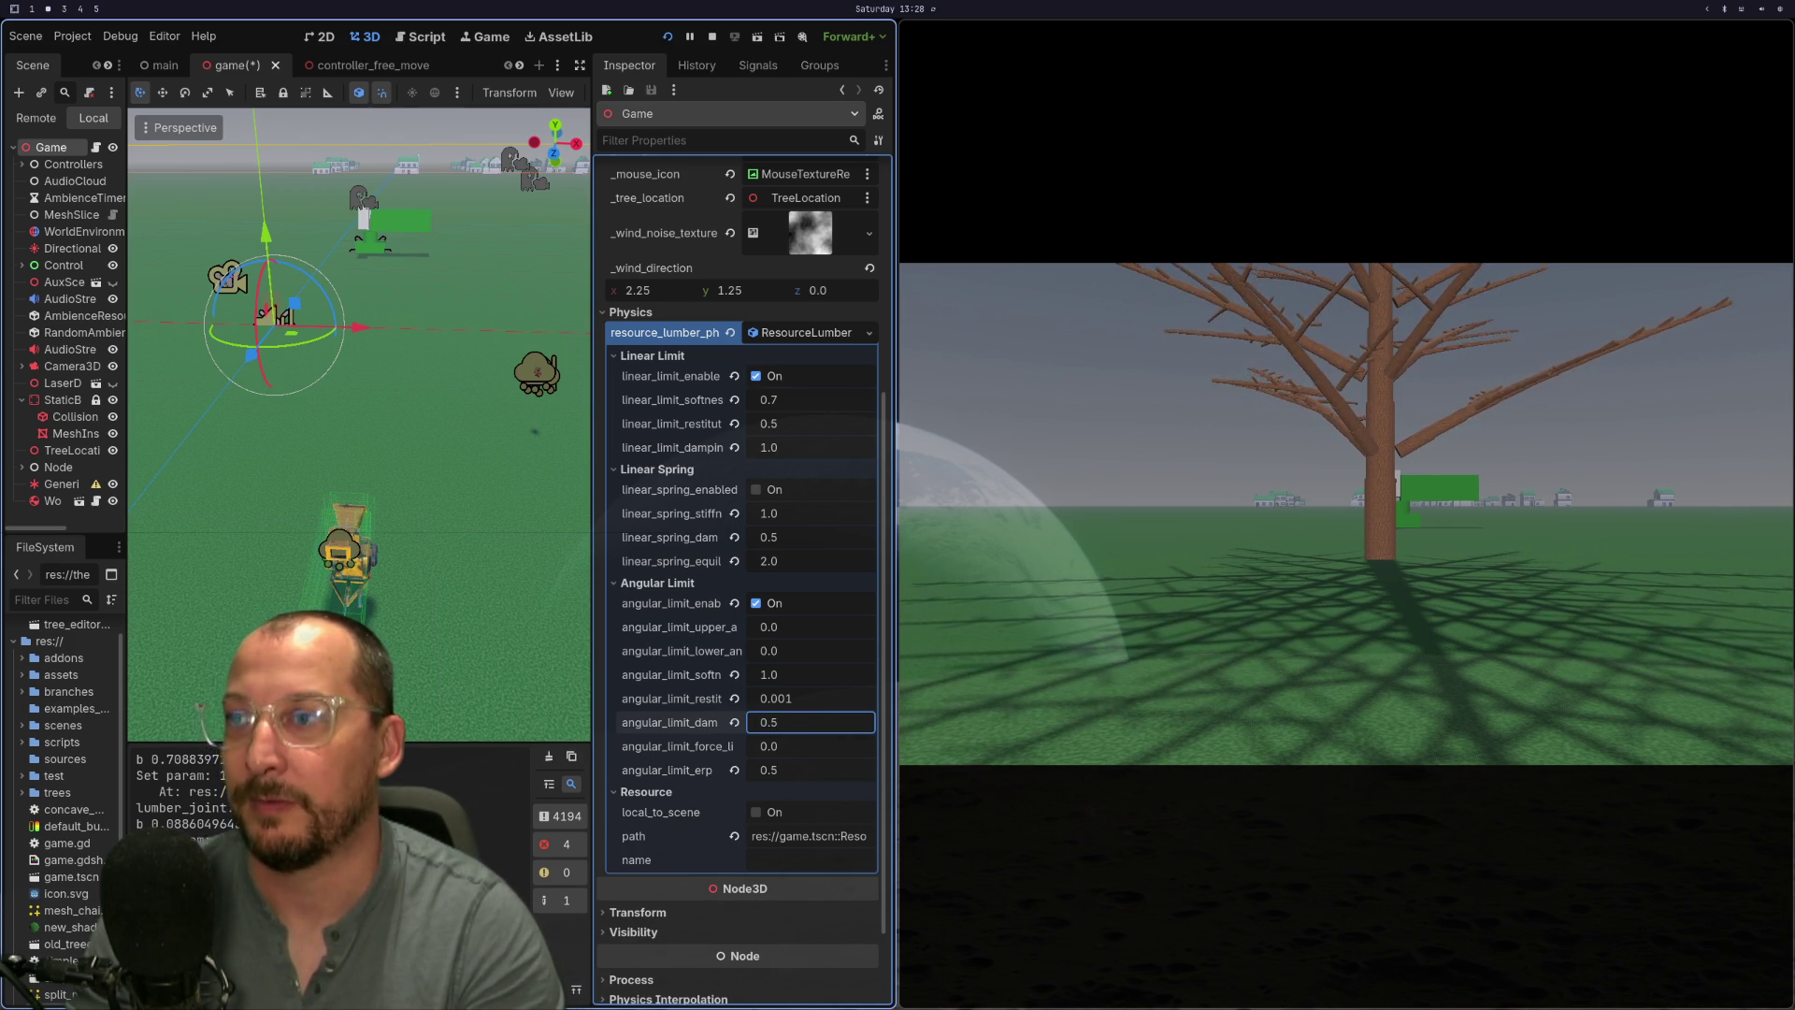
key(Tab)
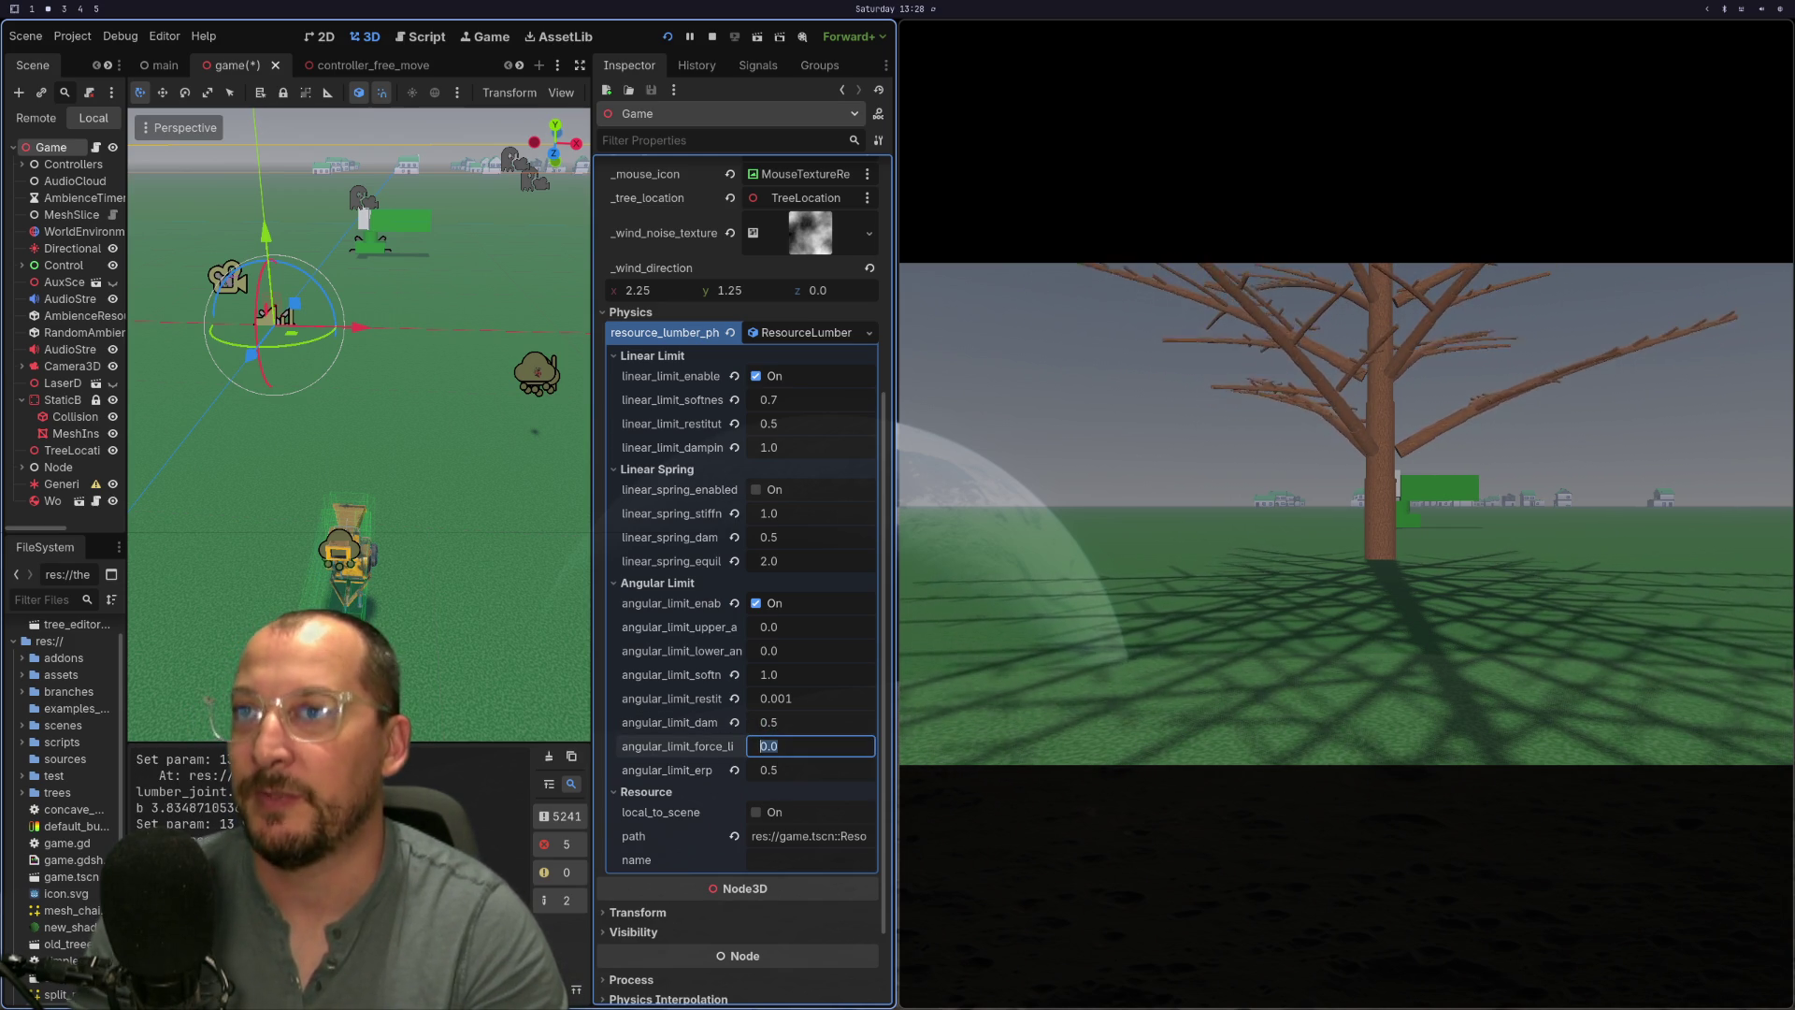
click(792, 723)
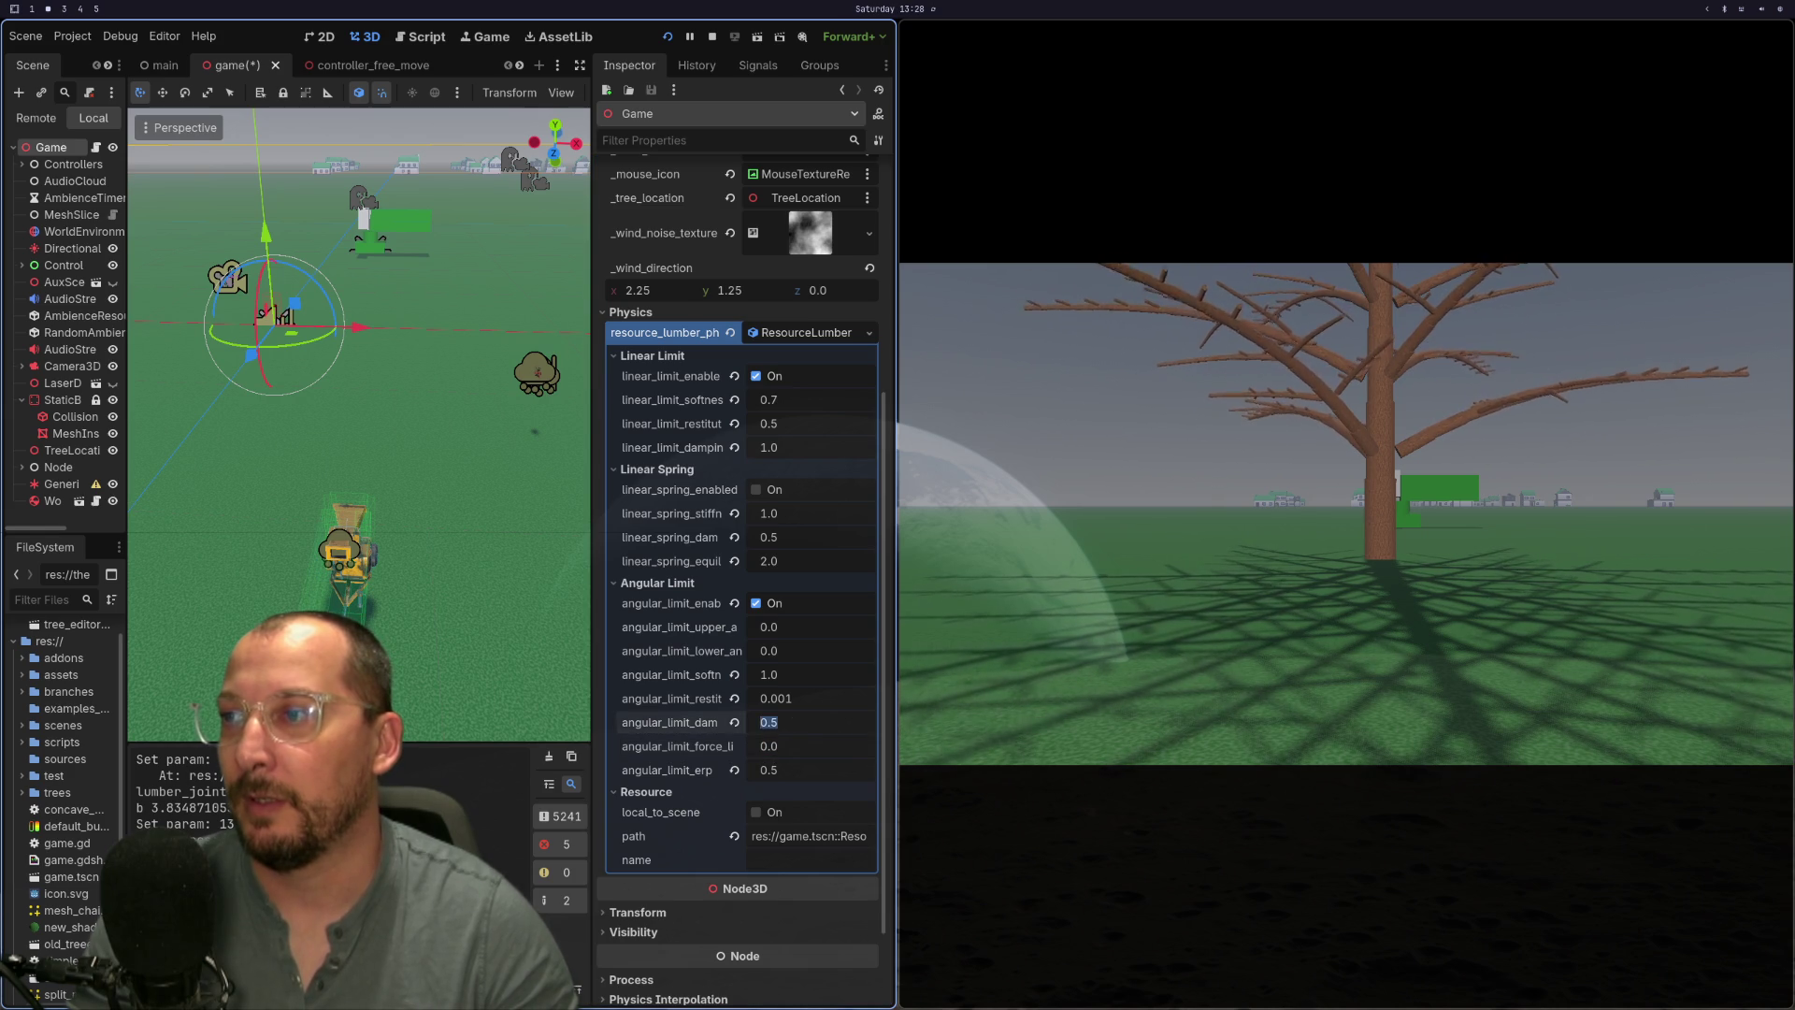
text(2)
key(Tab)
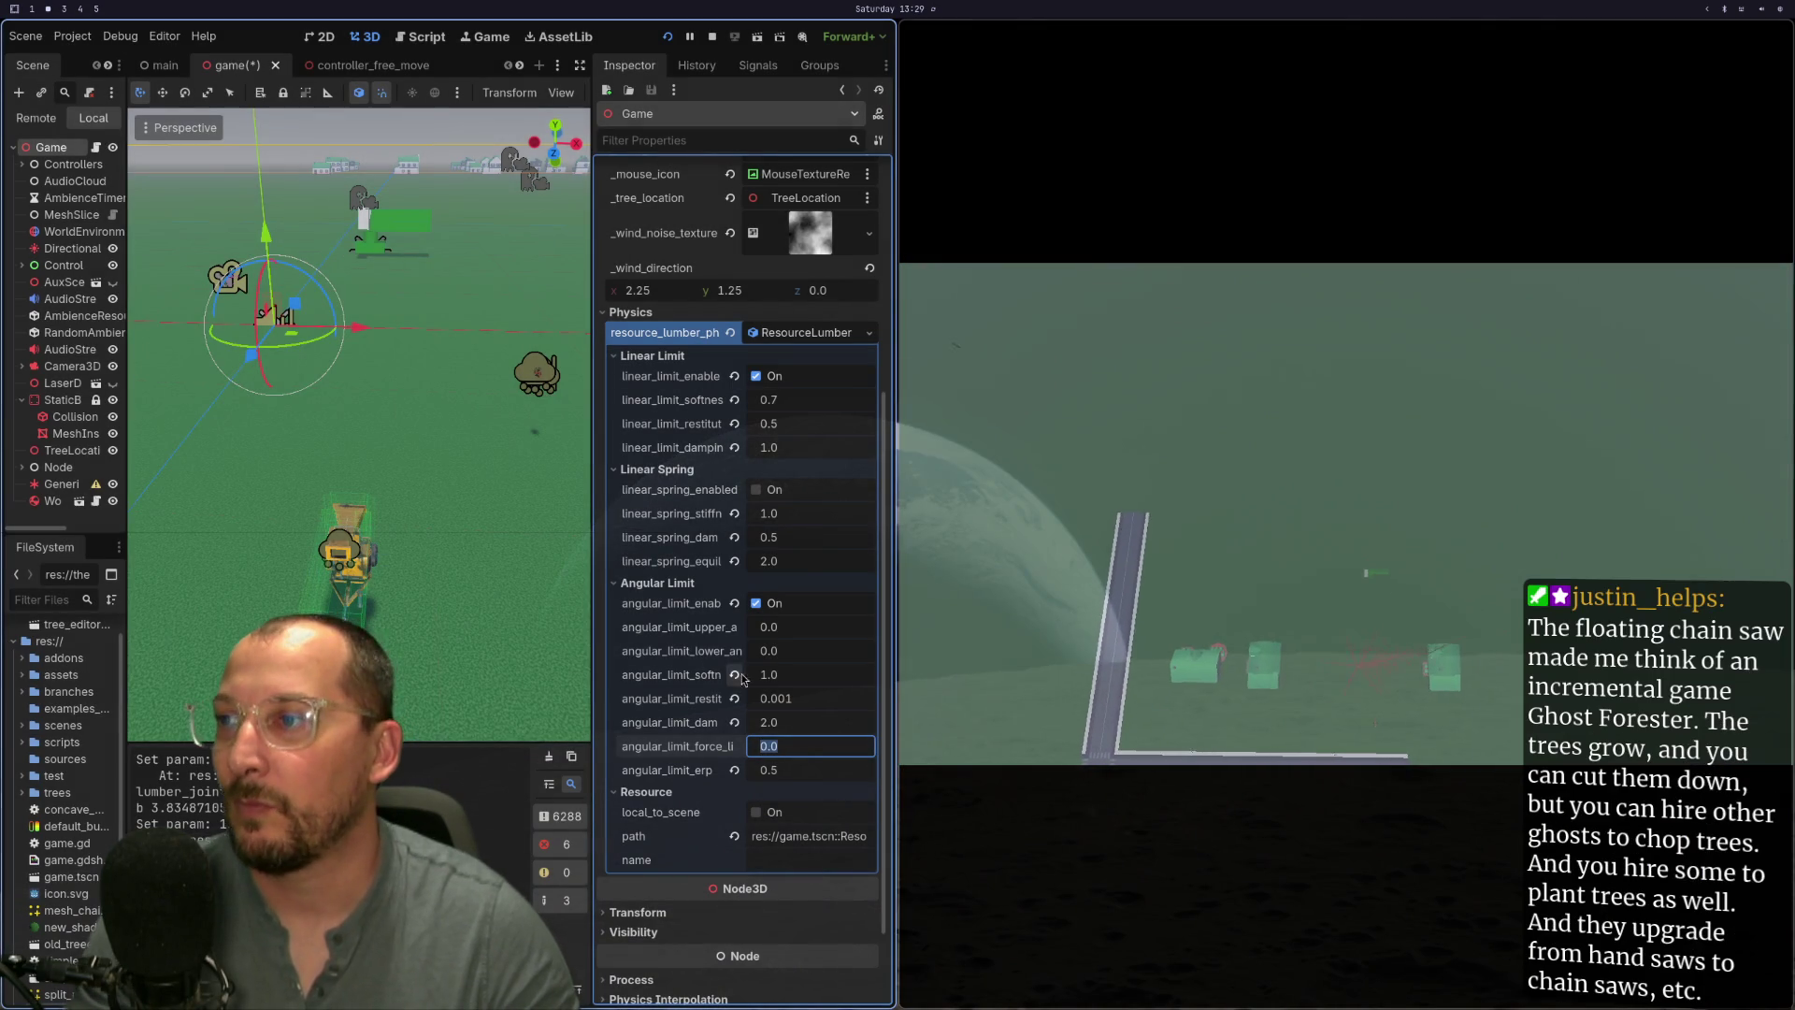
- Set angular limit damping to 1.5 and relaunch the game with F5
click(776, 722)
text(1.5)
key(Tab)
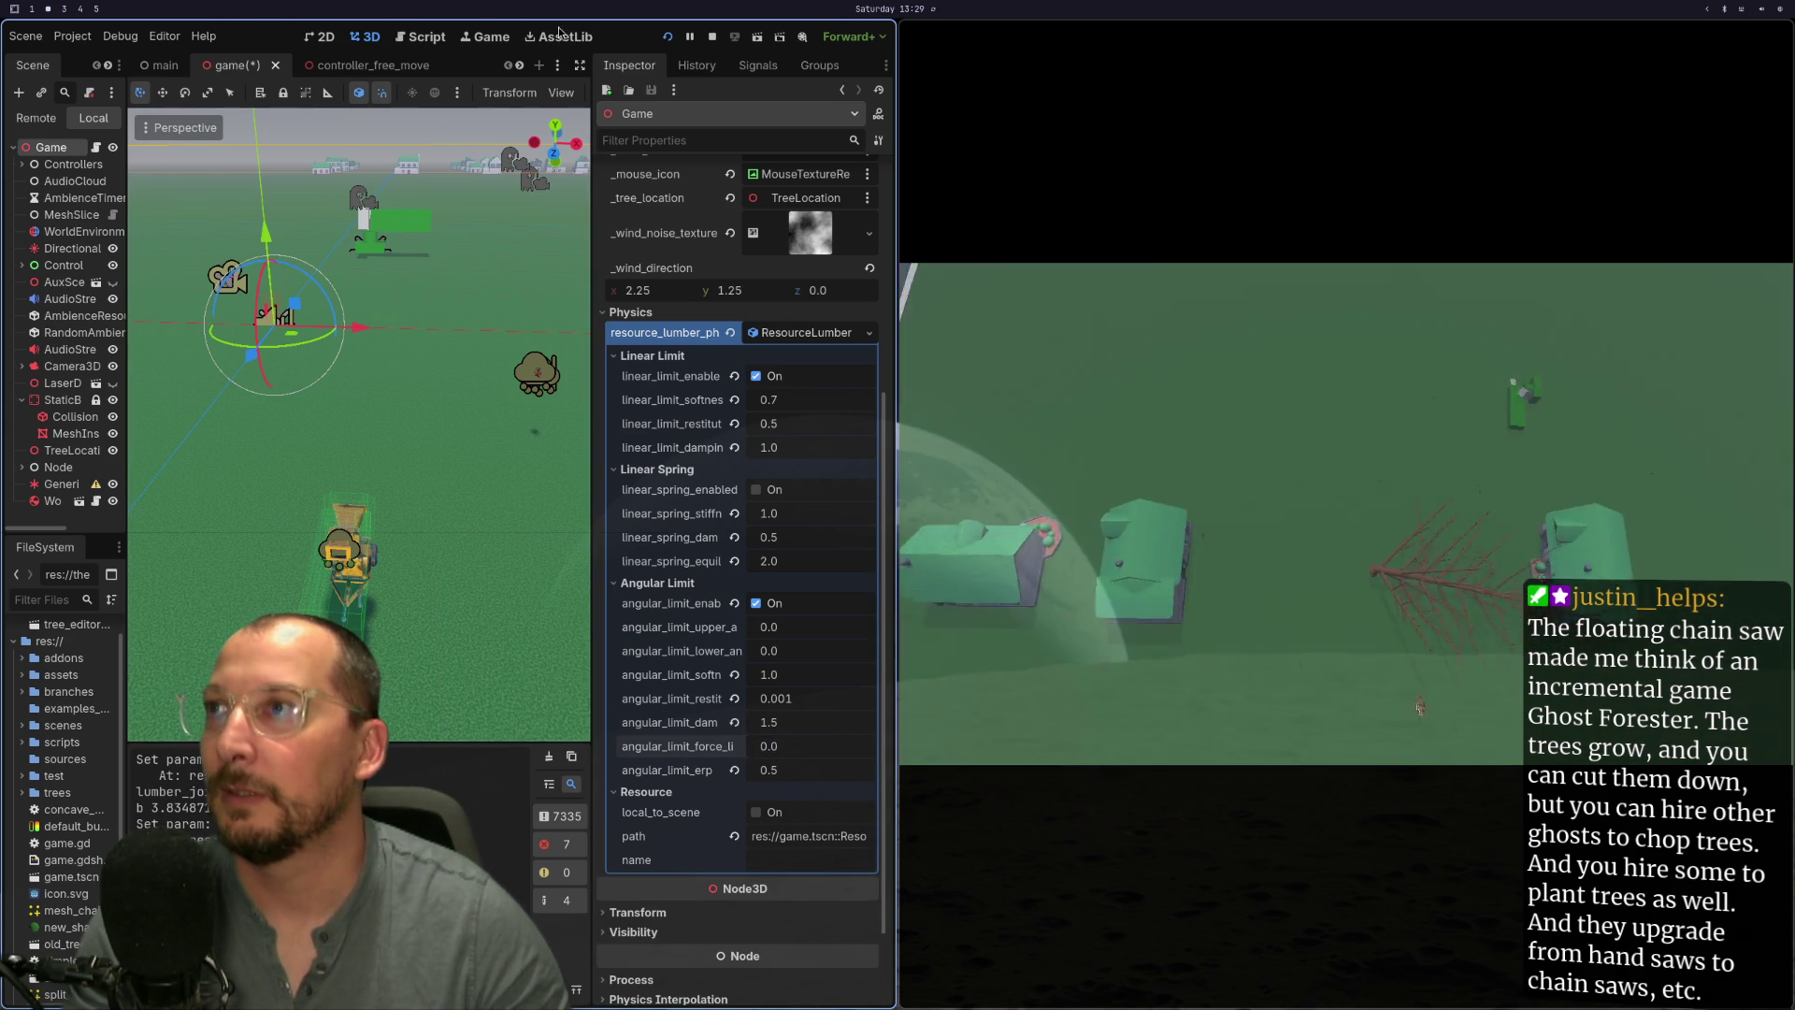
key(F5)
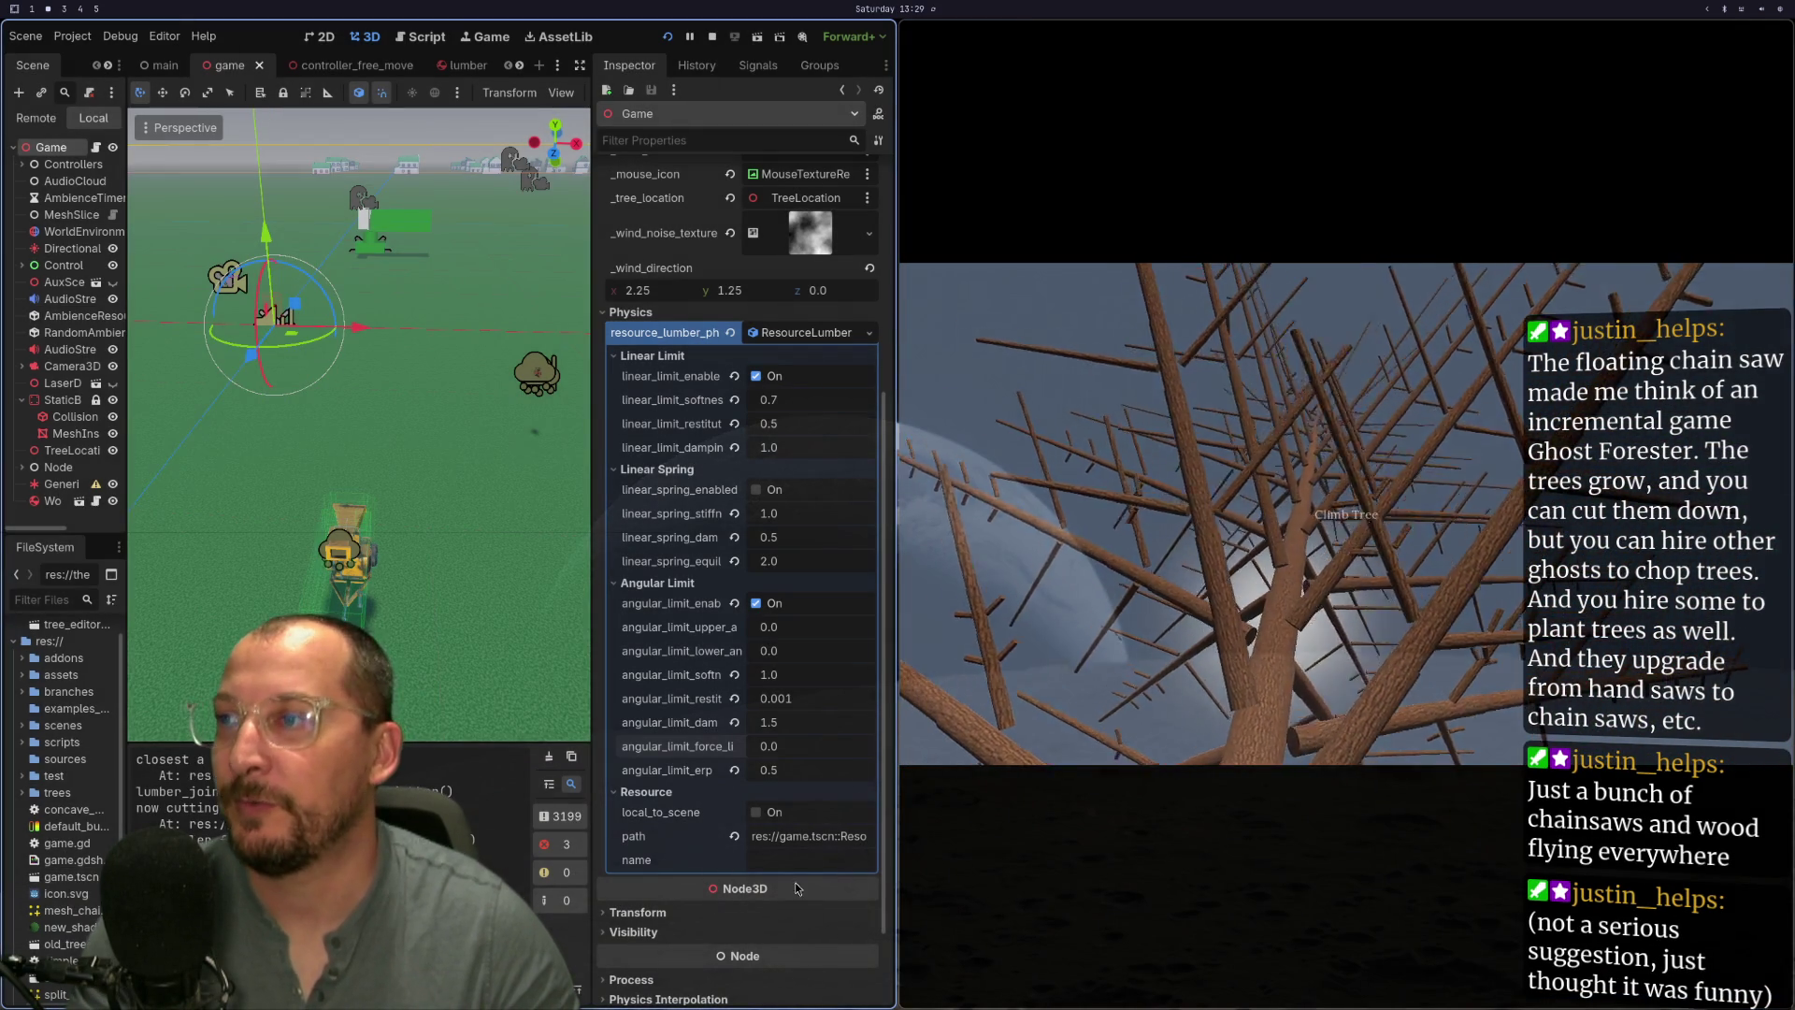
- Set angular limit damping to 1.1, discarding the stray text in the force limit field
click(796, 723)
text(1.1)
key(Tab)
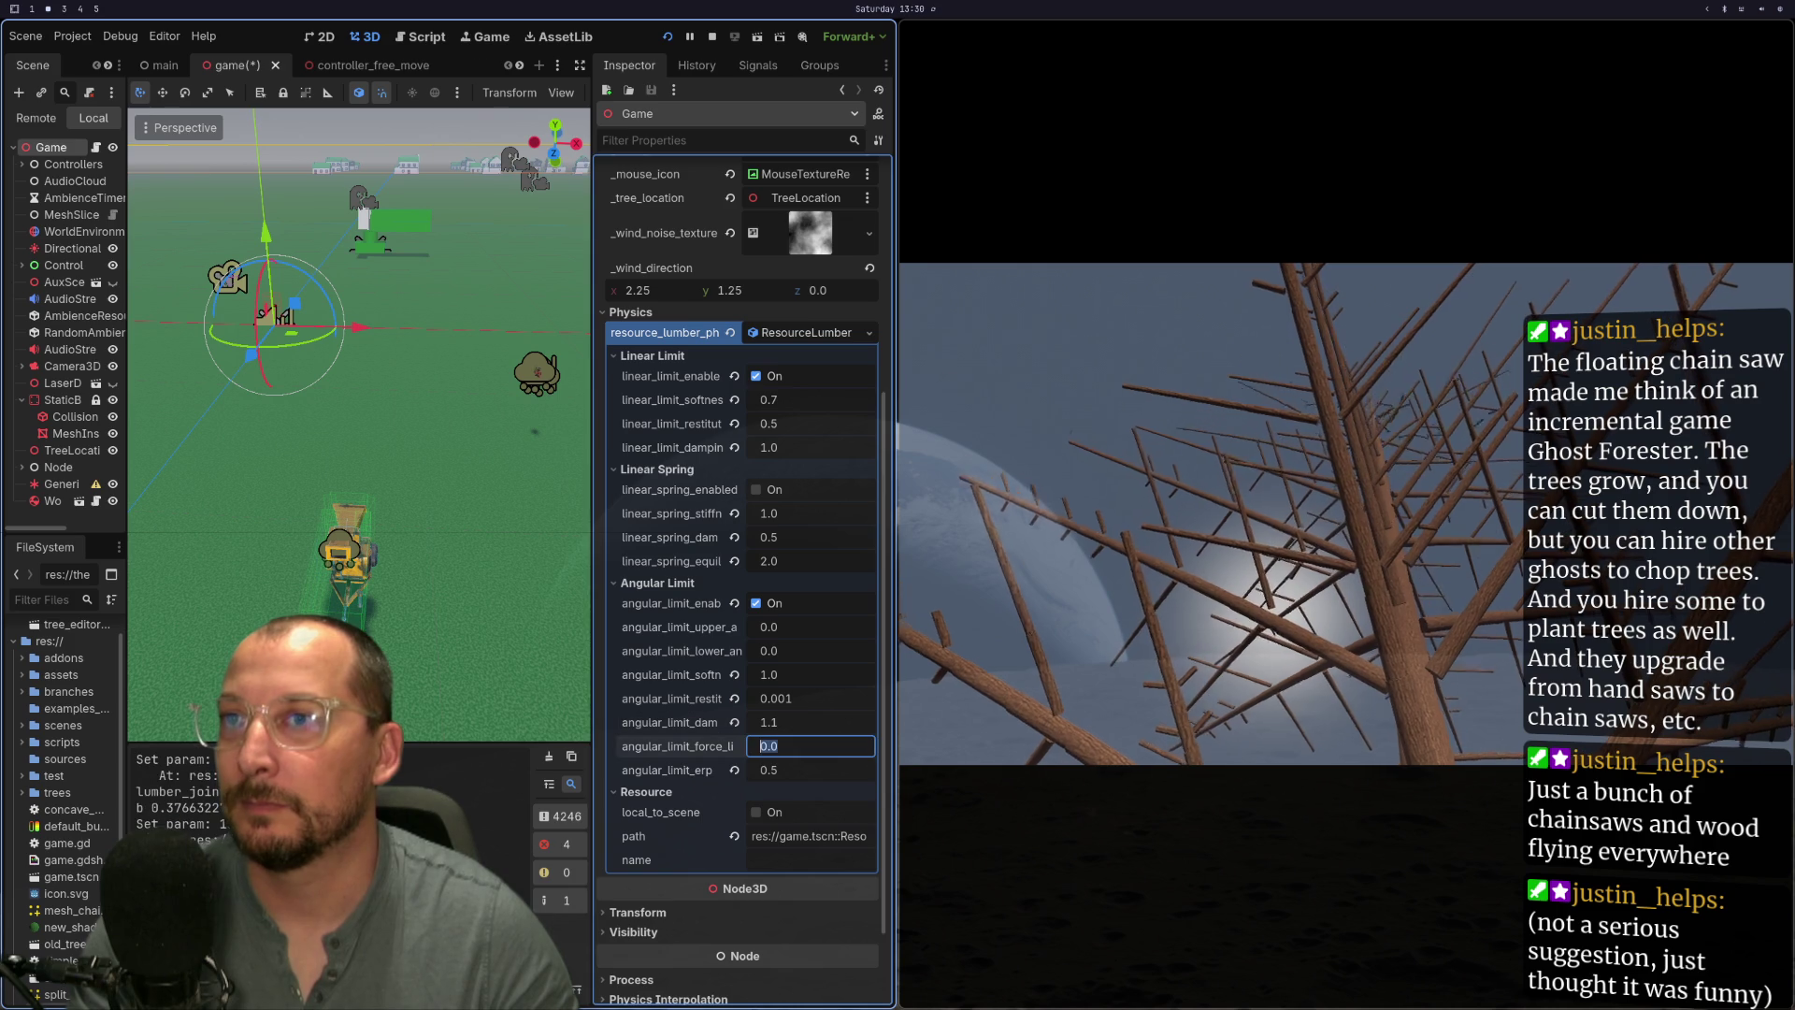
text(ds dw)
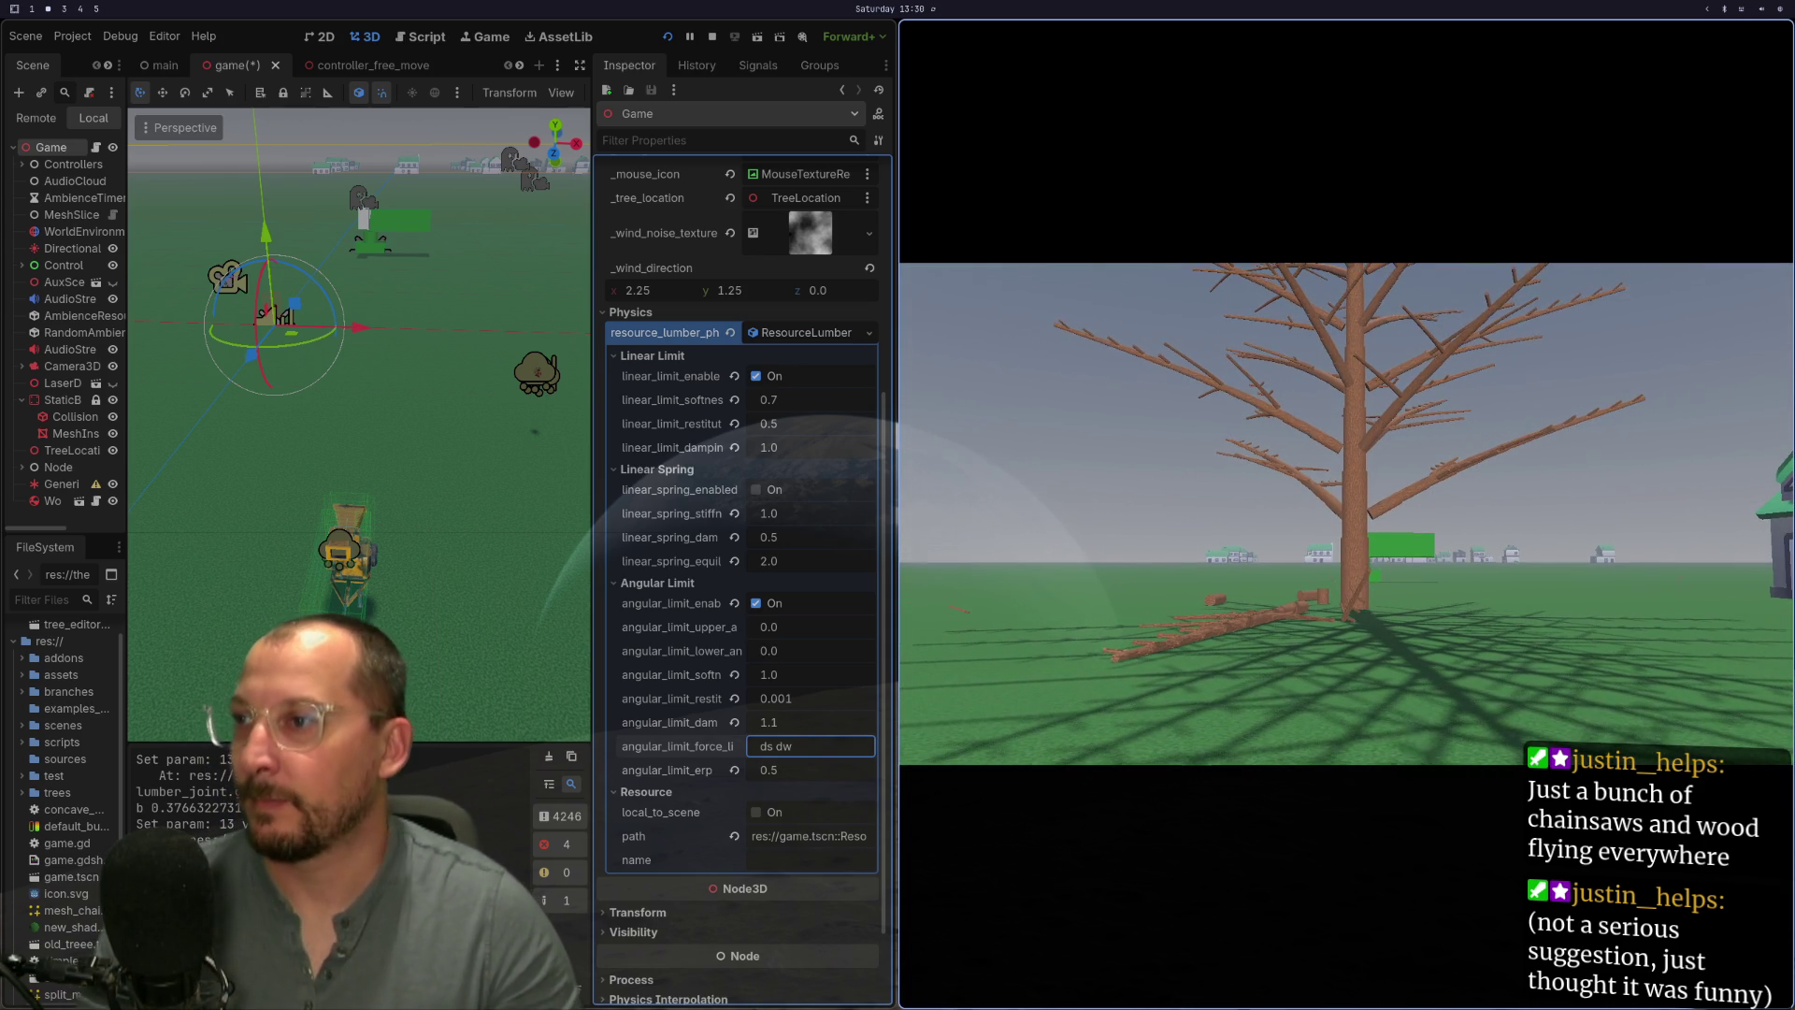
key(Escape)
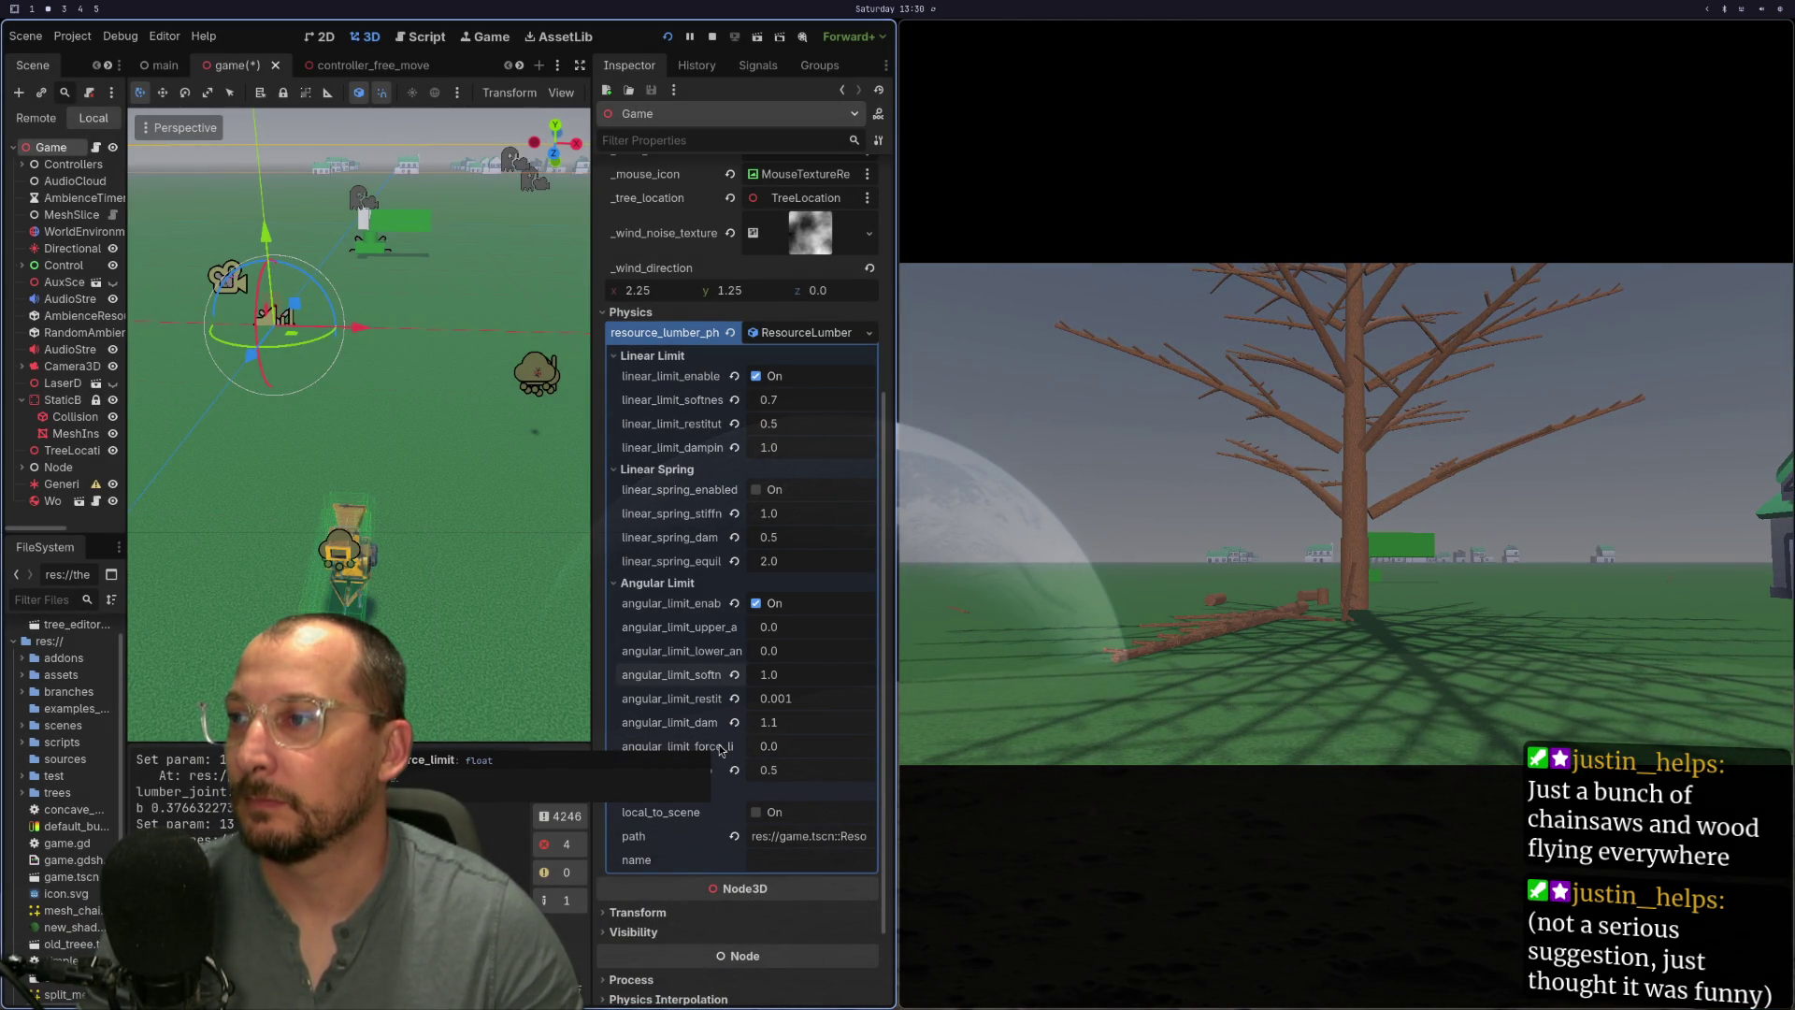
- Try an angular limit force limit of 1.0, revert it to 0.0, and stop the game
click(820, 746)
text(1)
key(Tab)
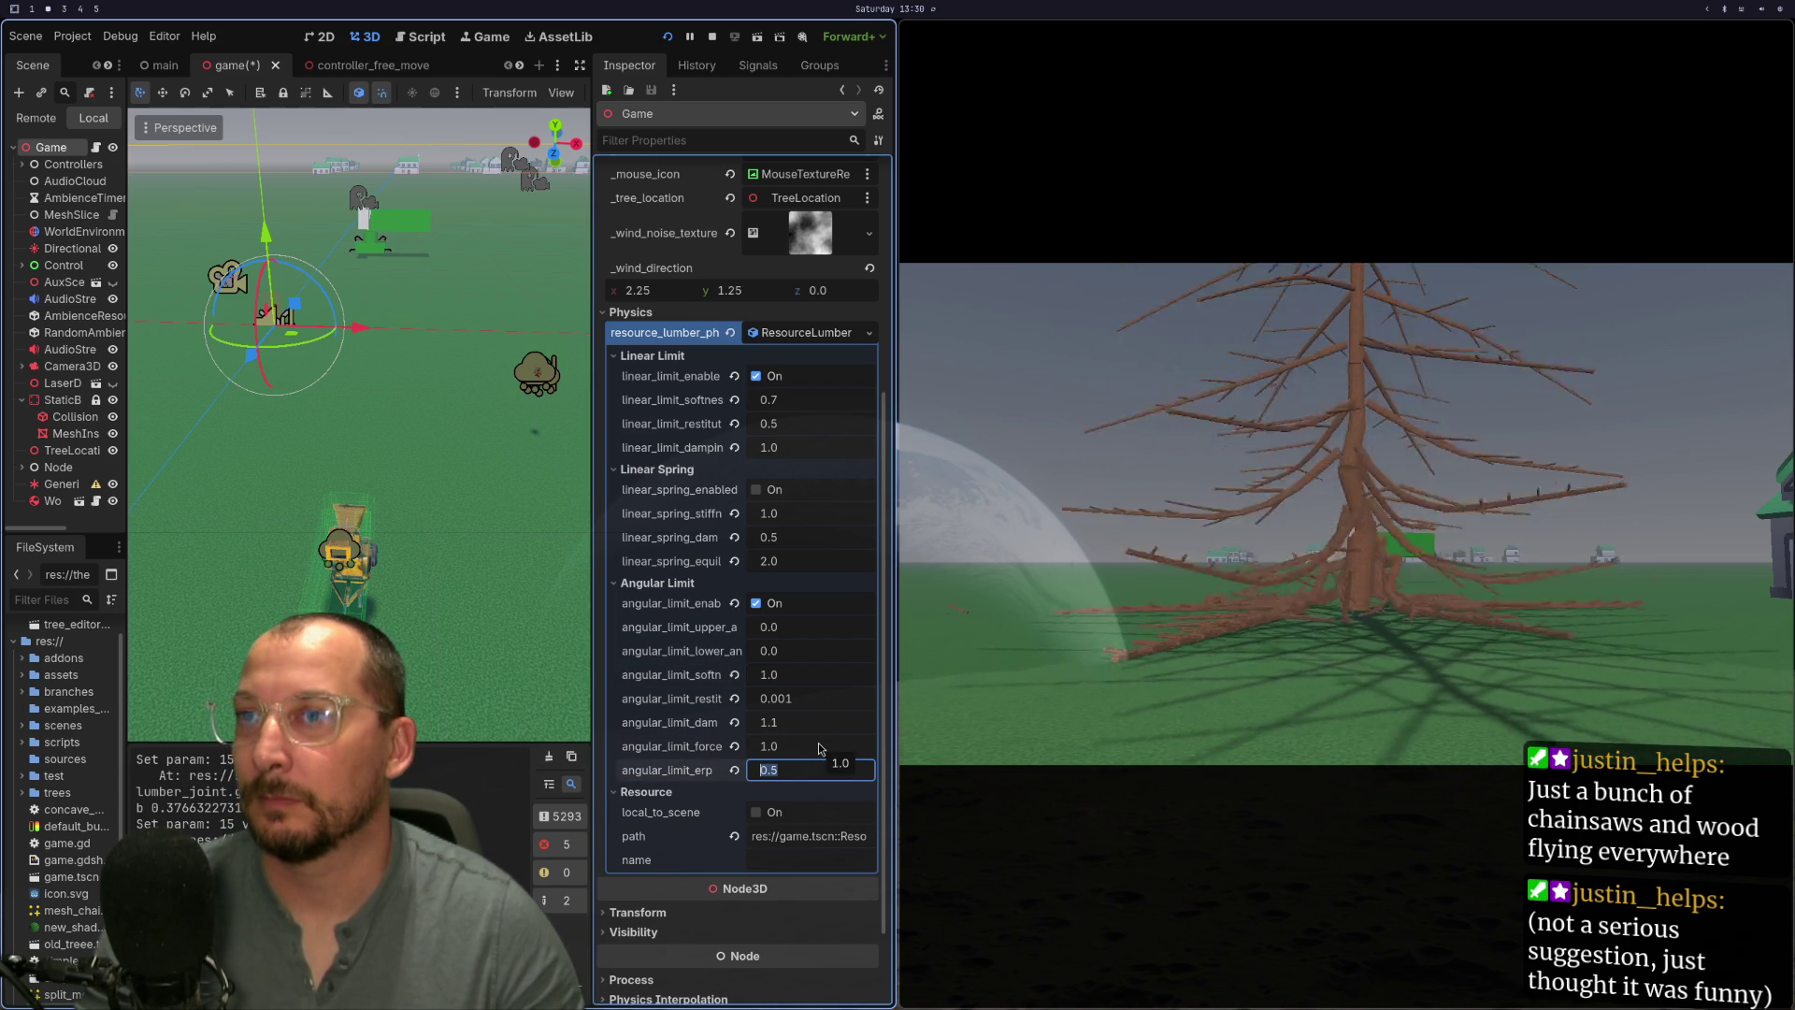
click(828, 744)
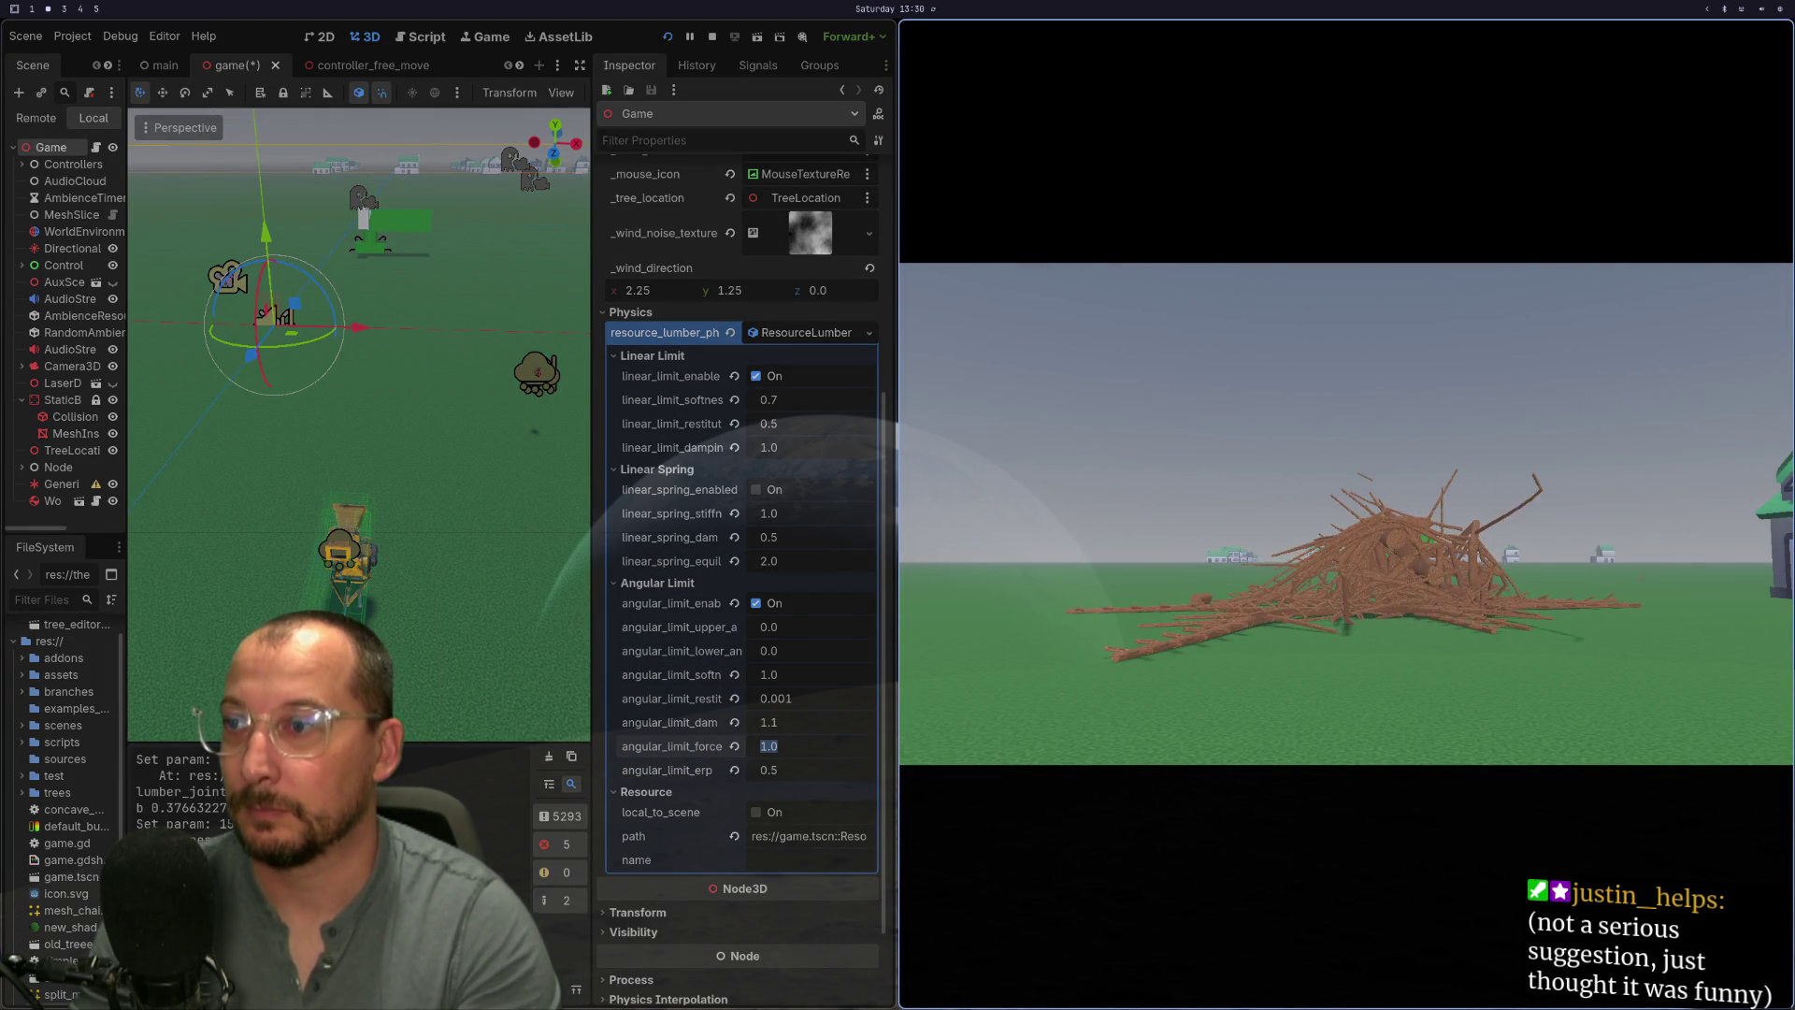
text(0.0)
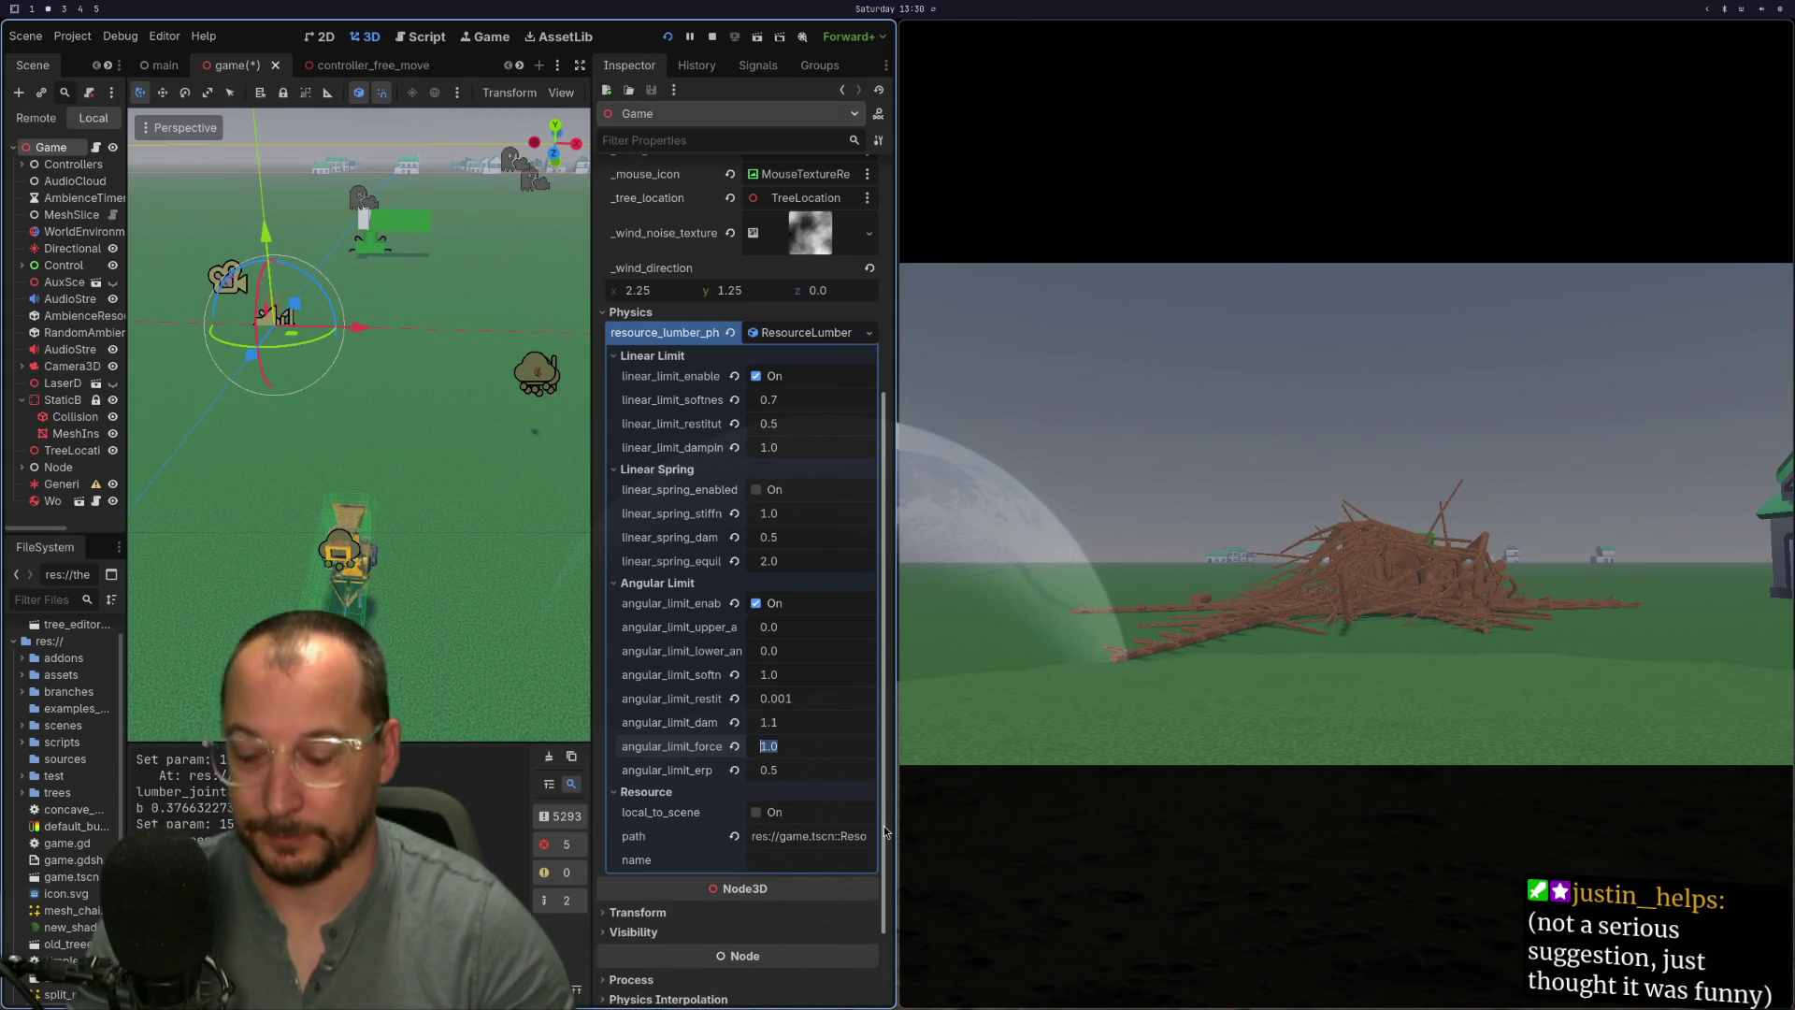
key(Tab)
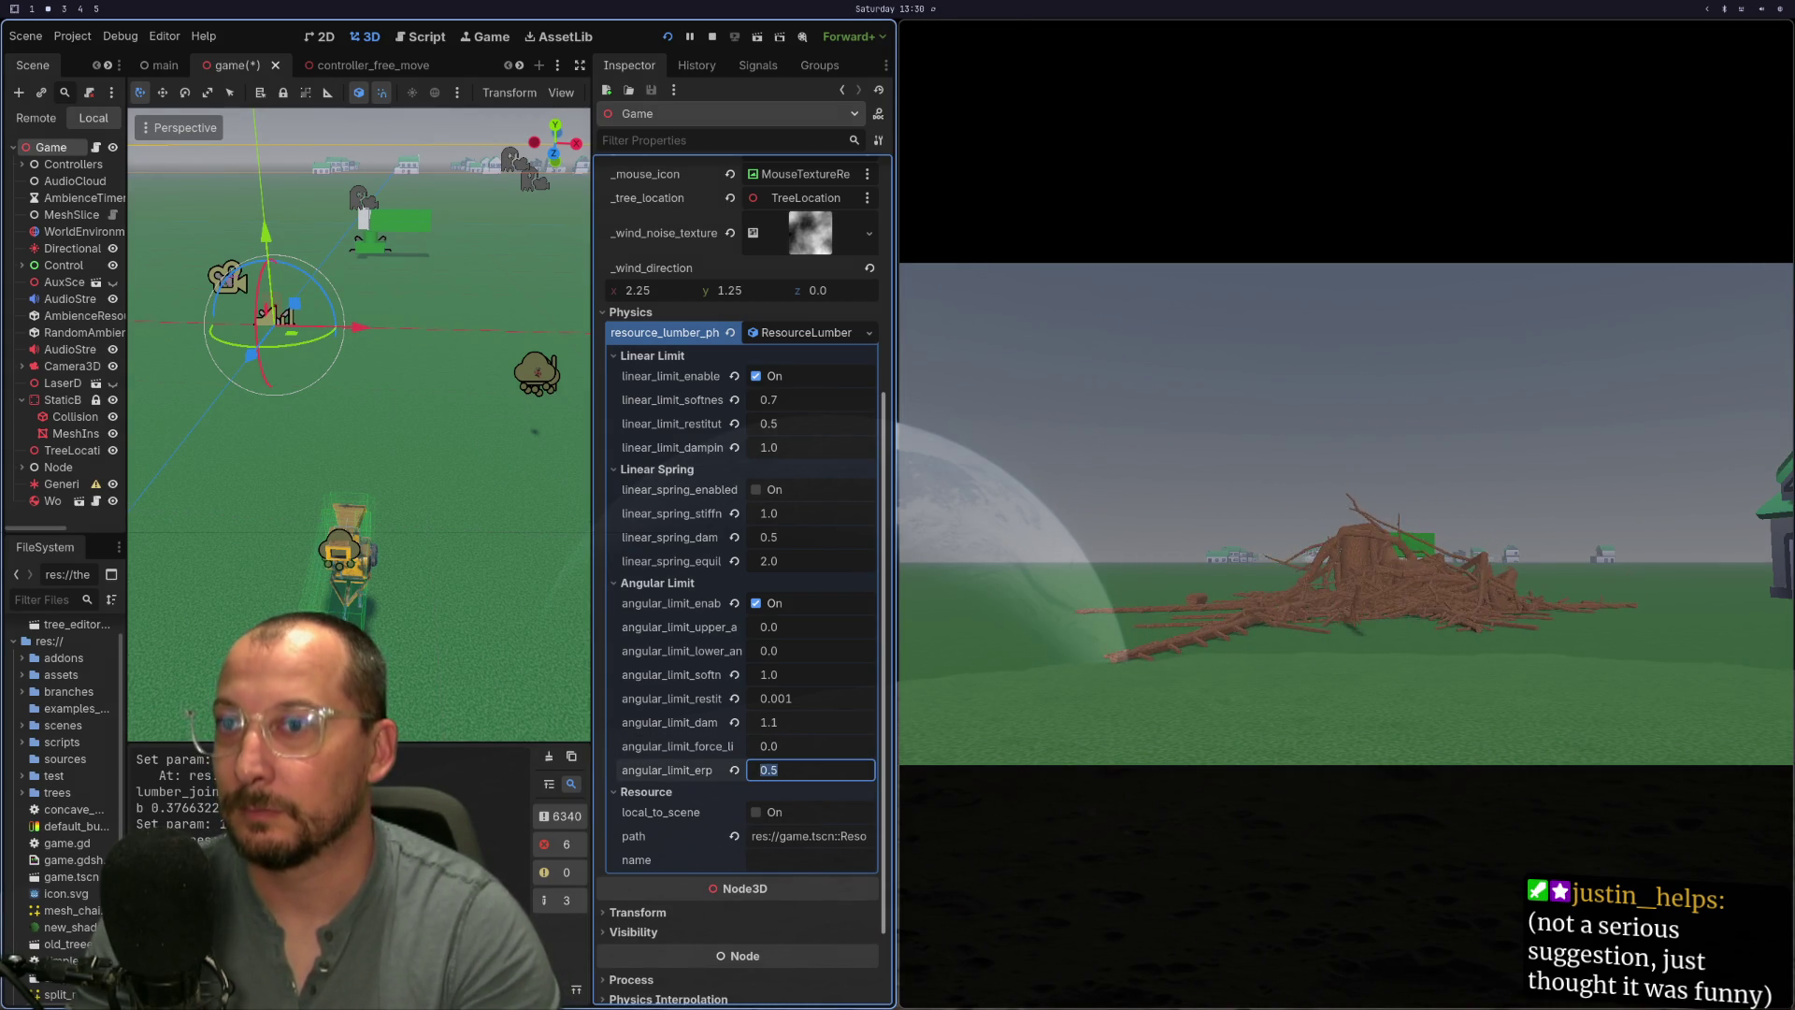
key(F8)
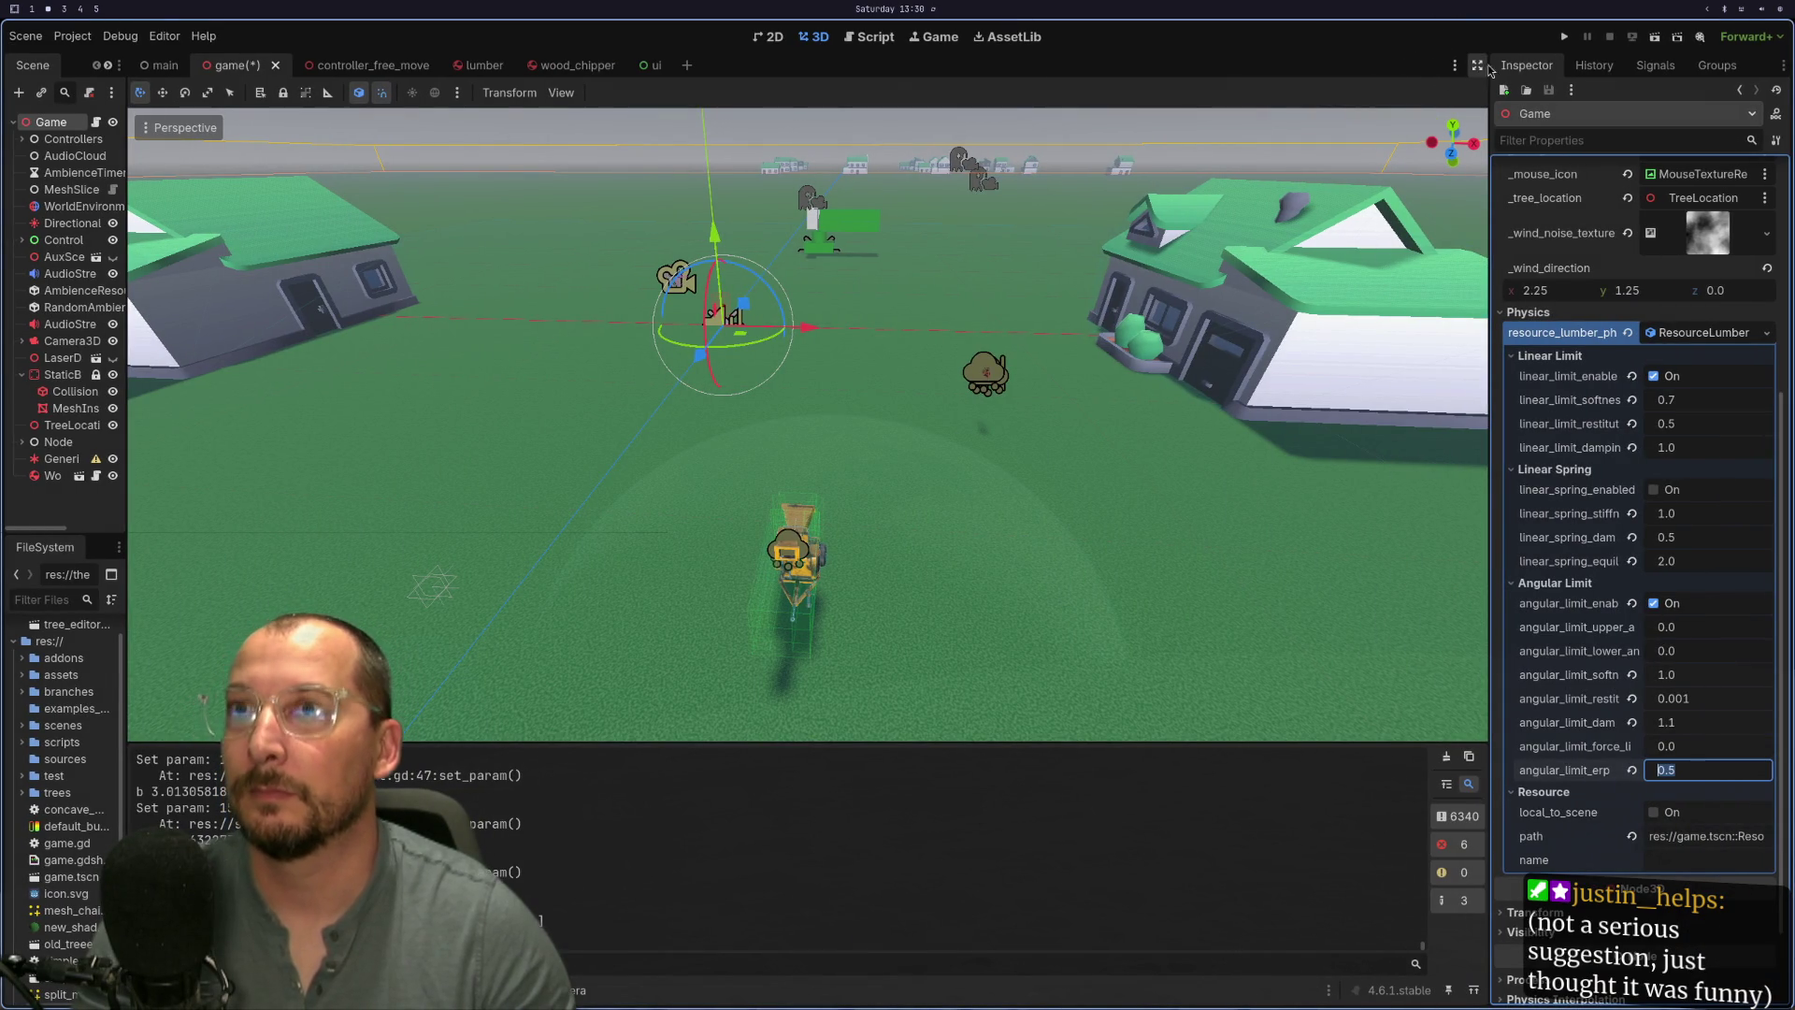
- Relaunch the game to view the standing tree's jointed, stub-ended branches
click(1570, 41)
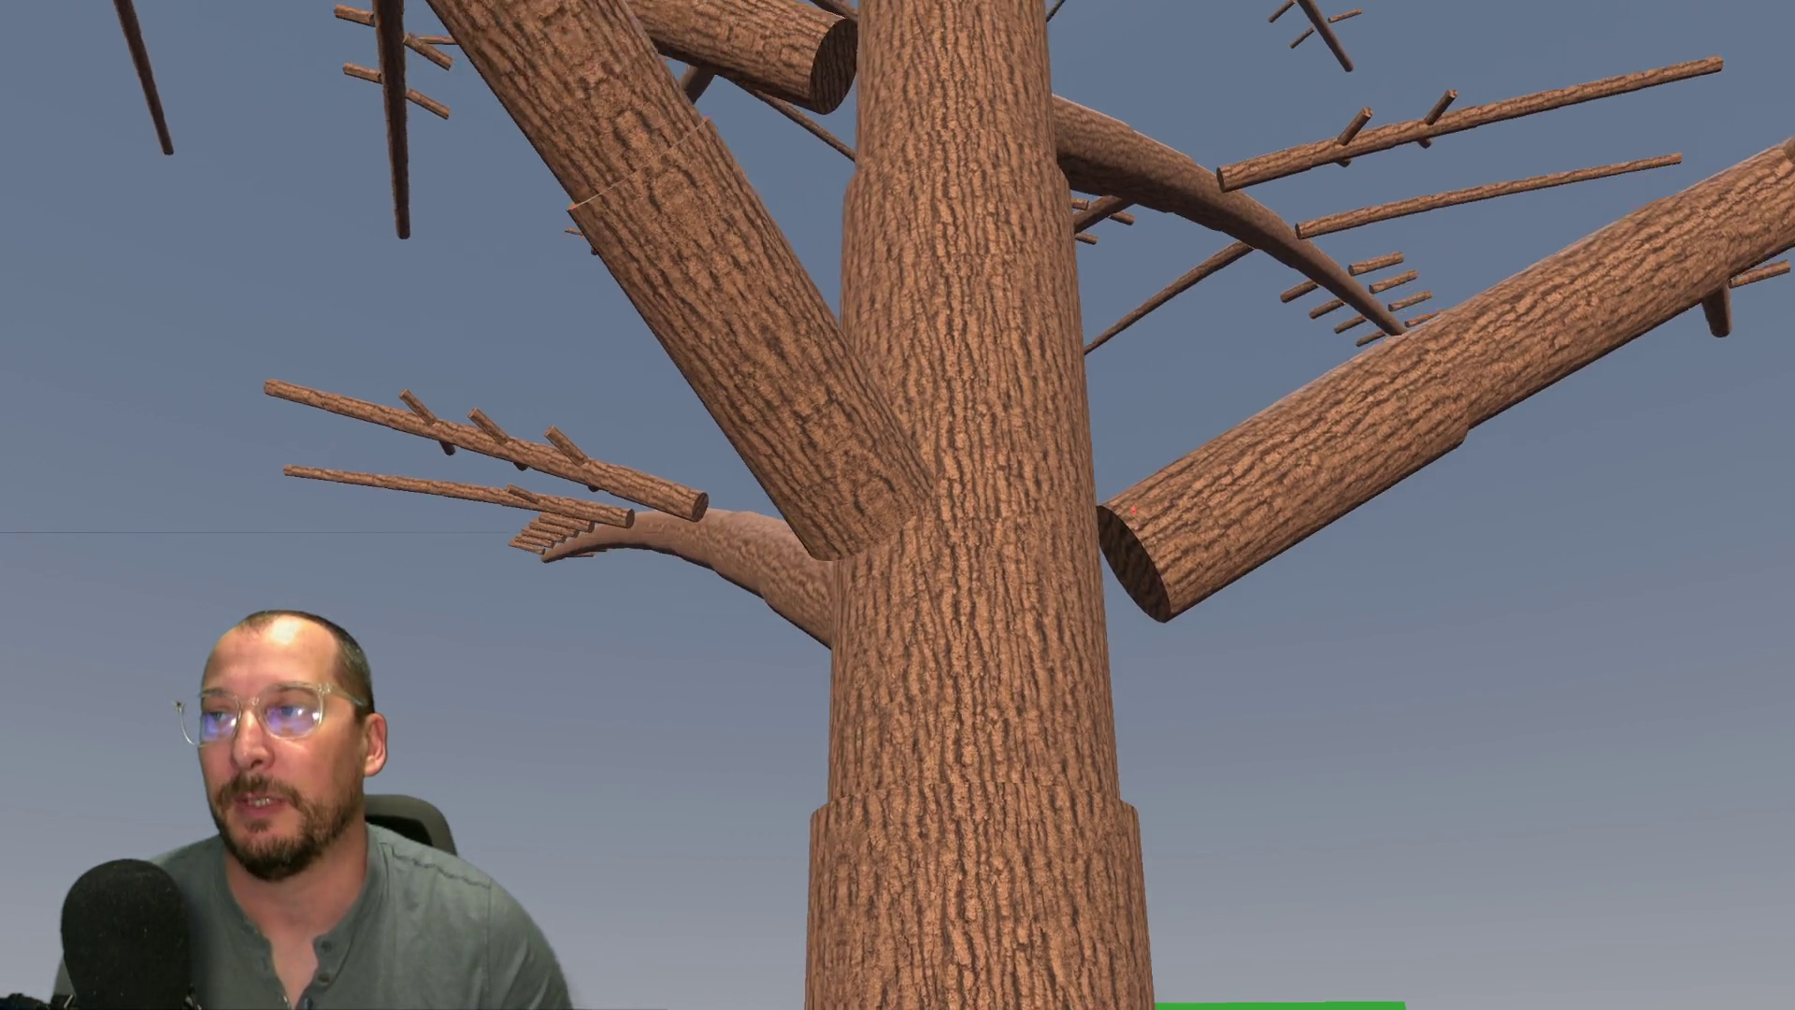
- Leave the game with Alt+F4 to get back to the lumber.gd code
key(alt+F4)
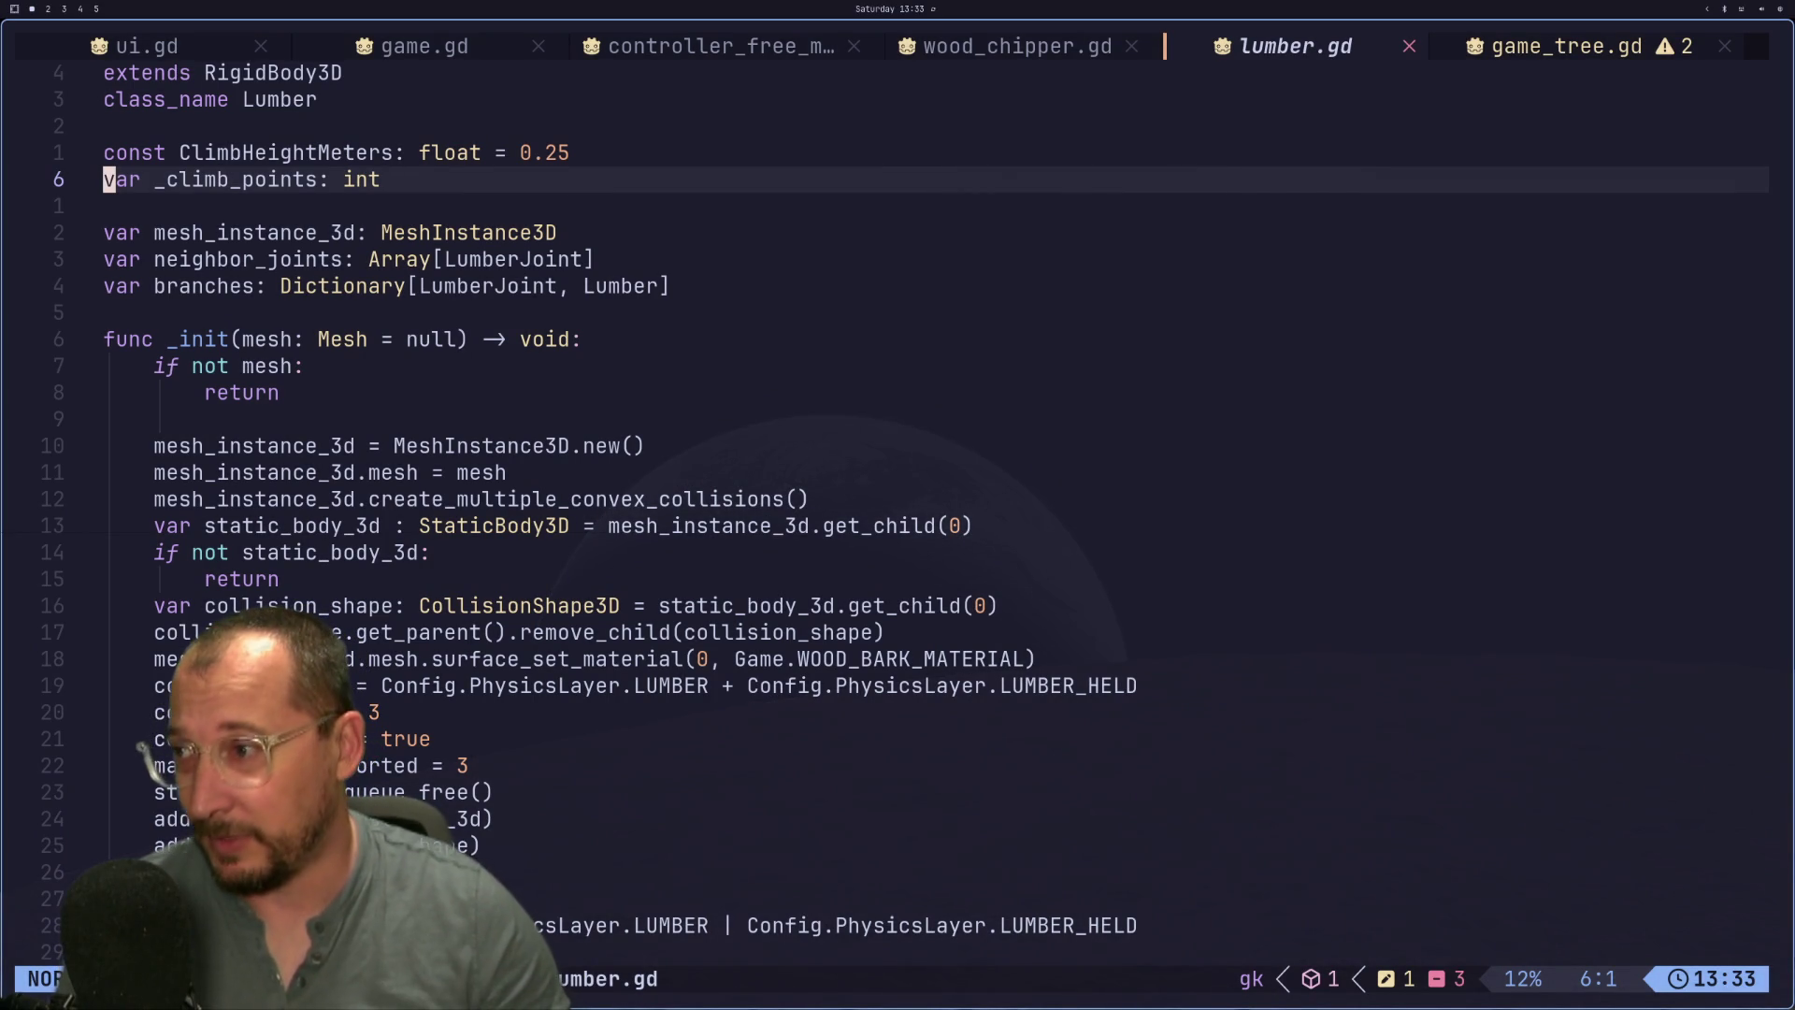
- Scroll lumber.gd down to the _ready function's physics settings, then return to the running game
scroll(708, 480, down, 3)
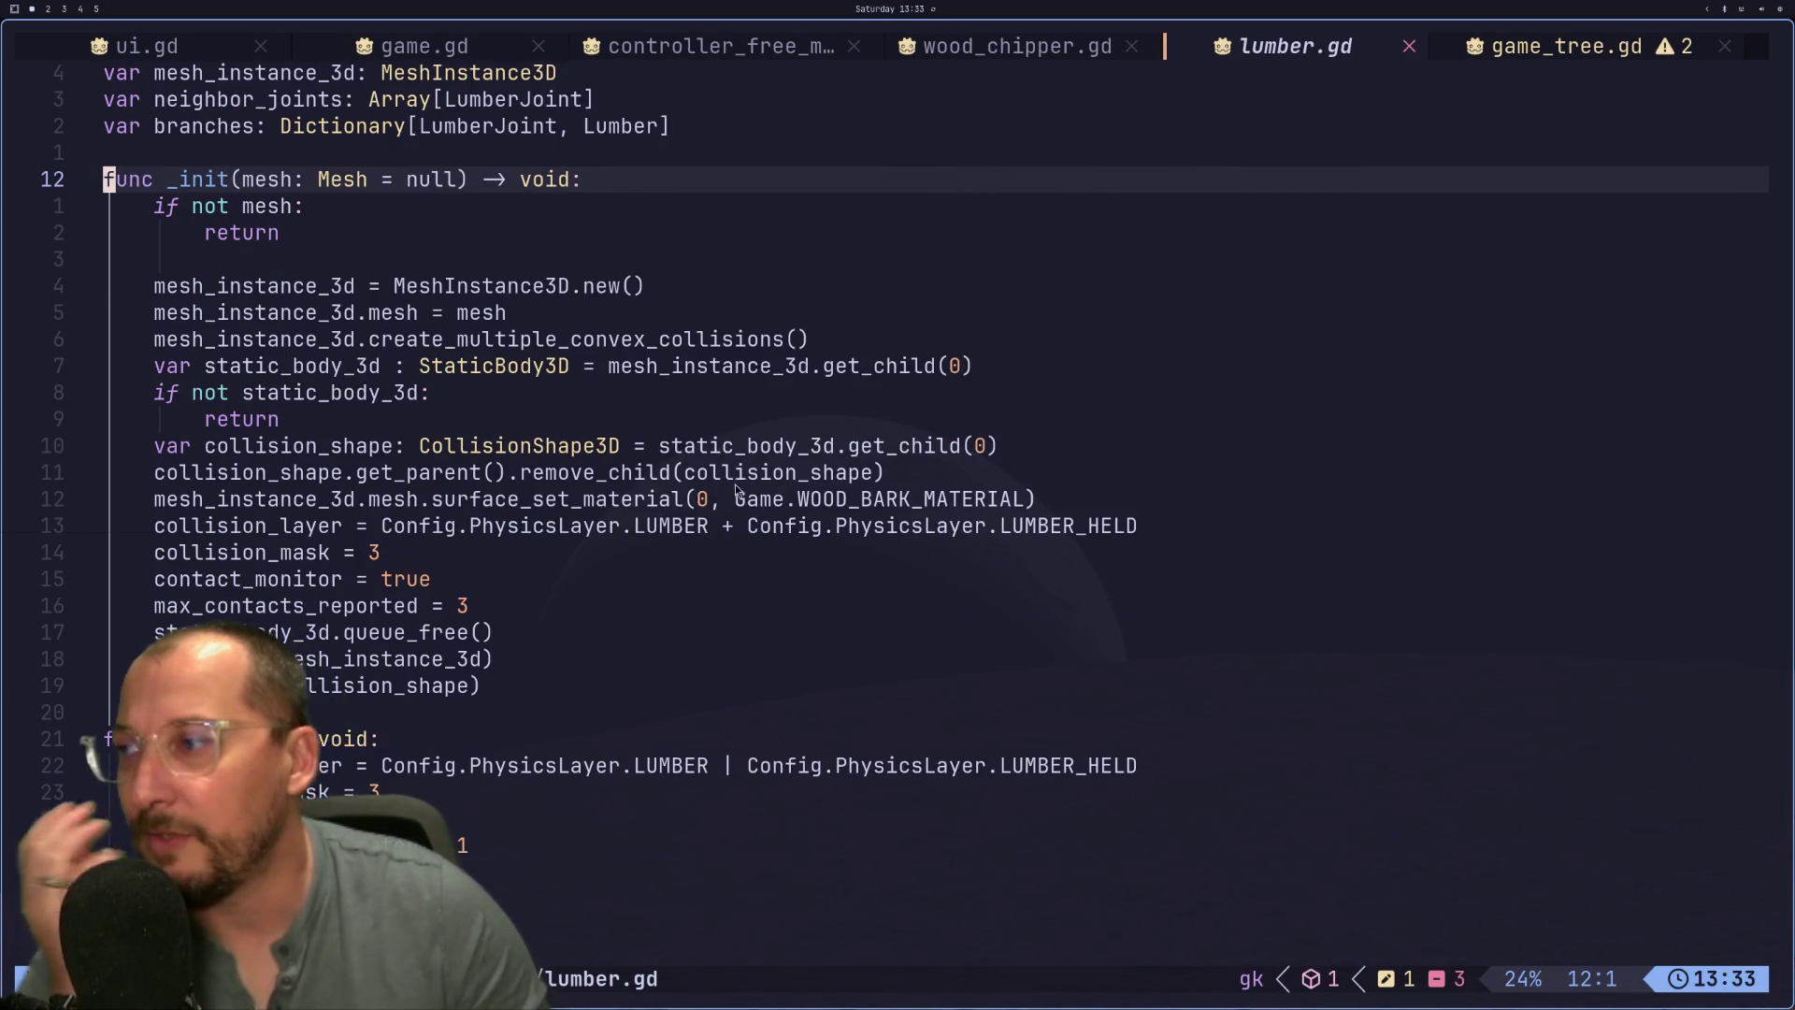
scroll(829, 436, down, 1)
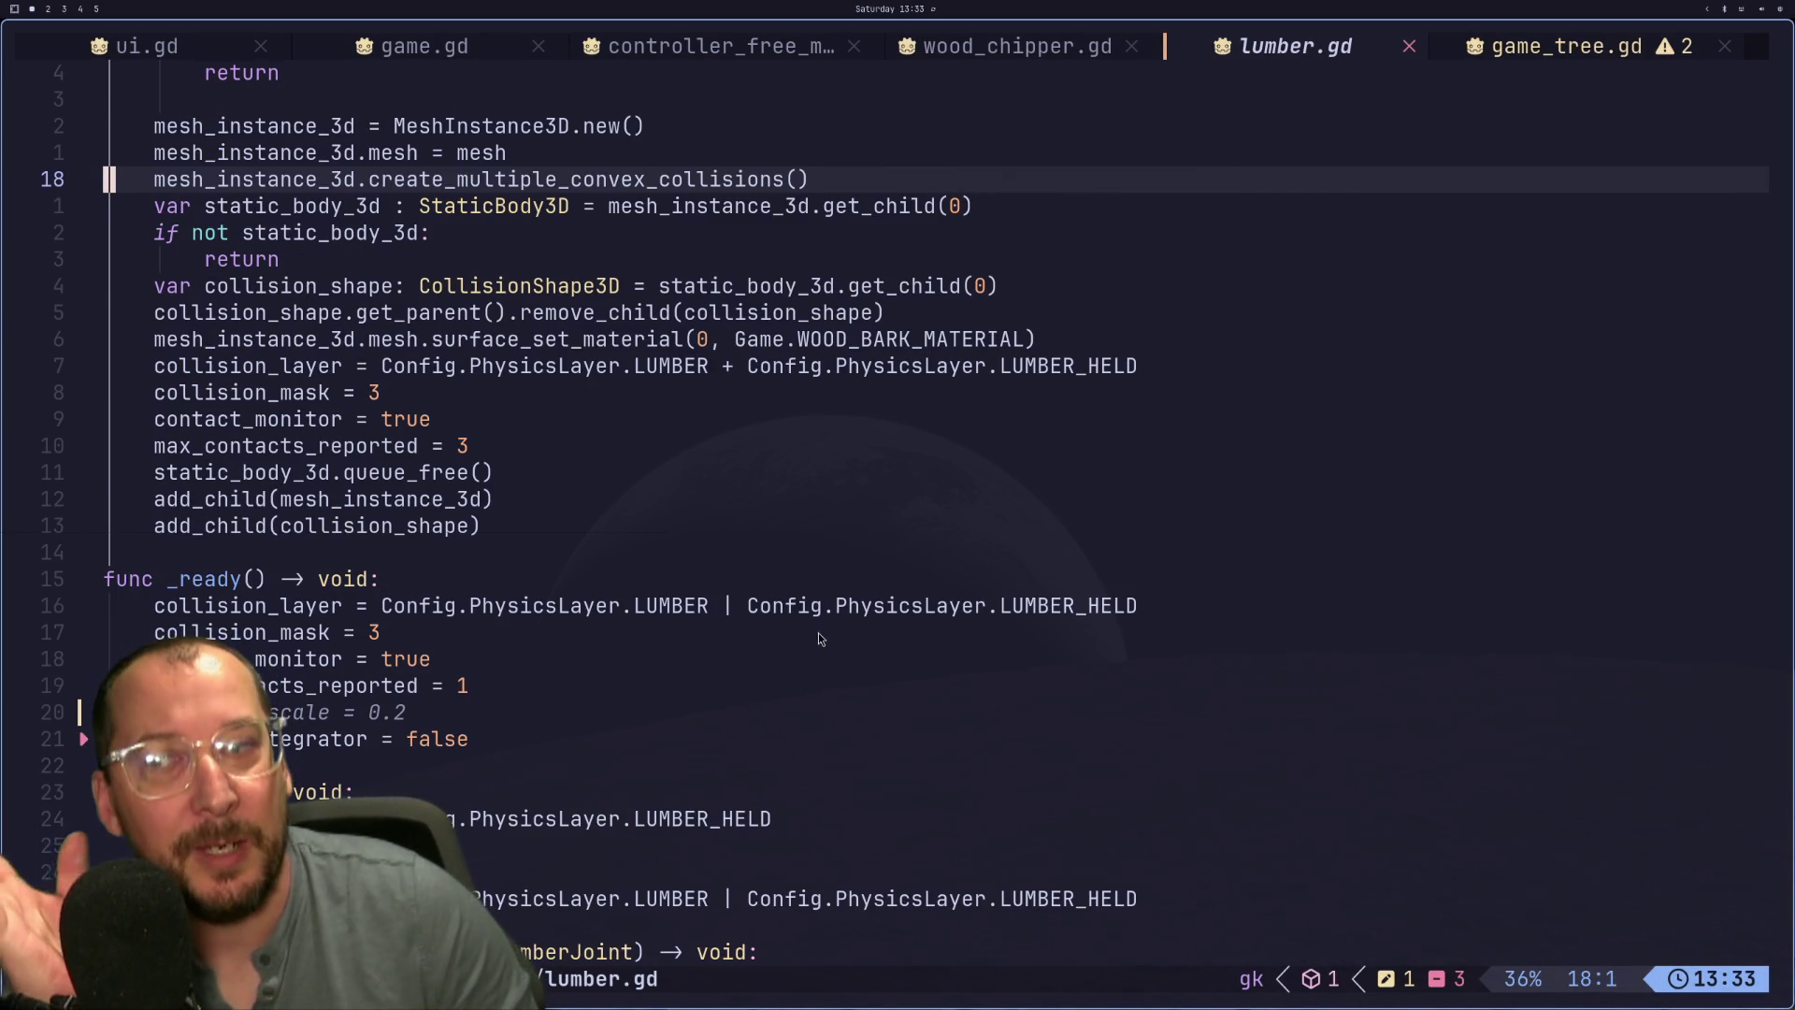
scroll(817, 630, down, 1)
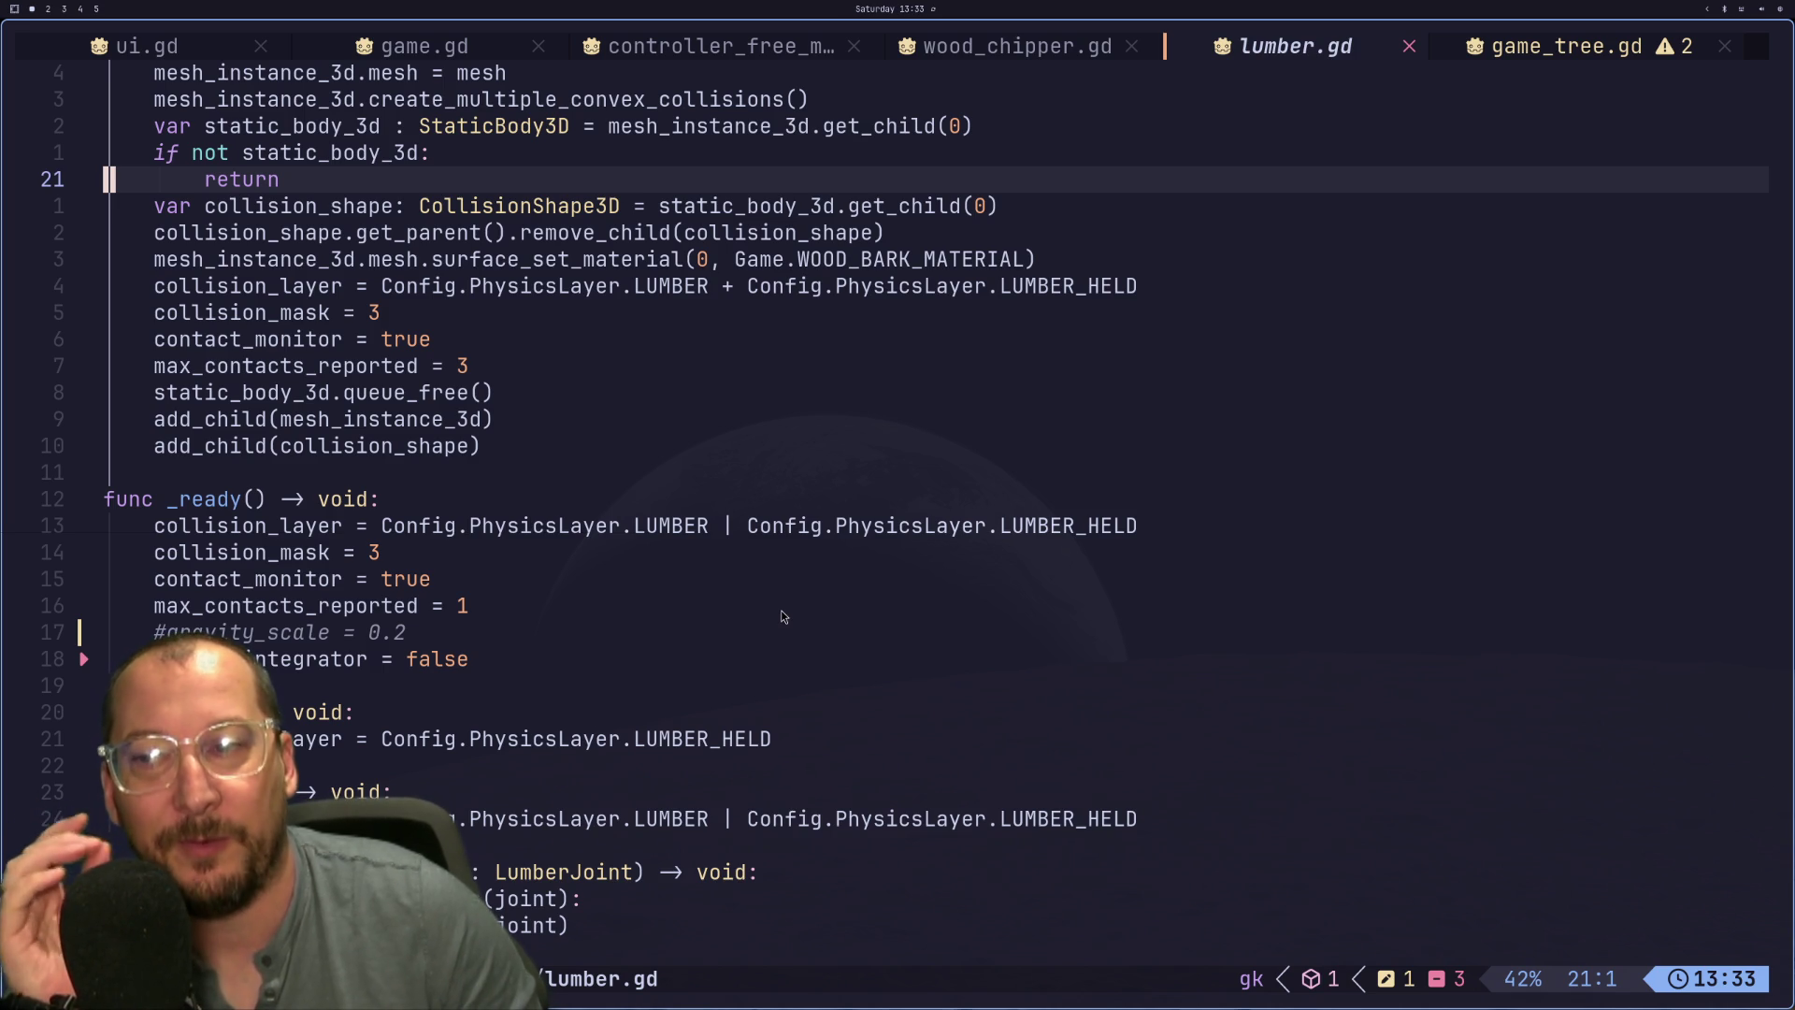
click(953, 529)
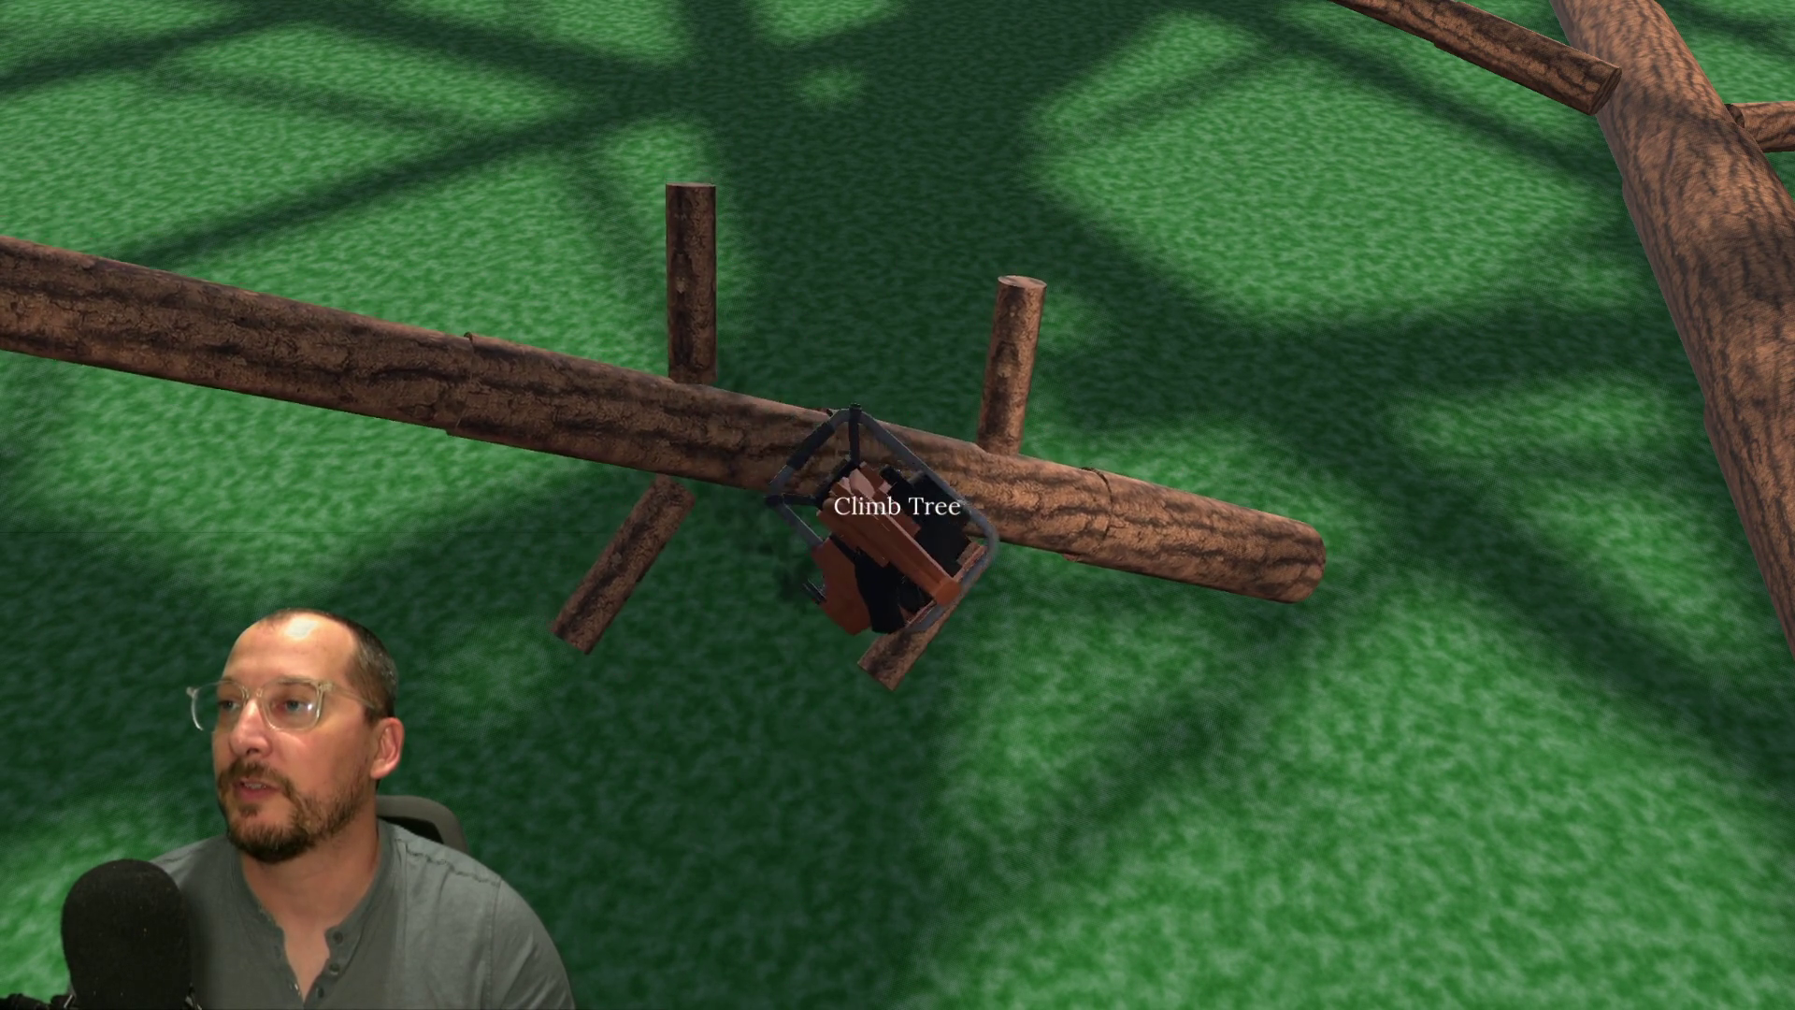
- Saw the felled branched log into sections and cut a branch free
click(897, 505)
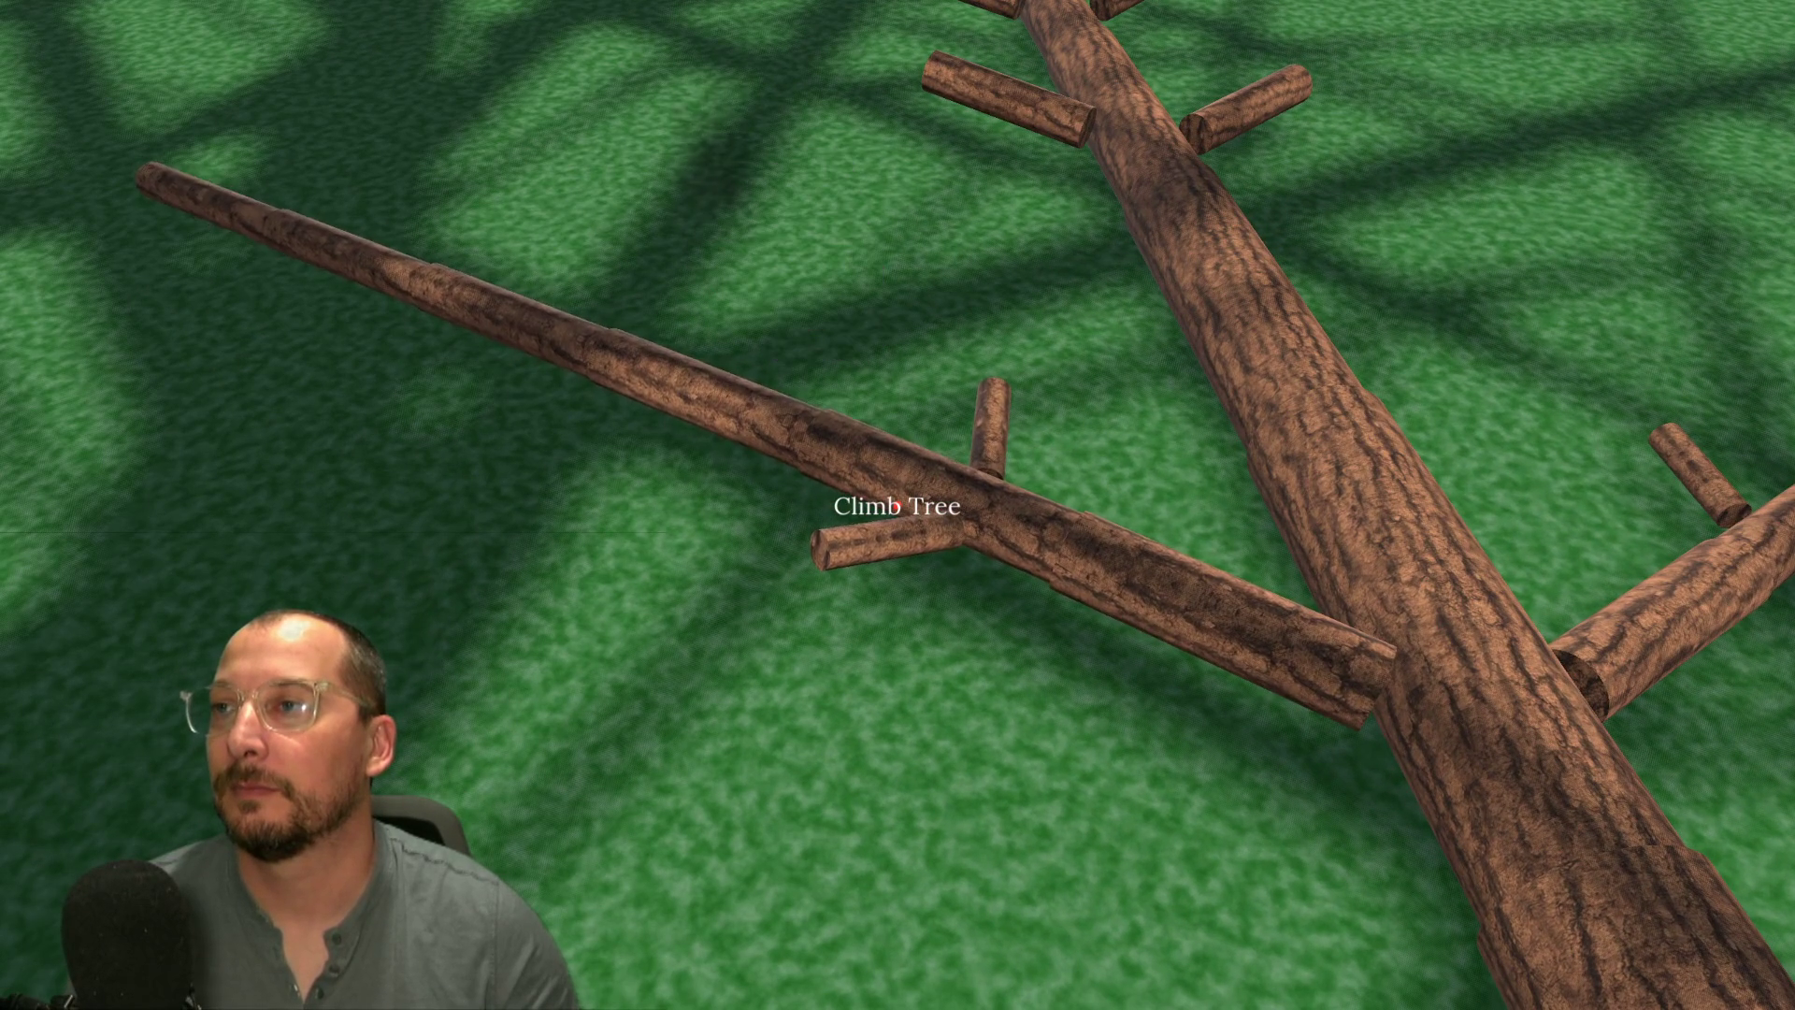
click(896, 506)
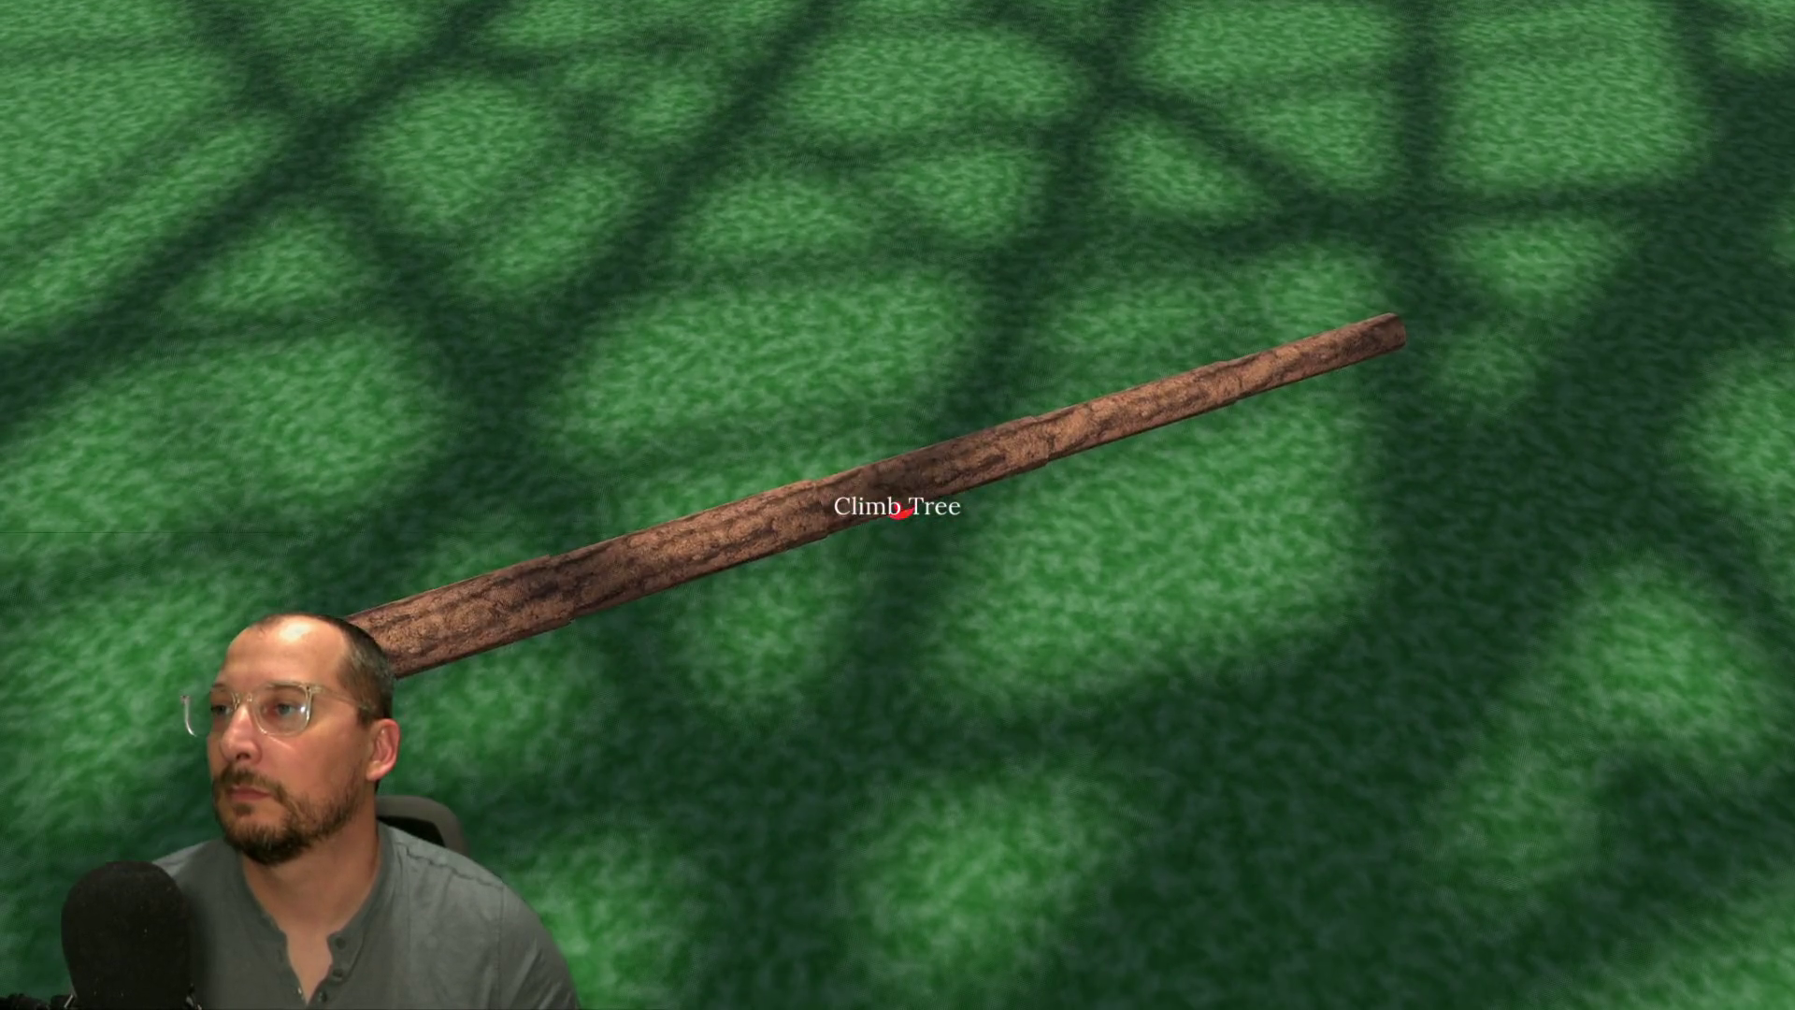
- Pick up the bare log lying on the grass
click(862, 558)
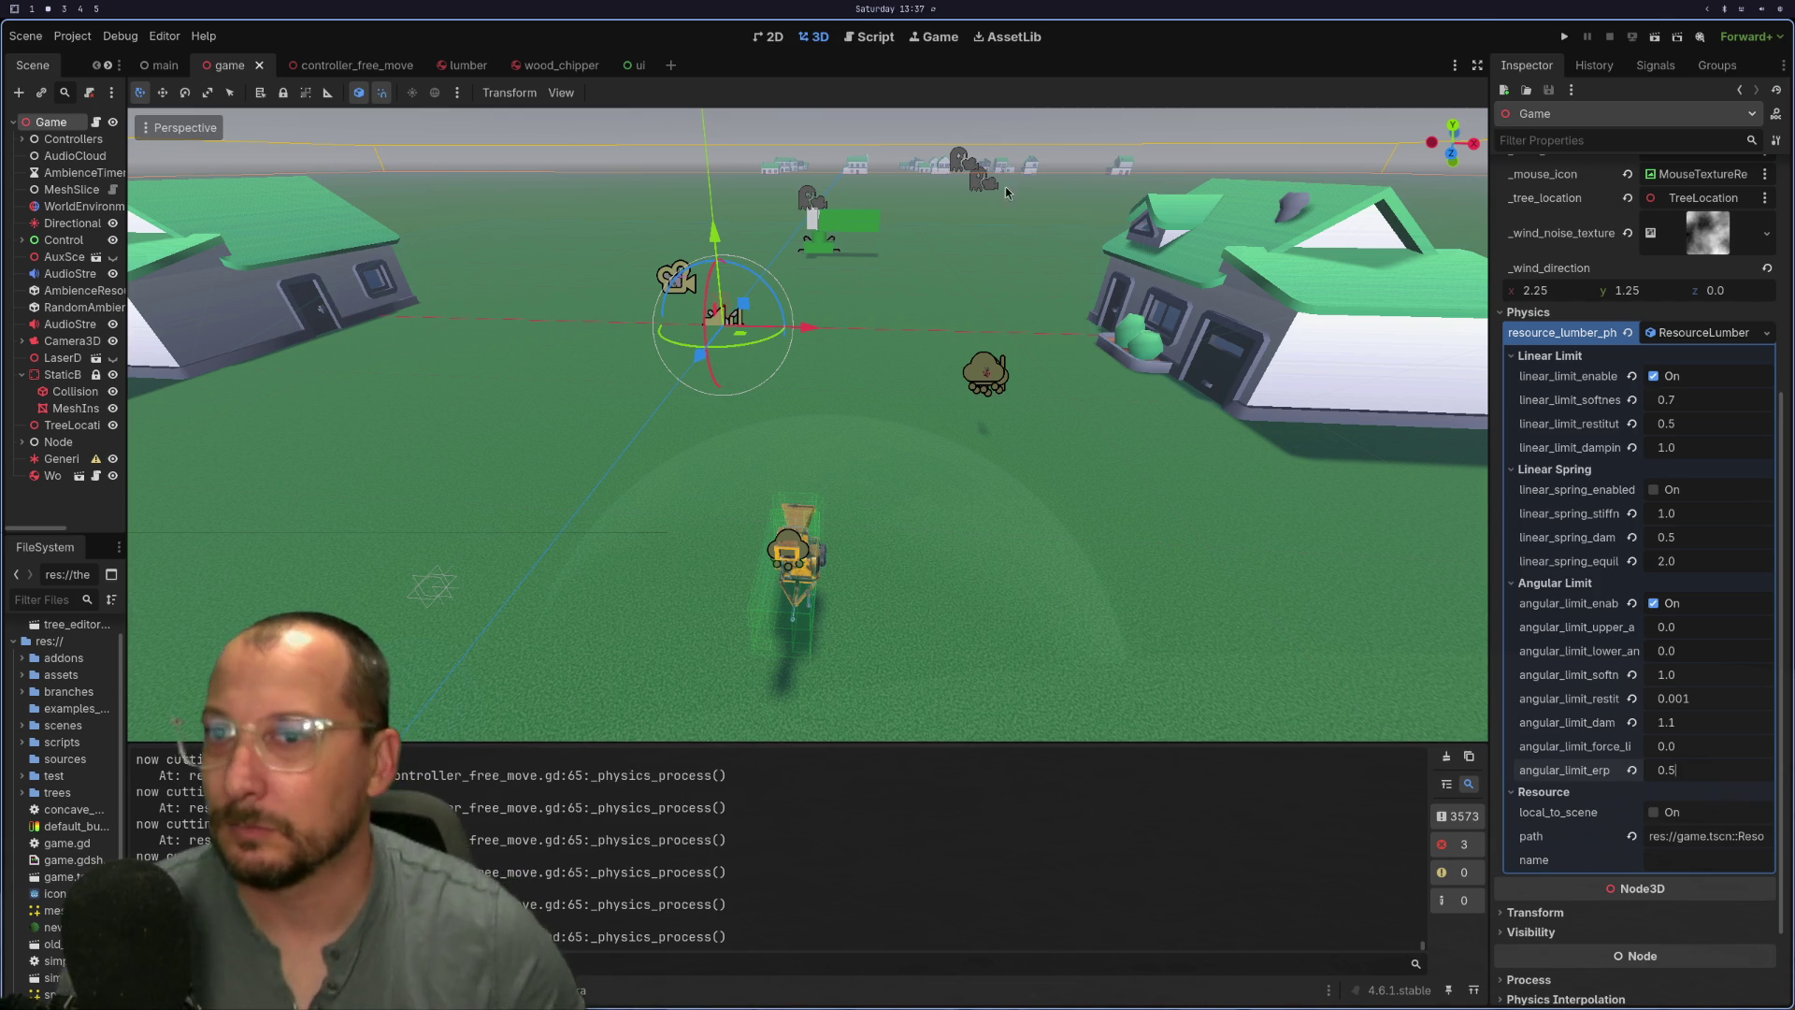
- Cycle through the workspaces and land on lumber.gd in Neovim
key(super+1)
key(super+2)
key(super+3)
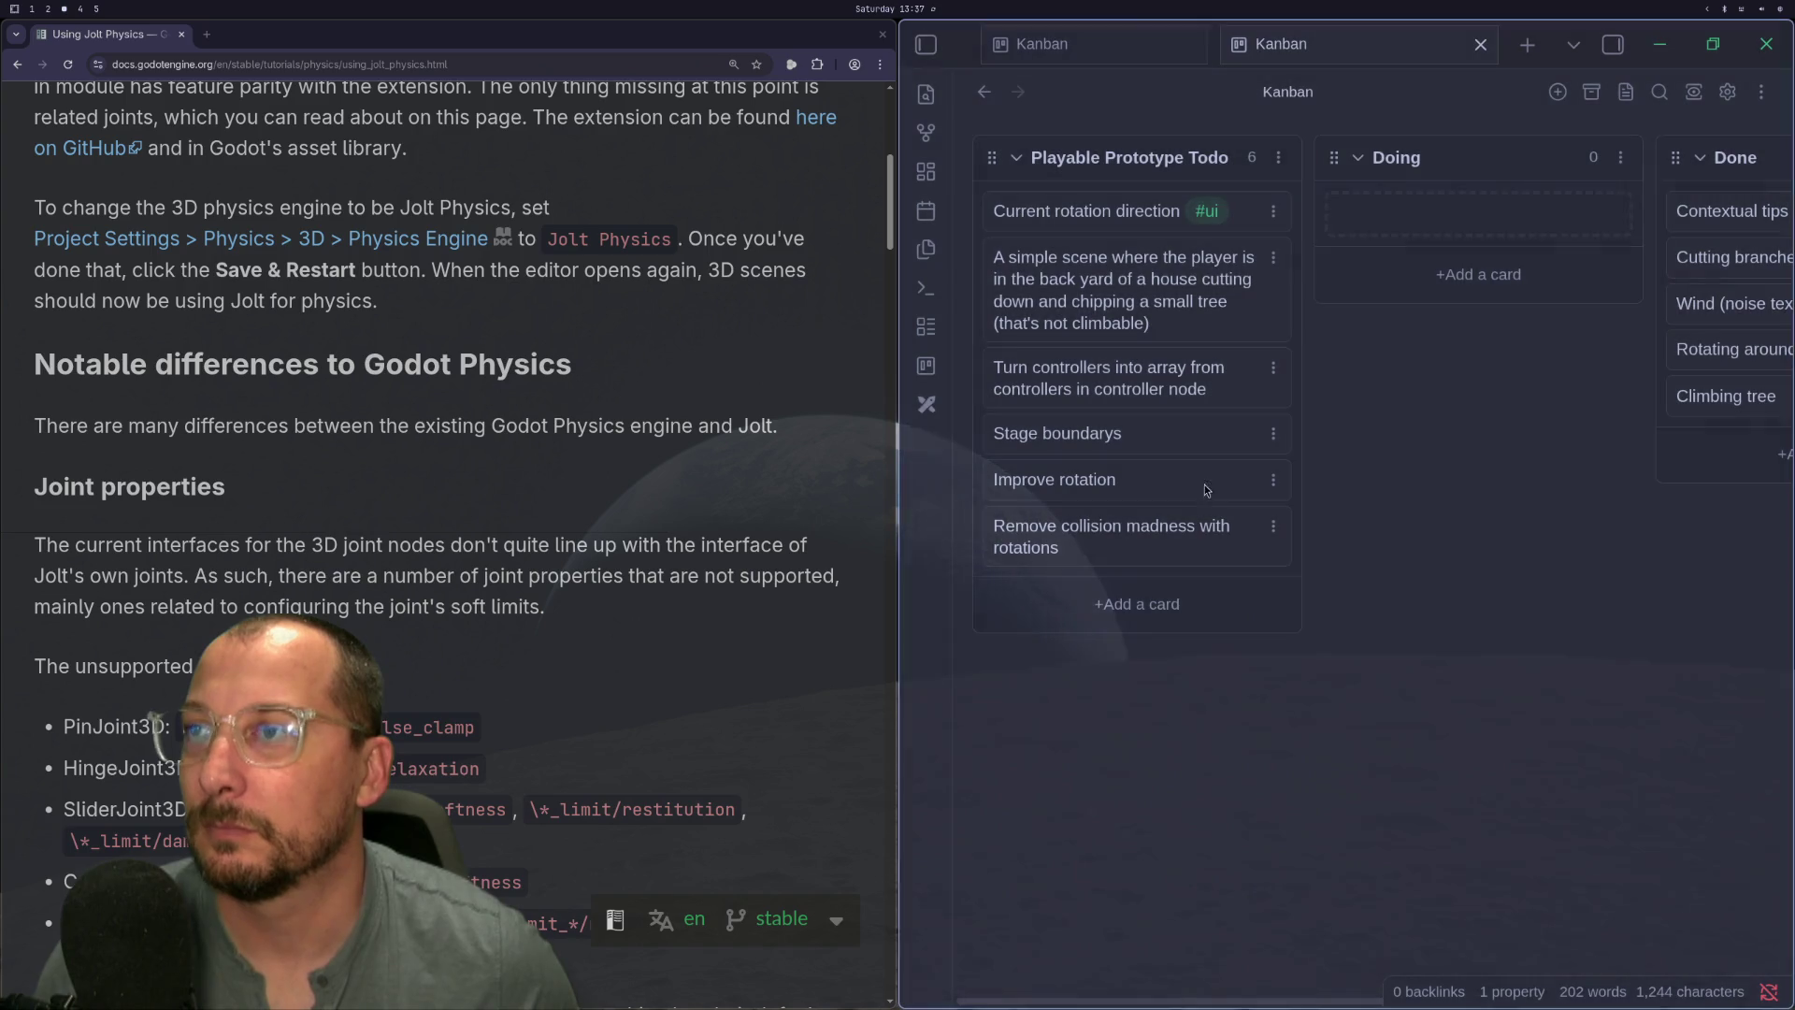
key(super+1)
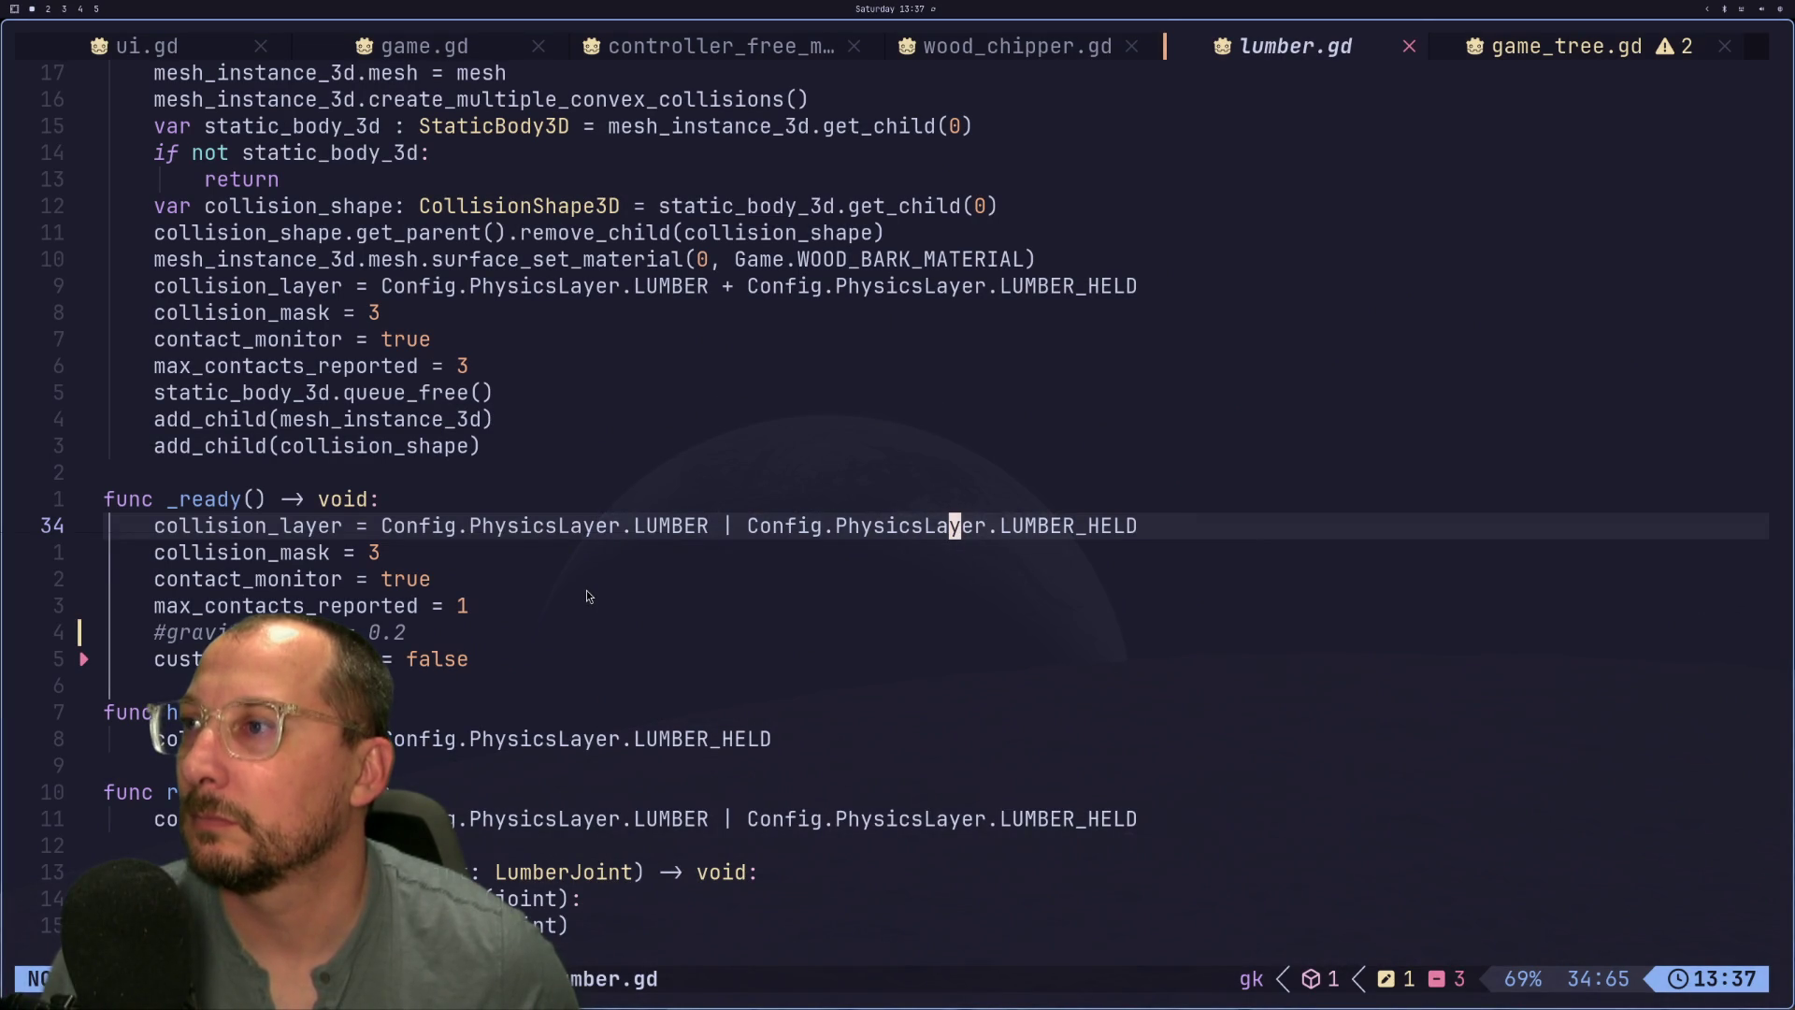
- Inspect the _ready lines: contact_monitor, collision_mask, commented gravity_scale and max_contacts_reported
click(587, 591)
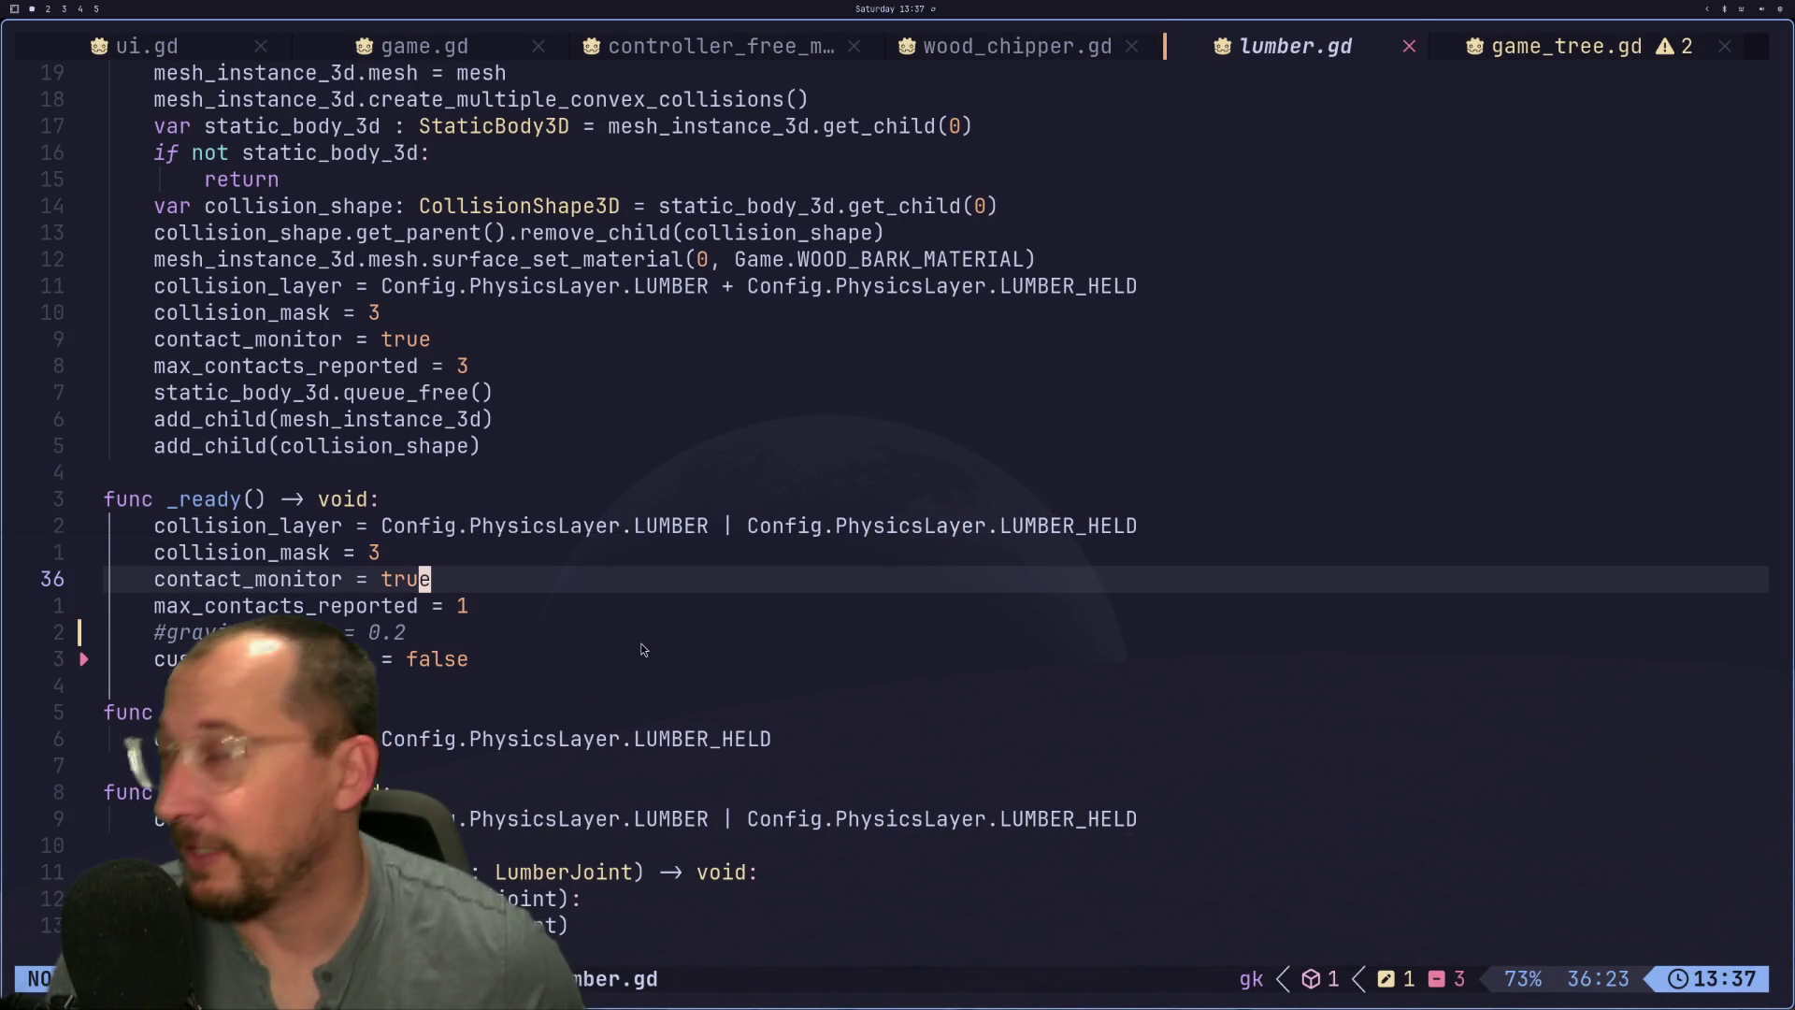
click(664, 561)
click(447, 660)
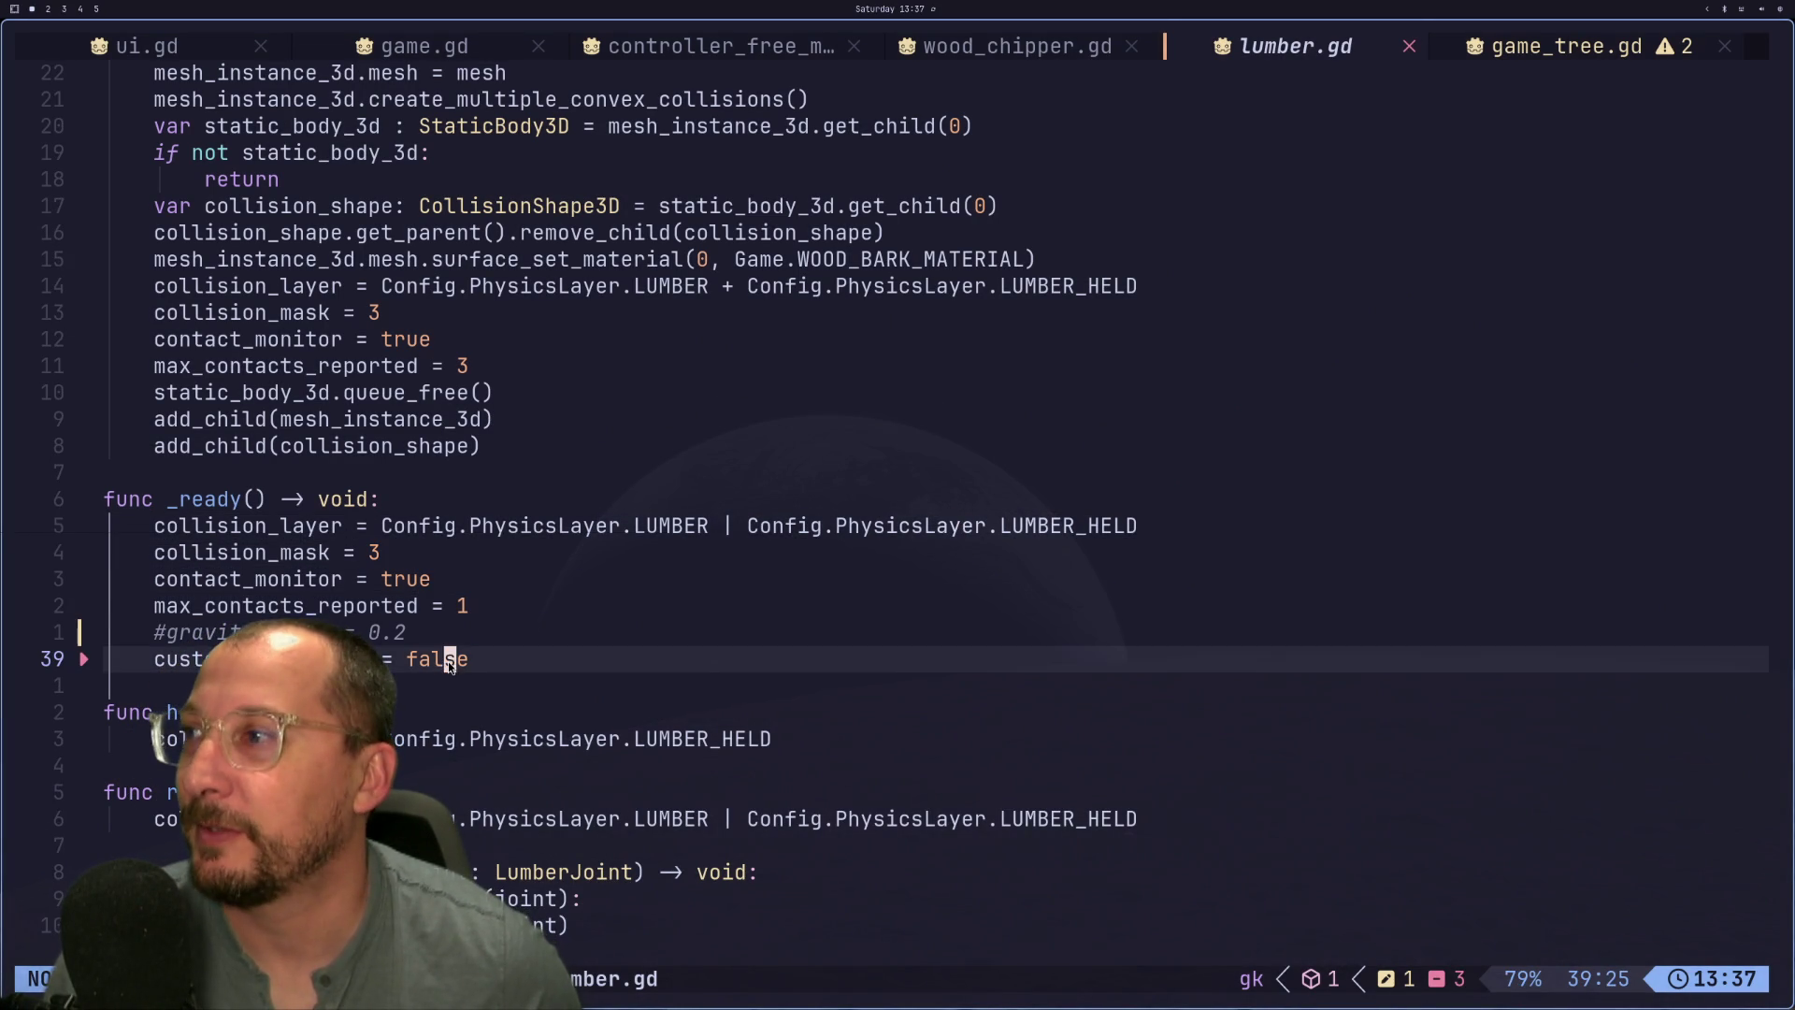
click(475, 641)
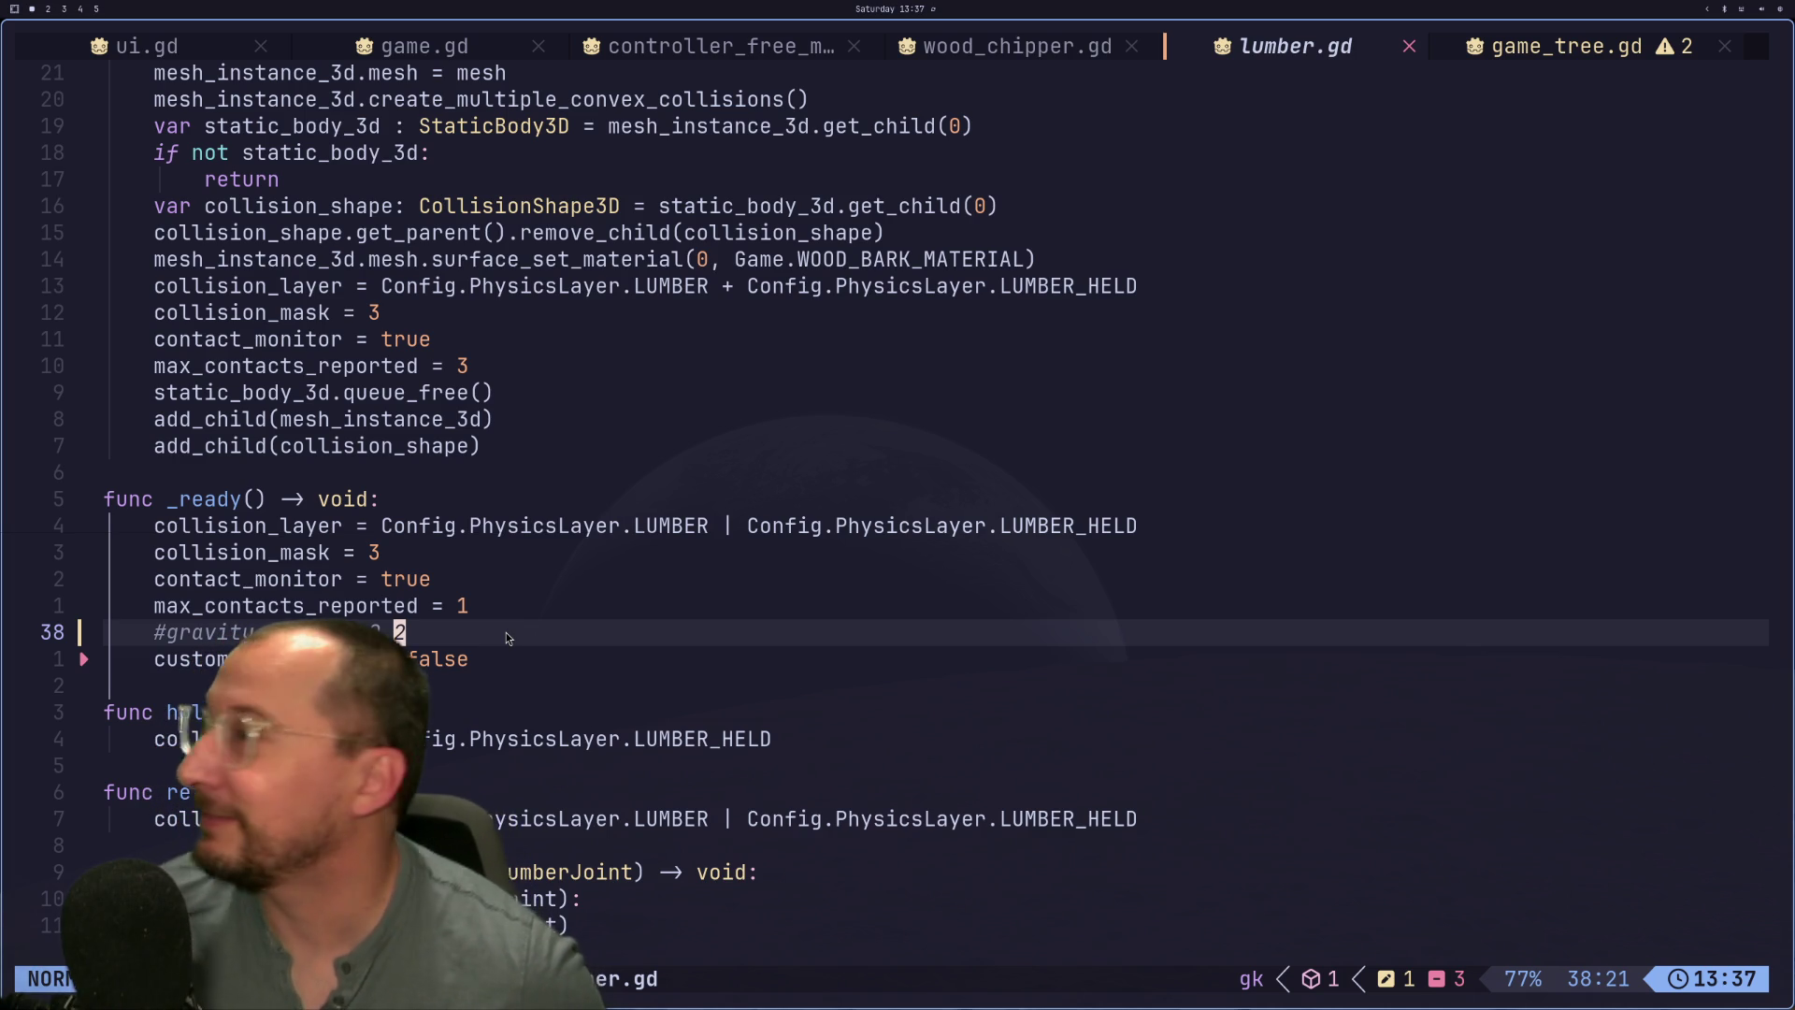
click(458, 650)
click(473, 615)
click(472, 639)
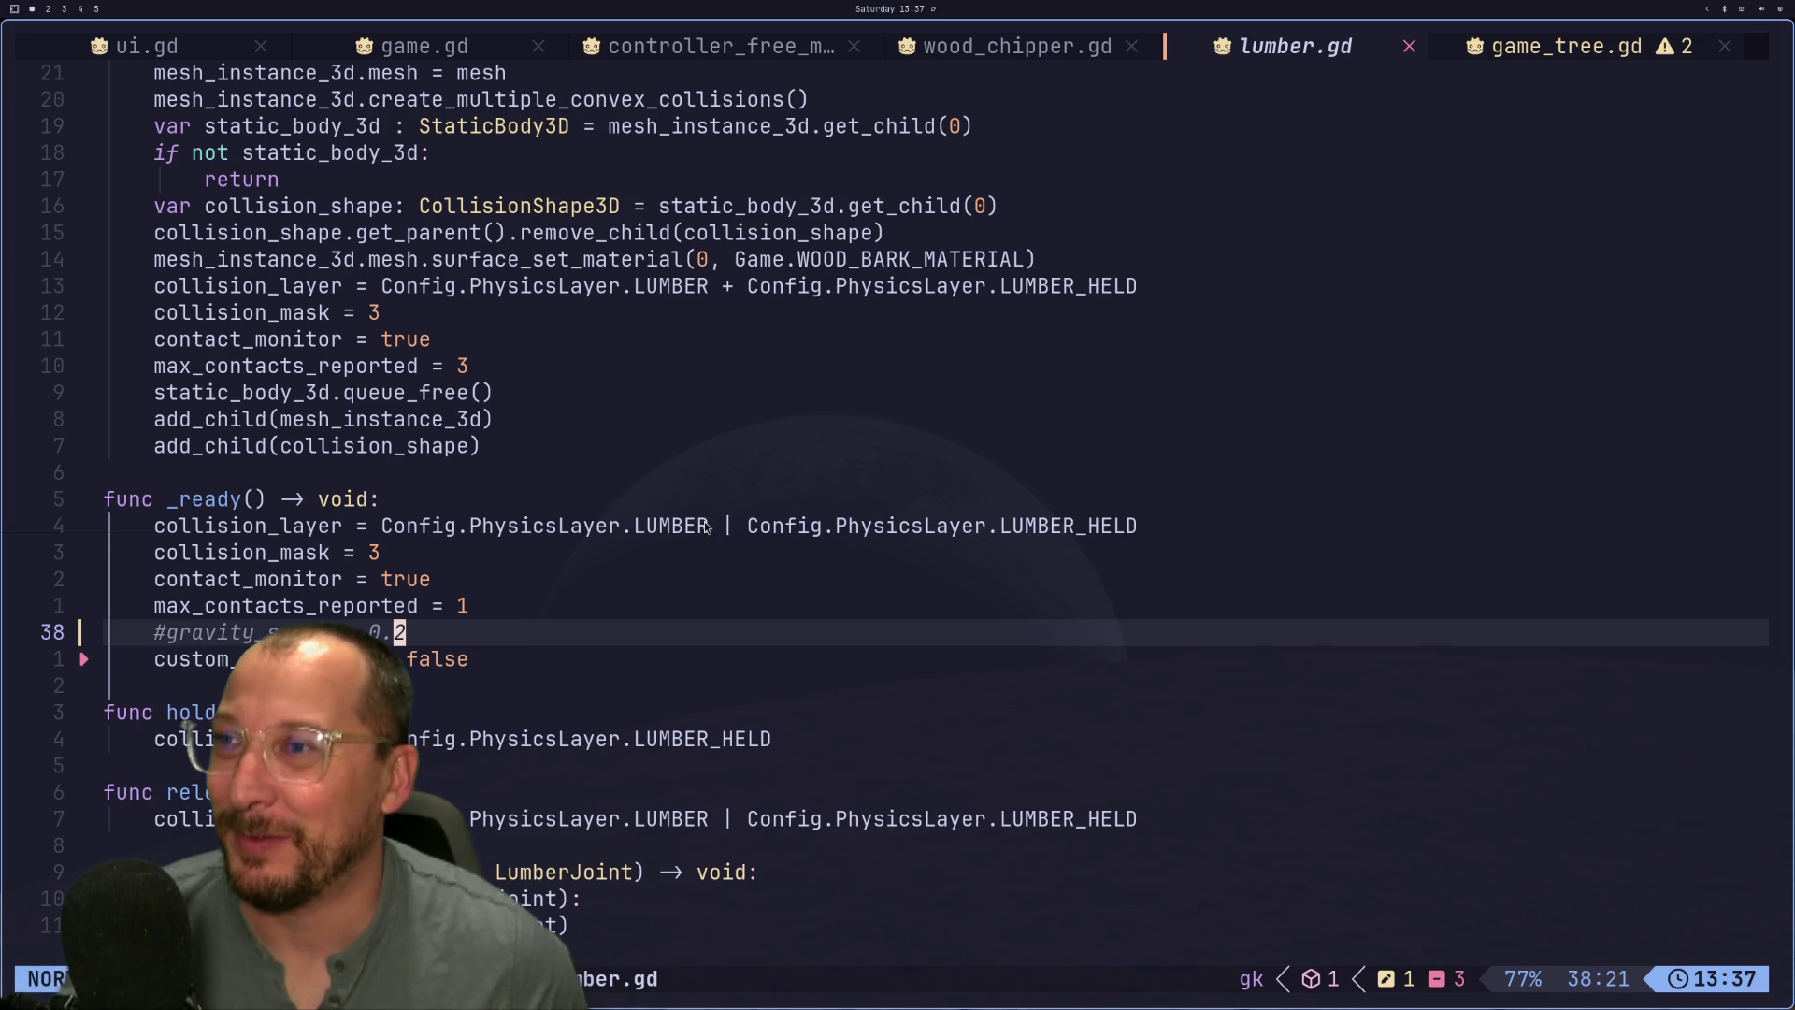
click(417, 589)
click(479, 620)
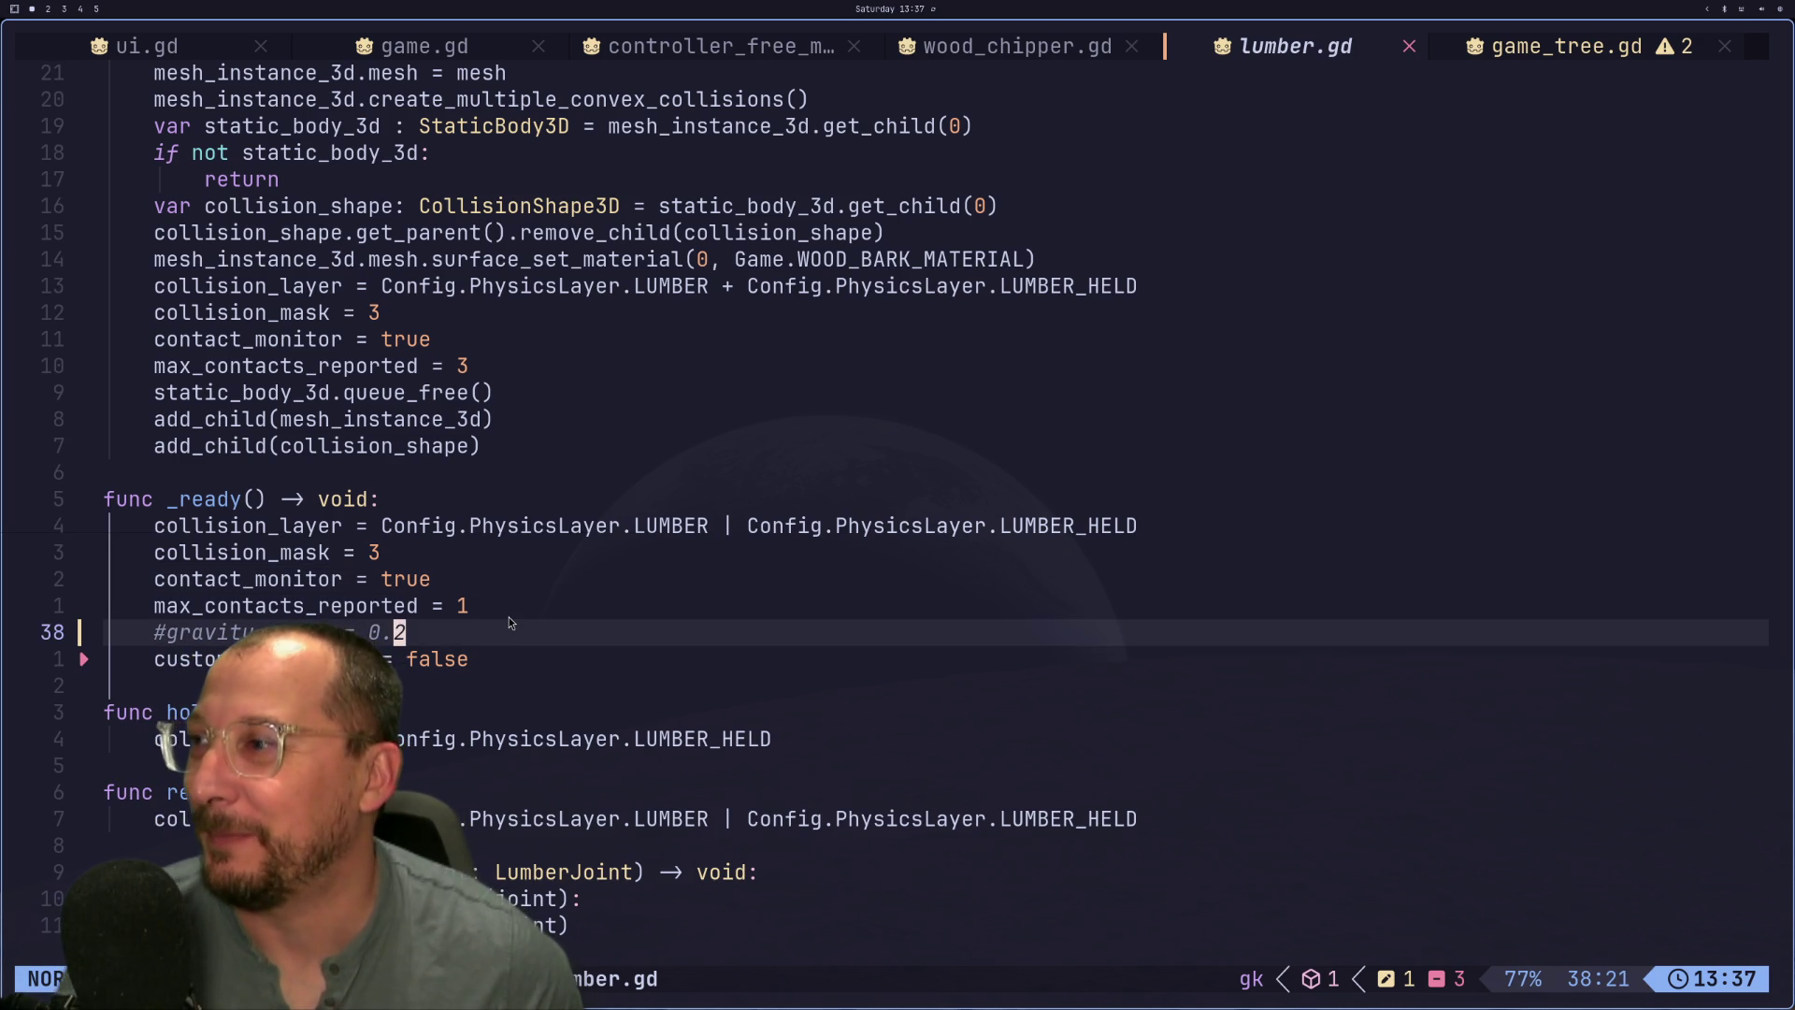
- Glance at the Jolt physics docs and the Godot editor, then return to lumber.gd
key(super+2)
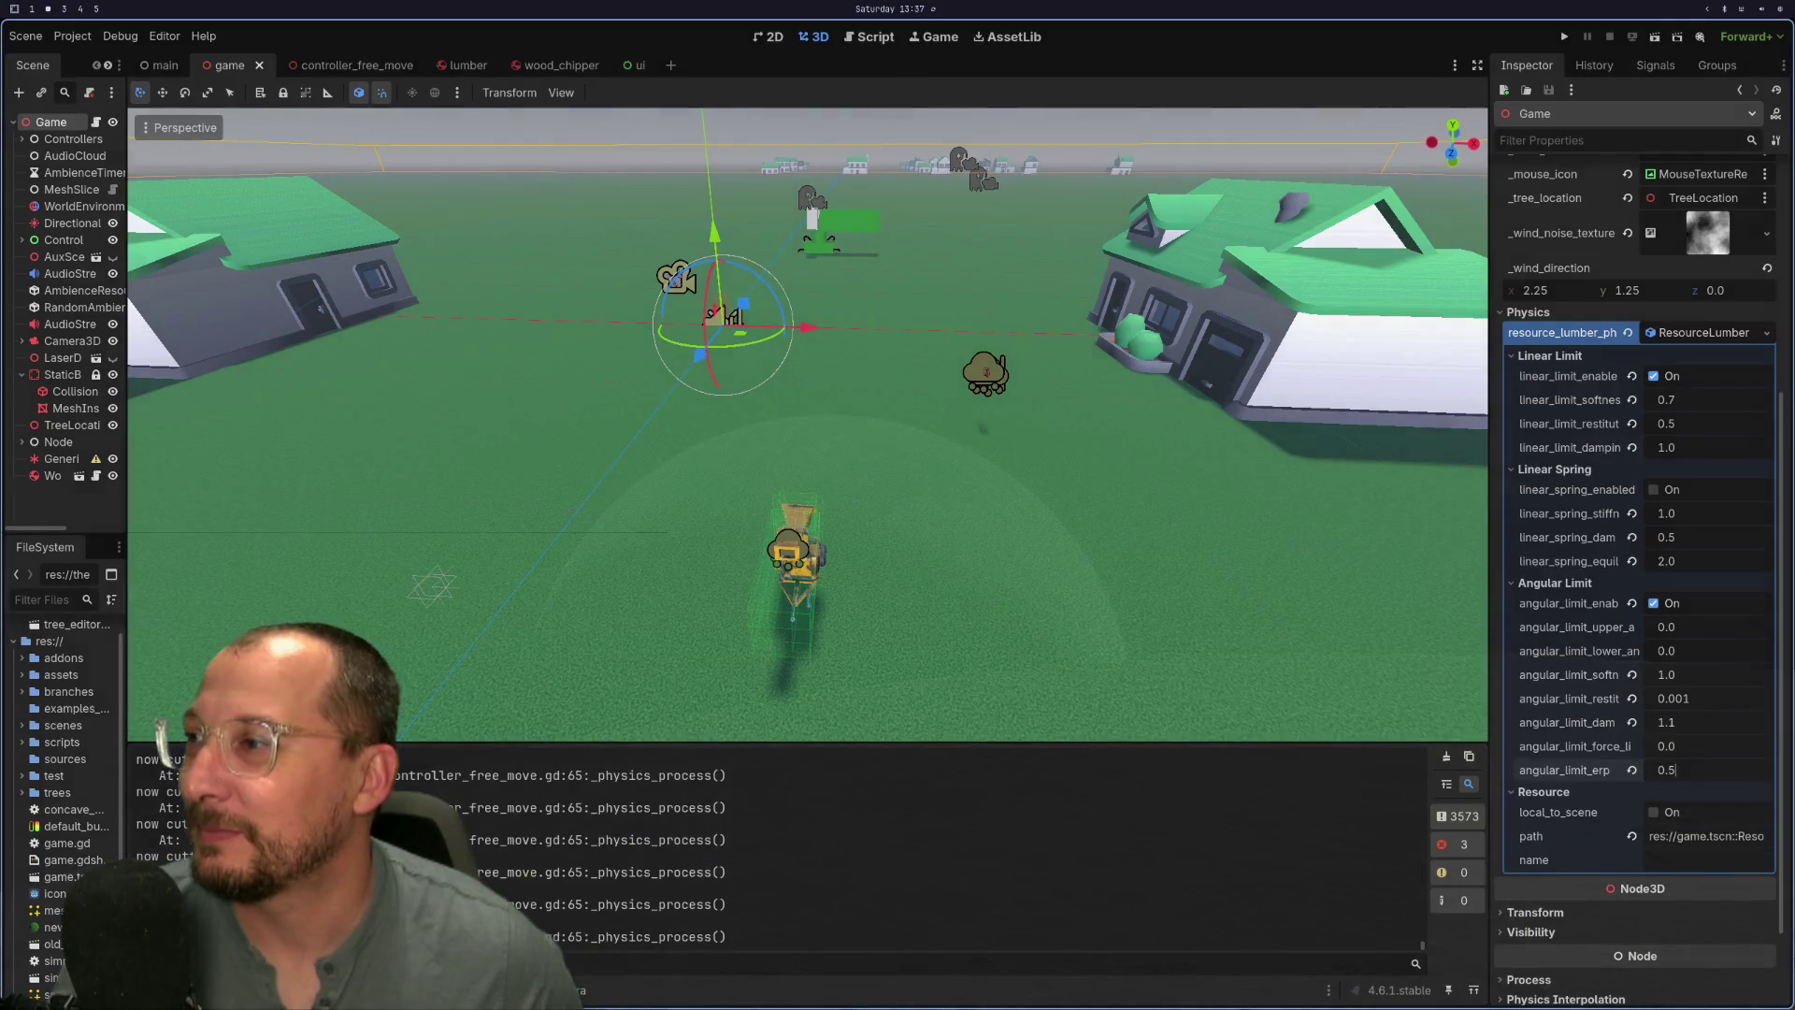
key(super+3)
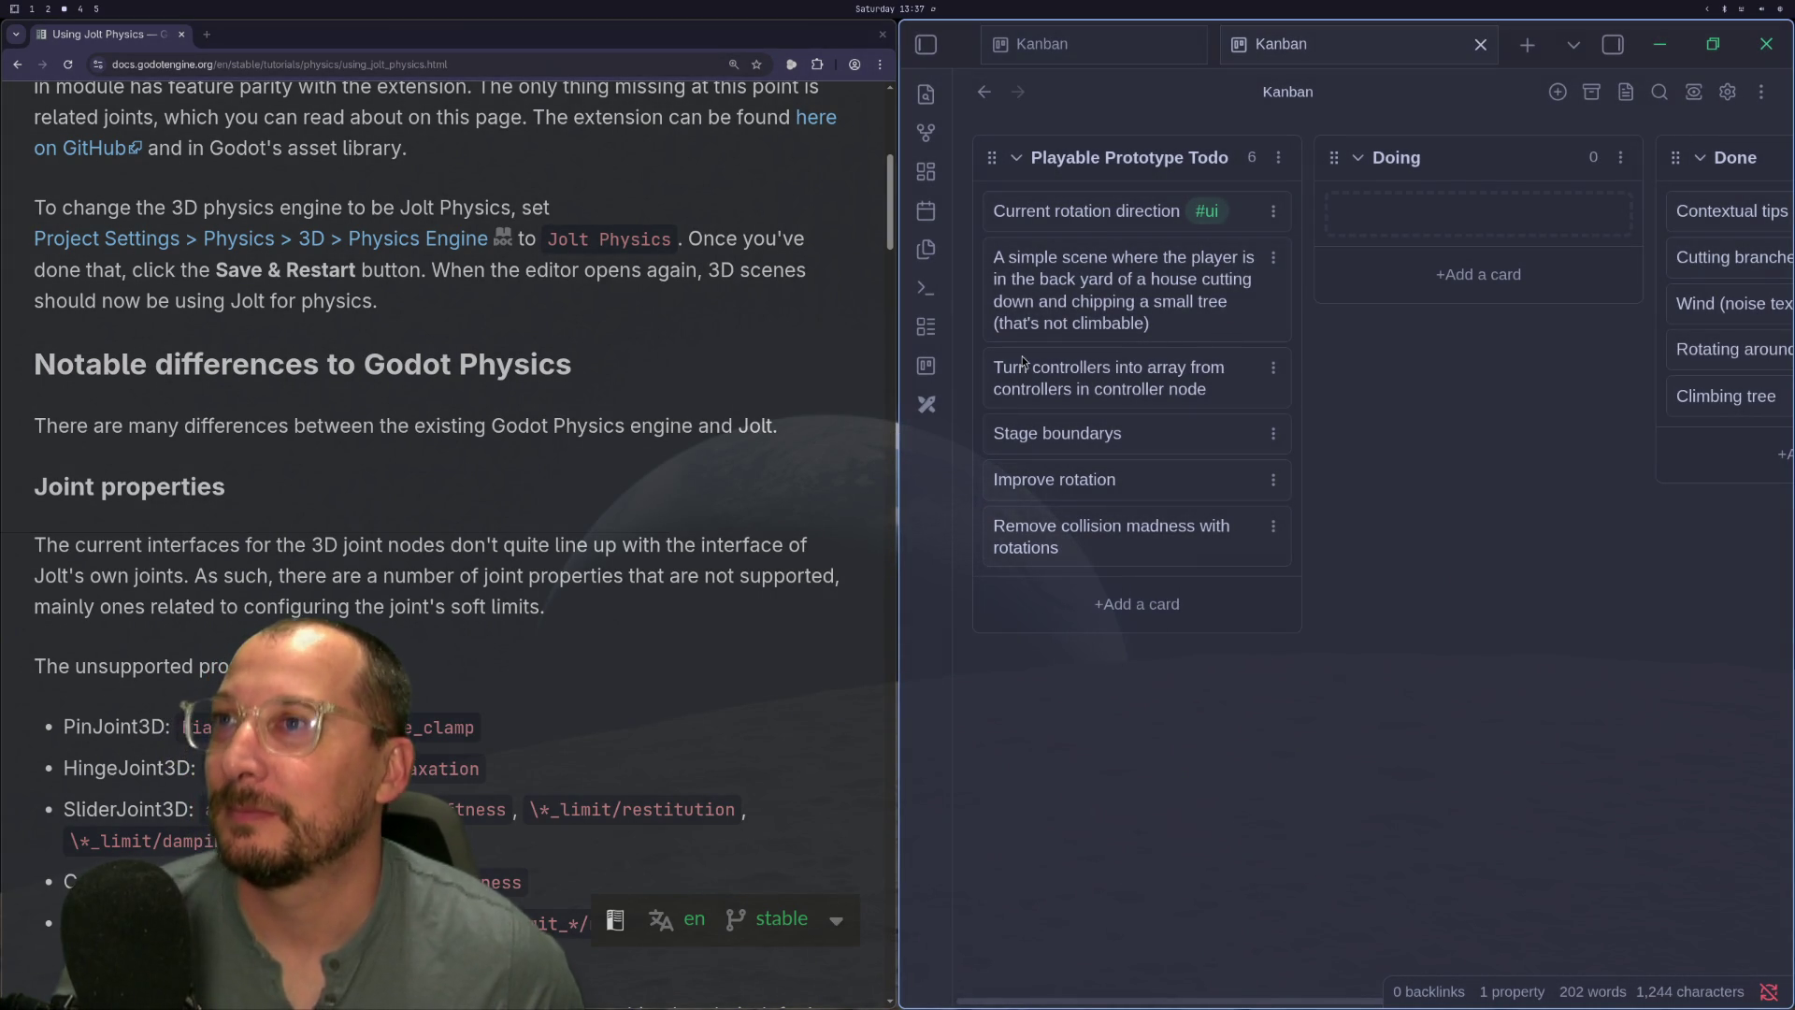
key(super+2)
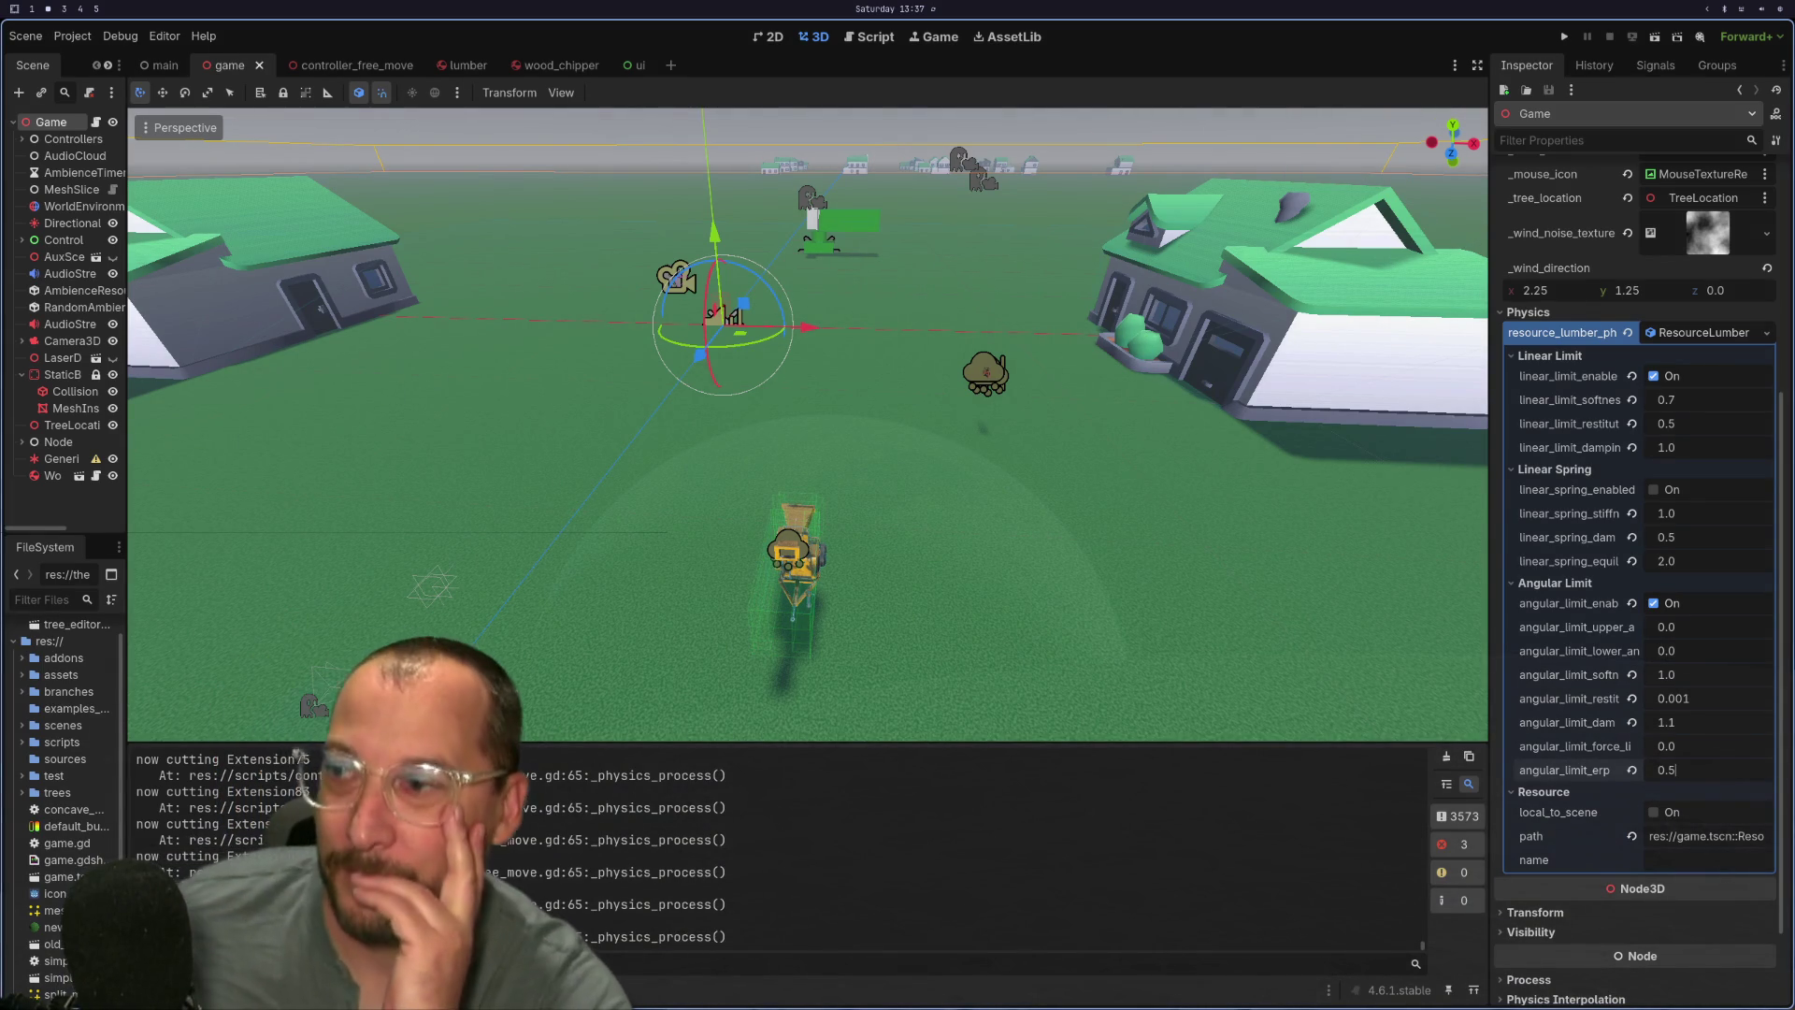
key(super+1)
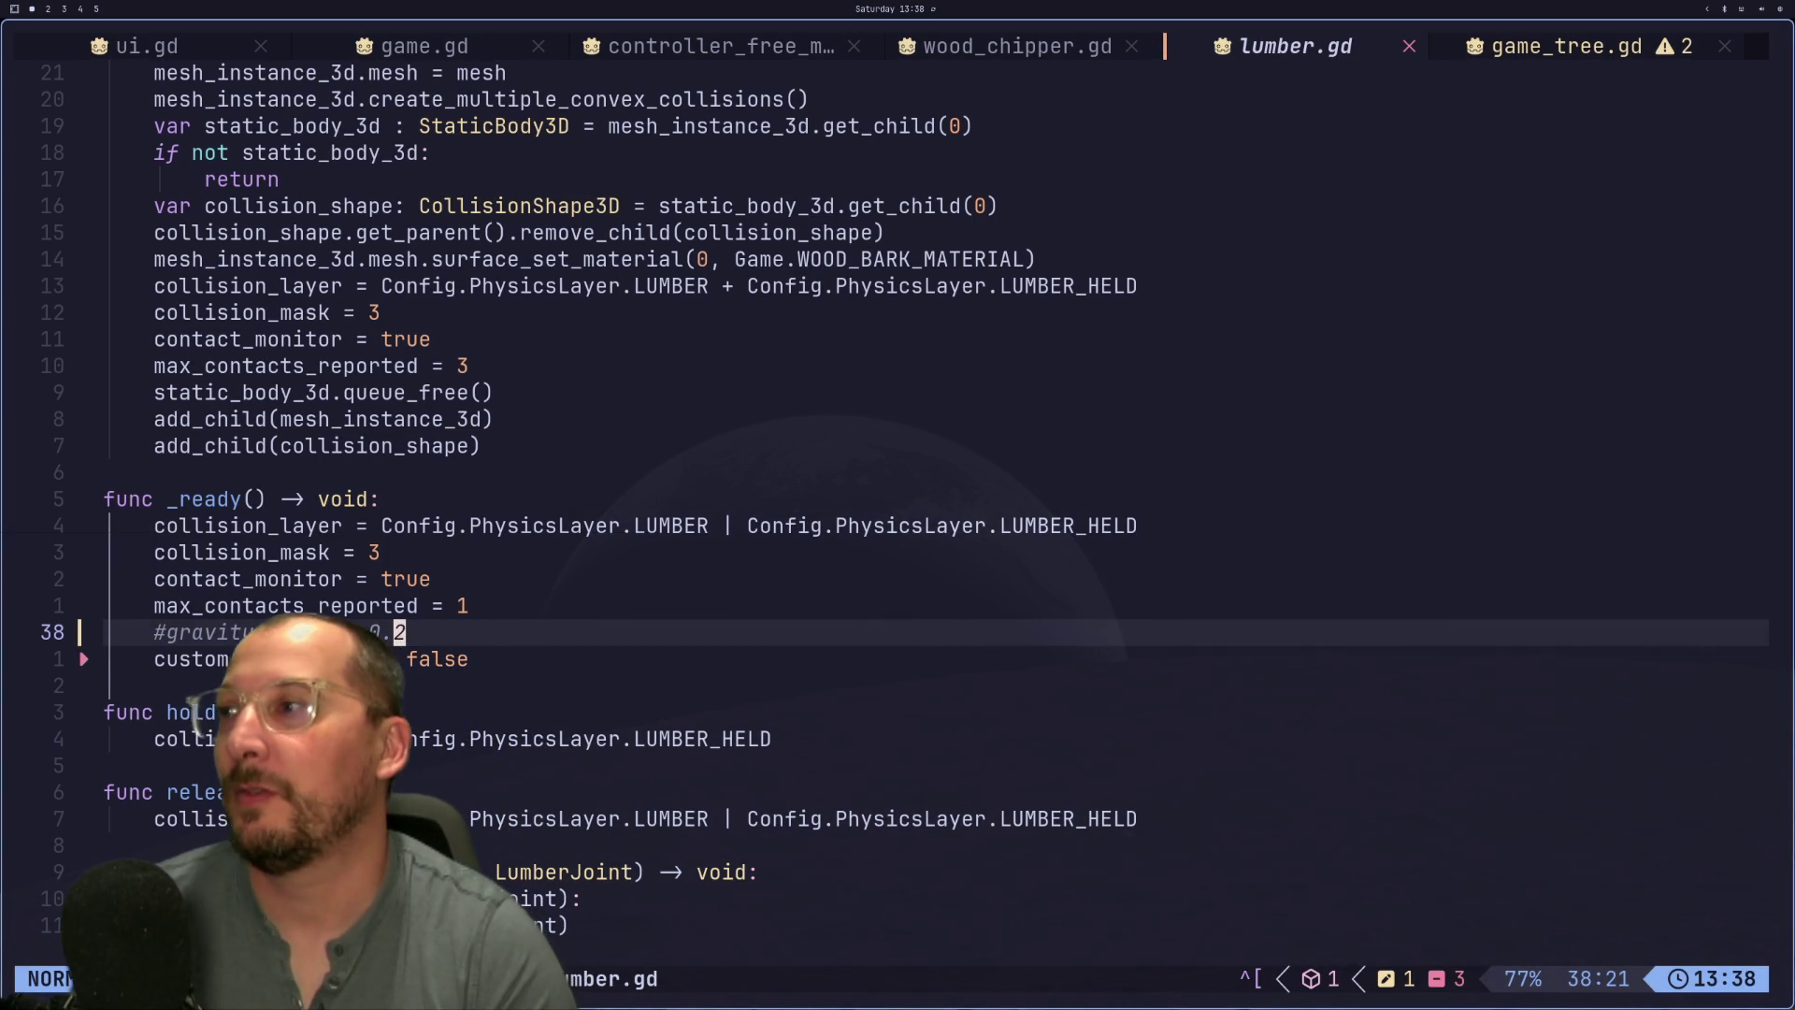
- Comment out the custom_integrator = false line in lumber.gd and save with :w
key(j)
key(d)
key(d)
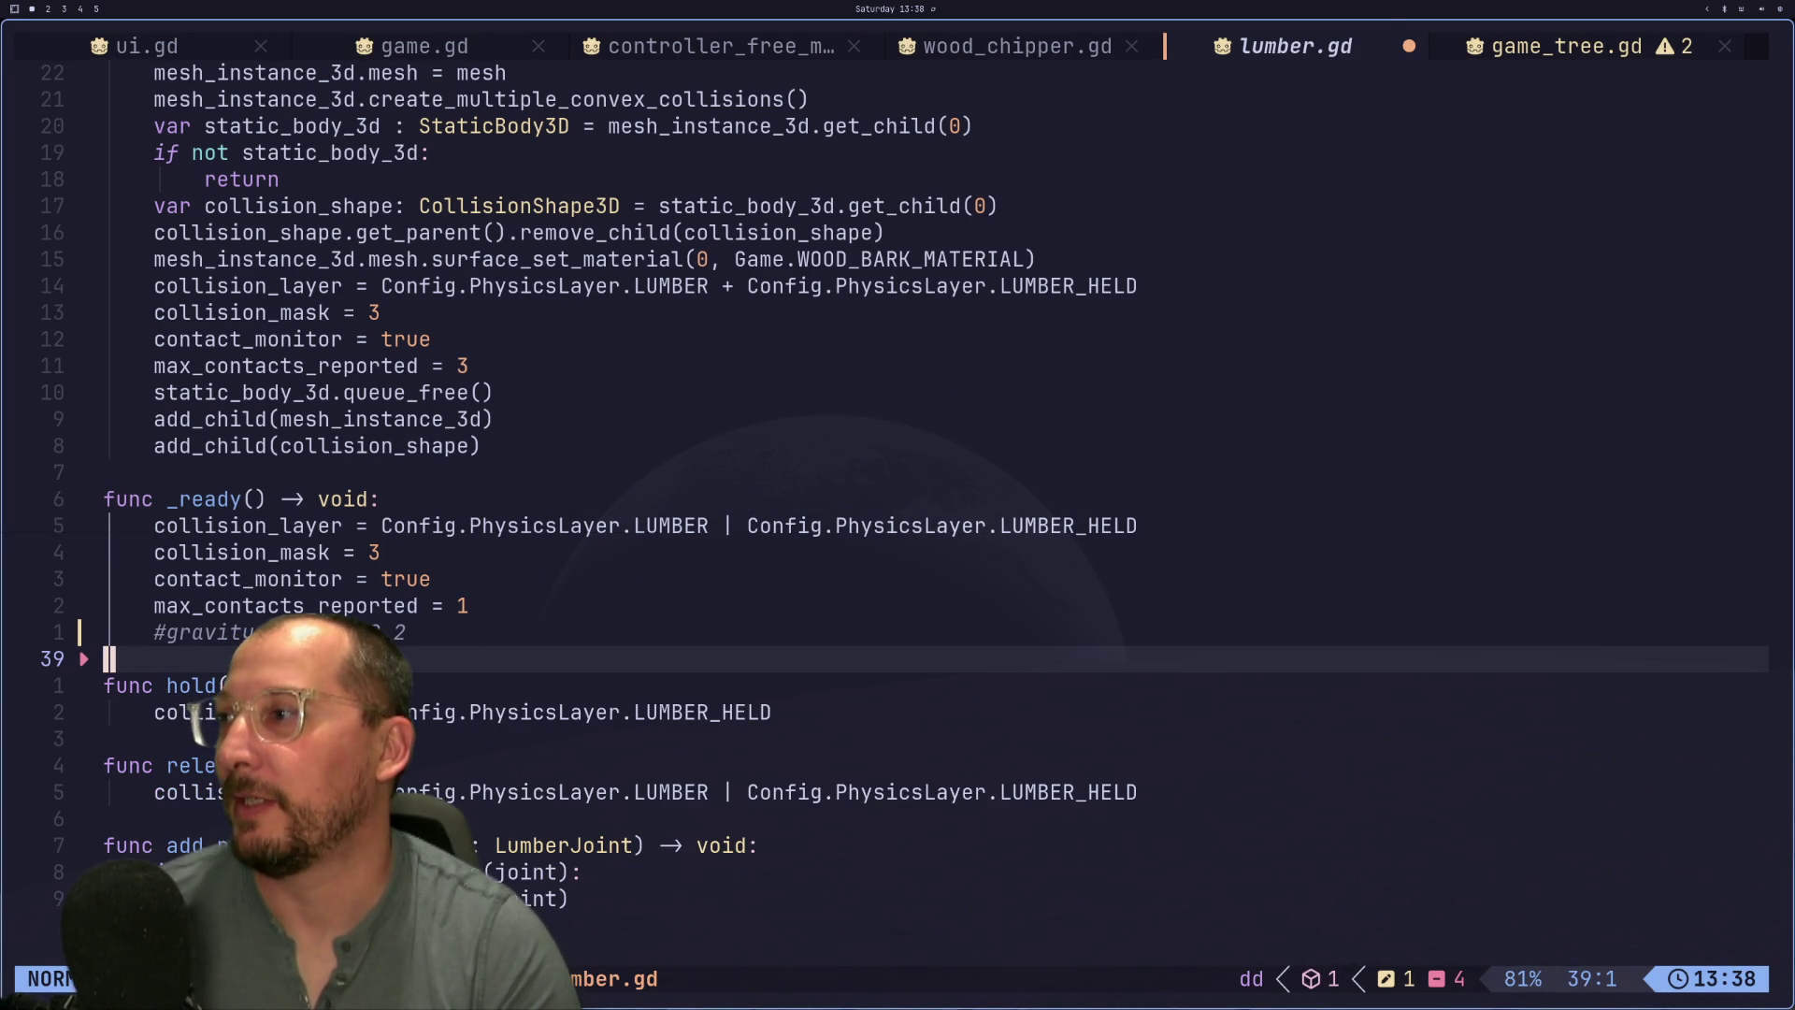
key(u)
key(h)
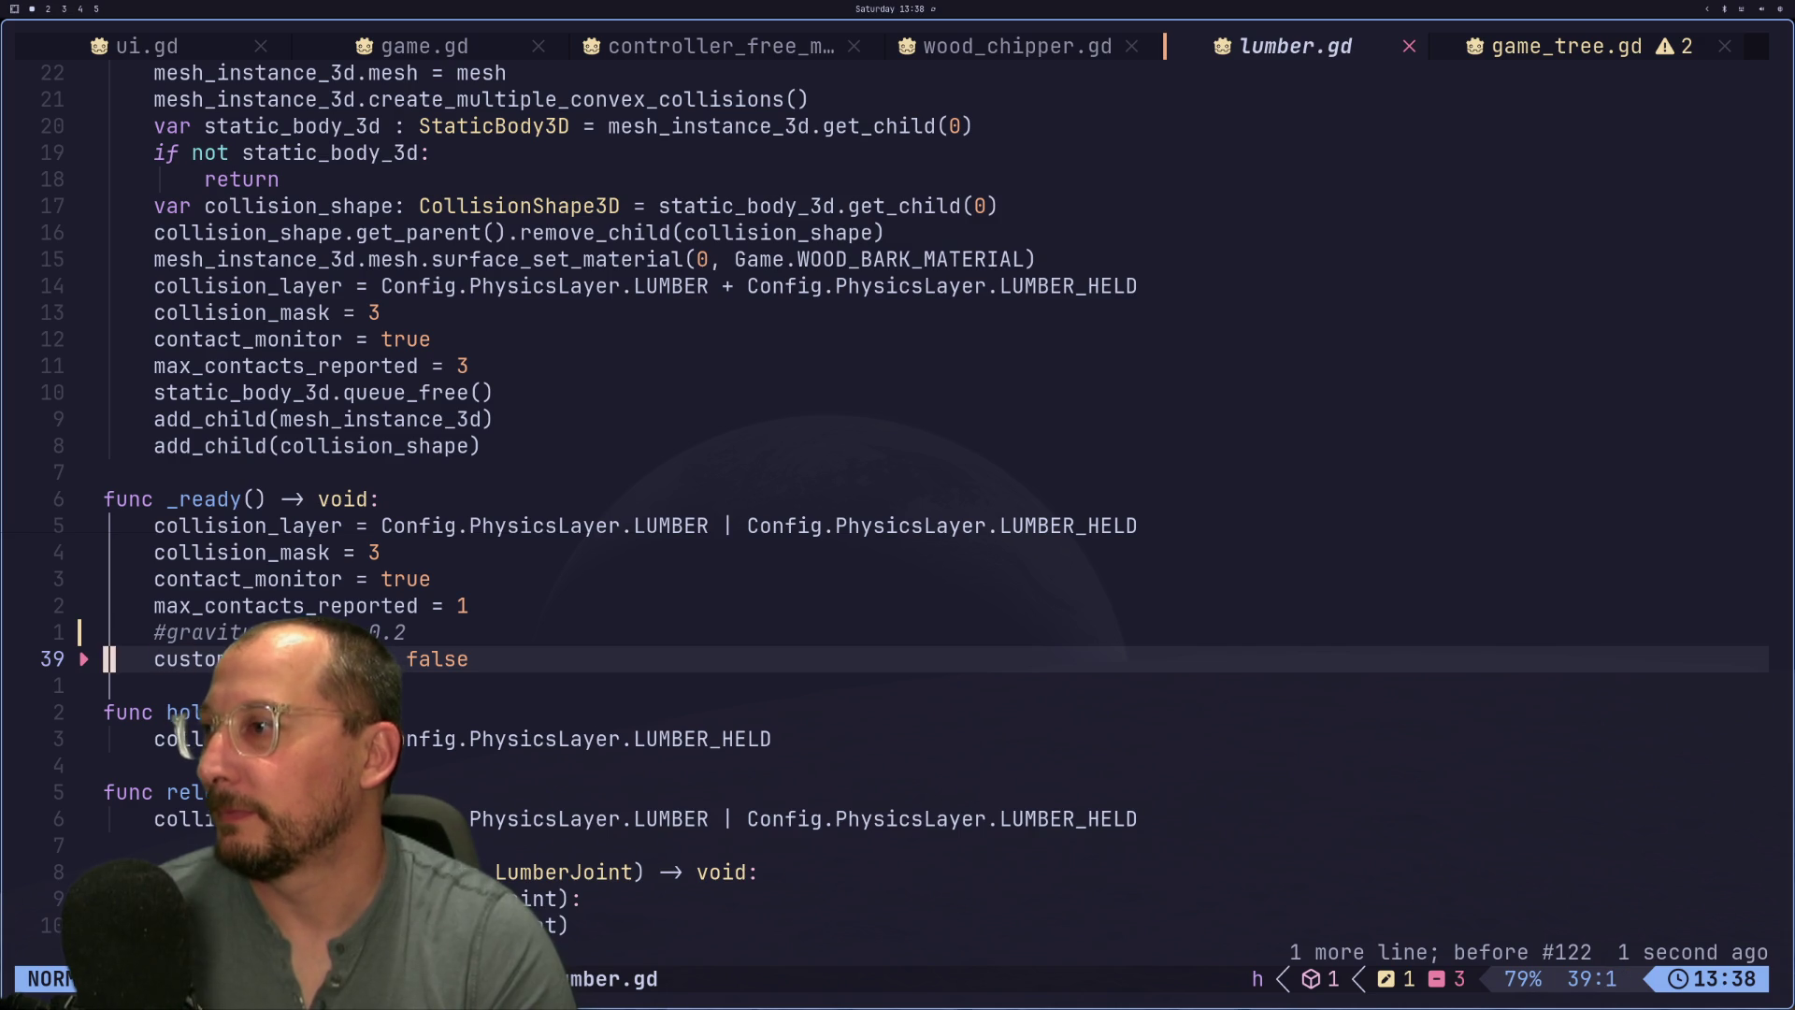
text(:w)
key(Return)
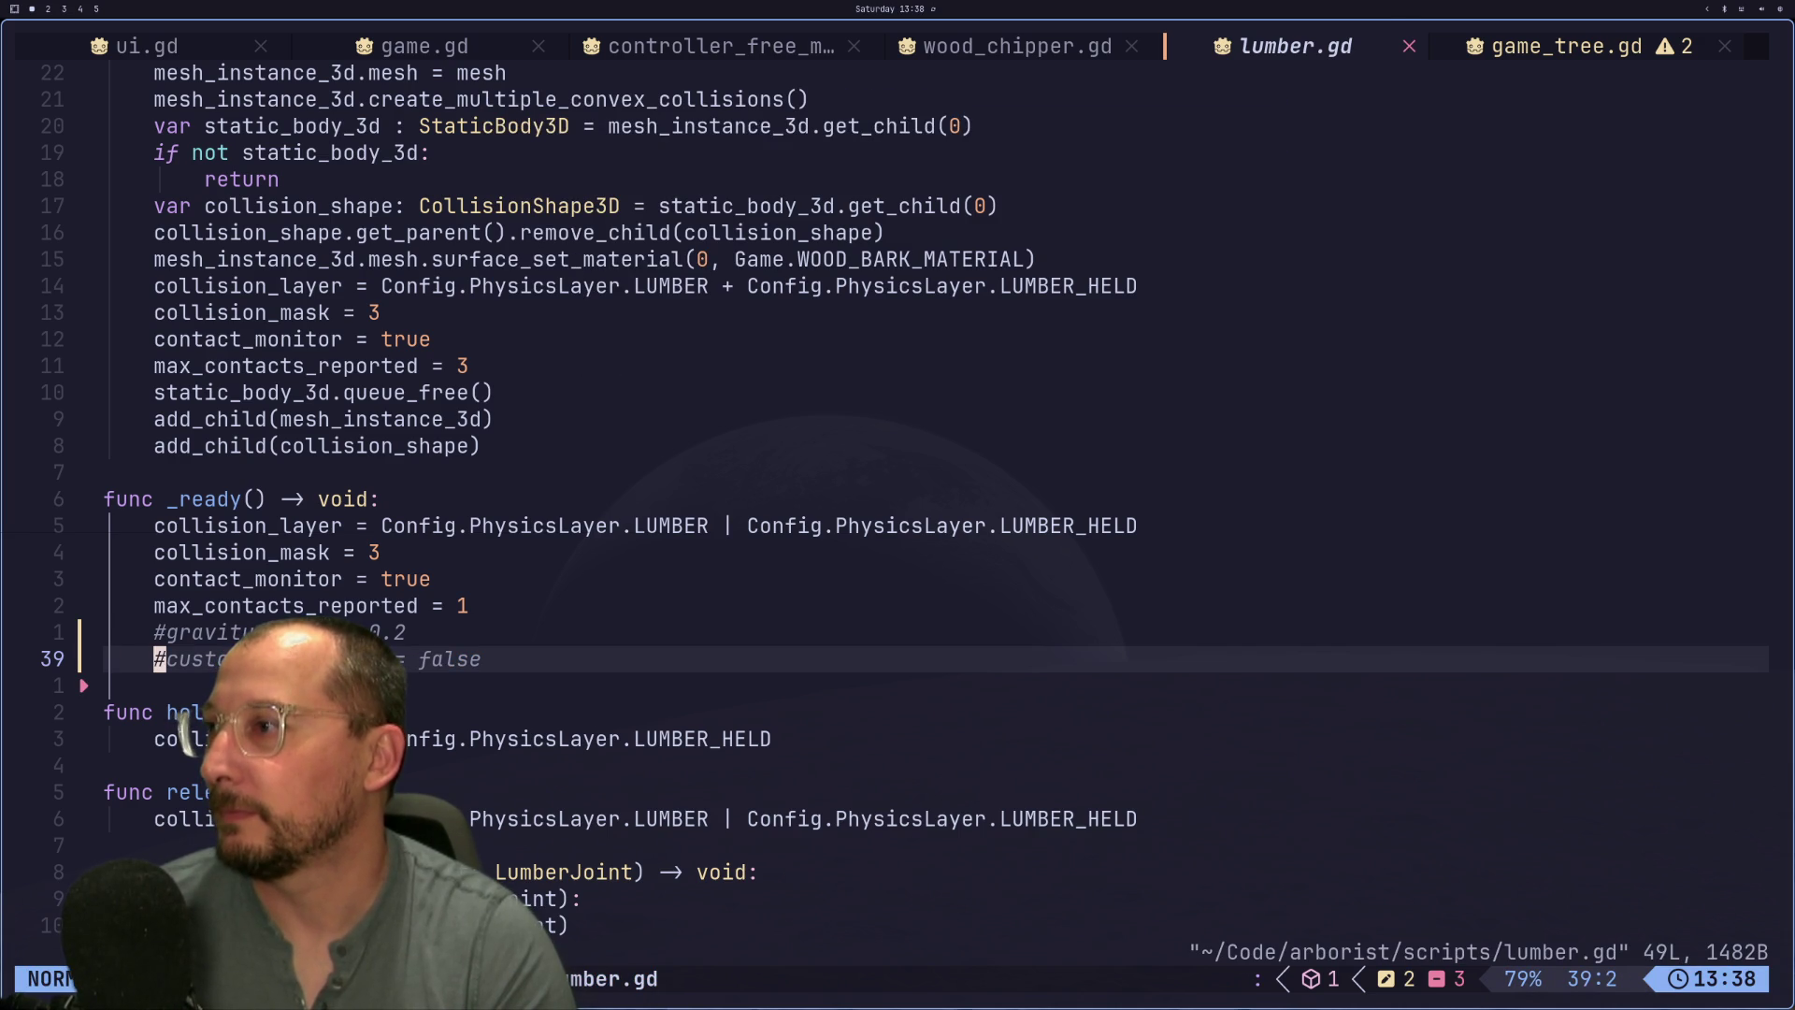
- Relaunch the game in Godot to retest the lumber physics
key(j)
key(j)
key(j)
key(k)
key(k)
key(k)
key(k)
key(k)
key(k)
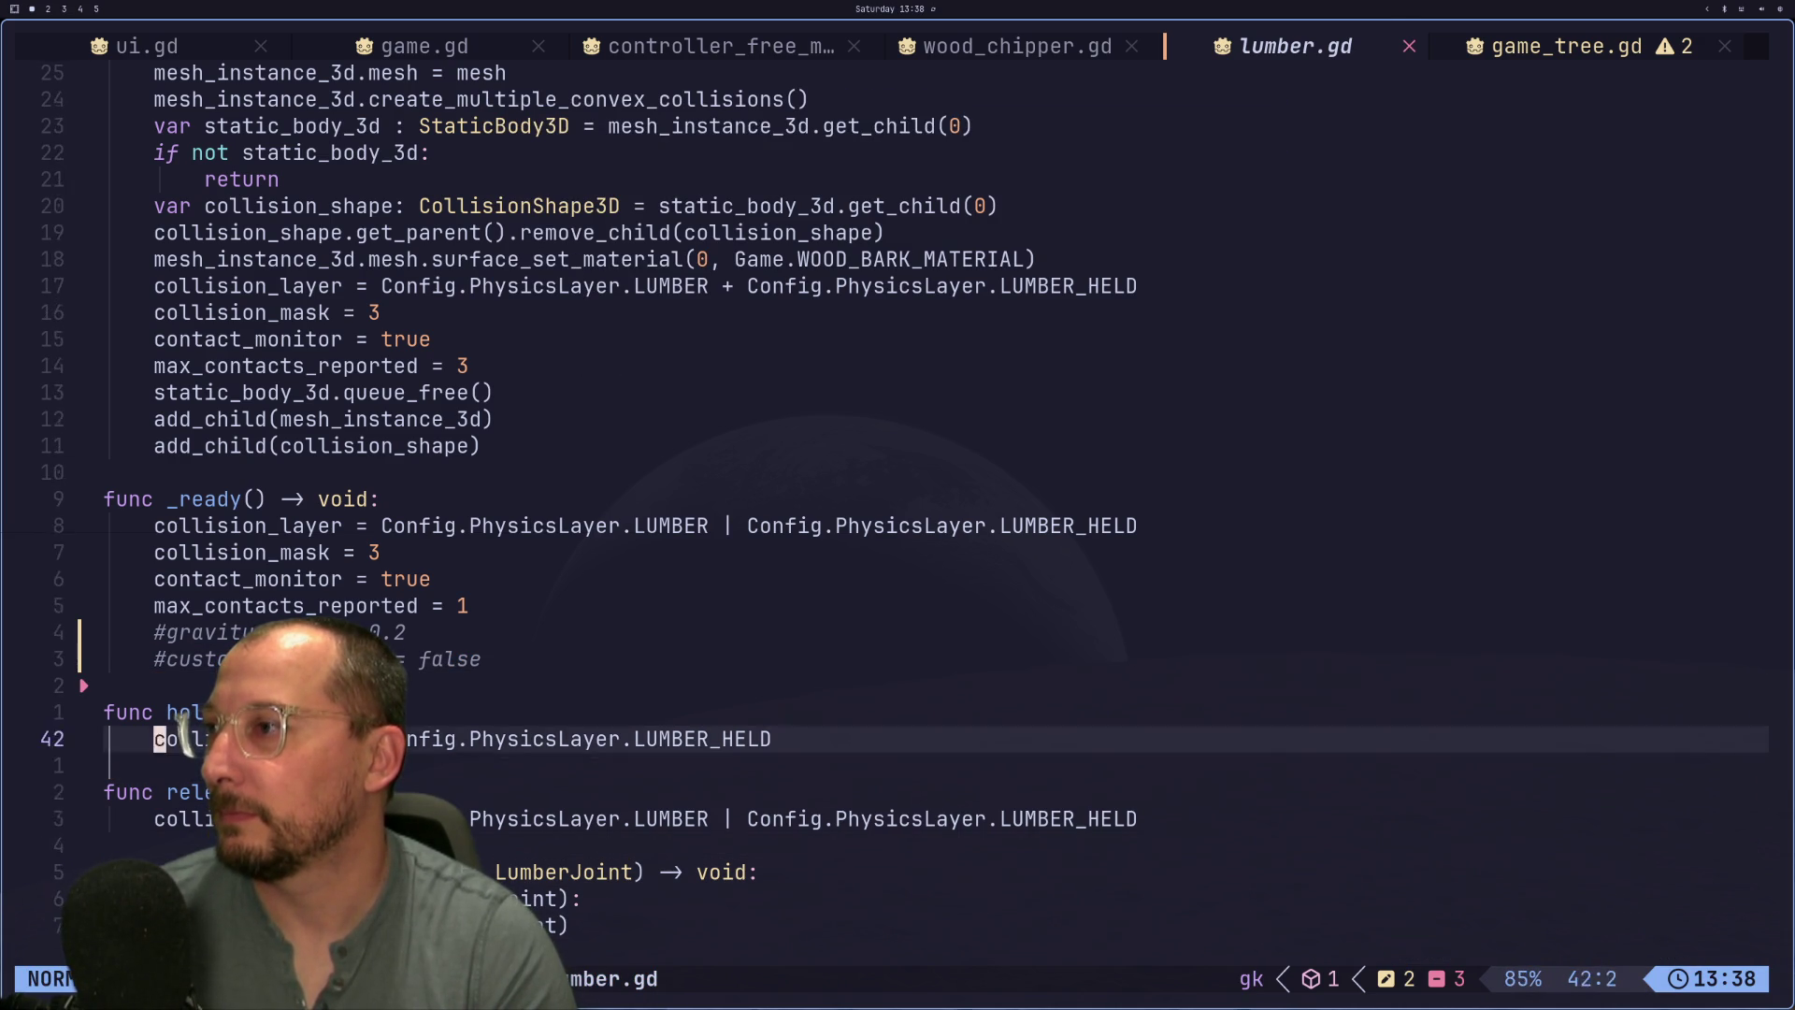
key(super+2)
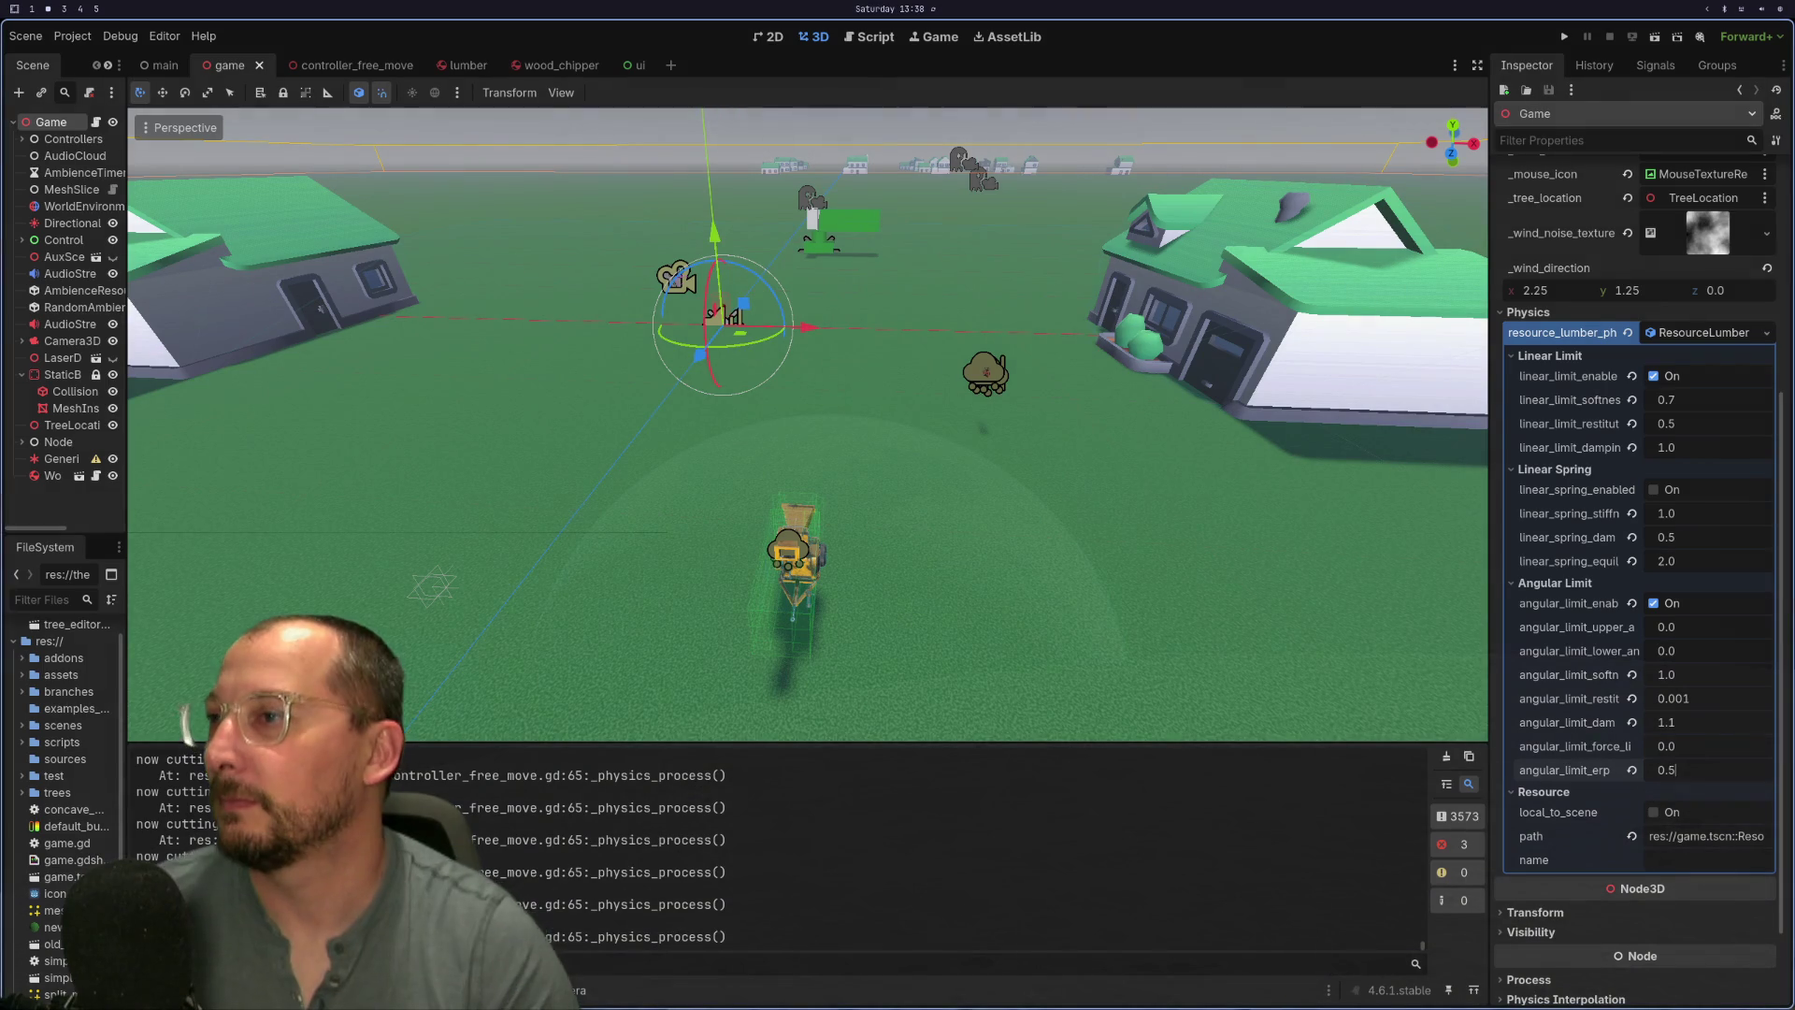
click(1564, 38)
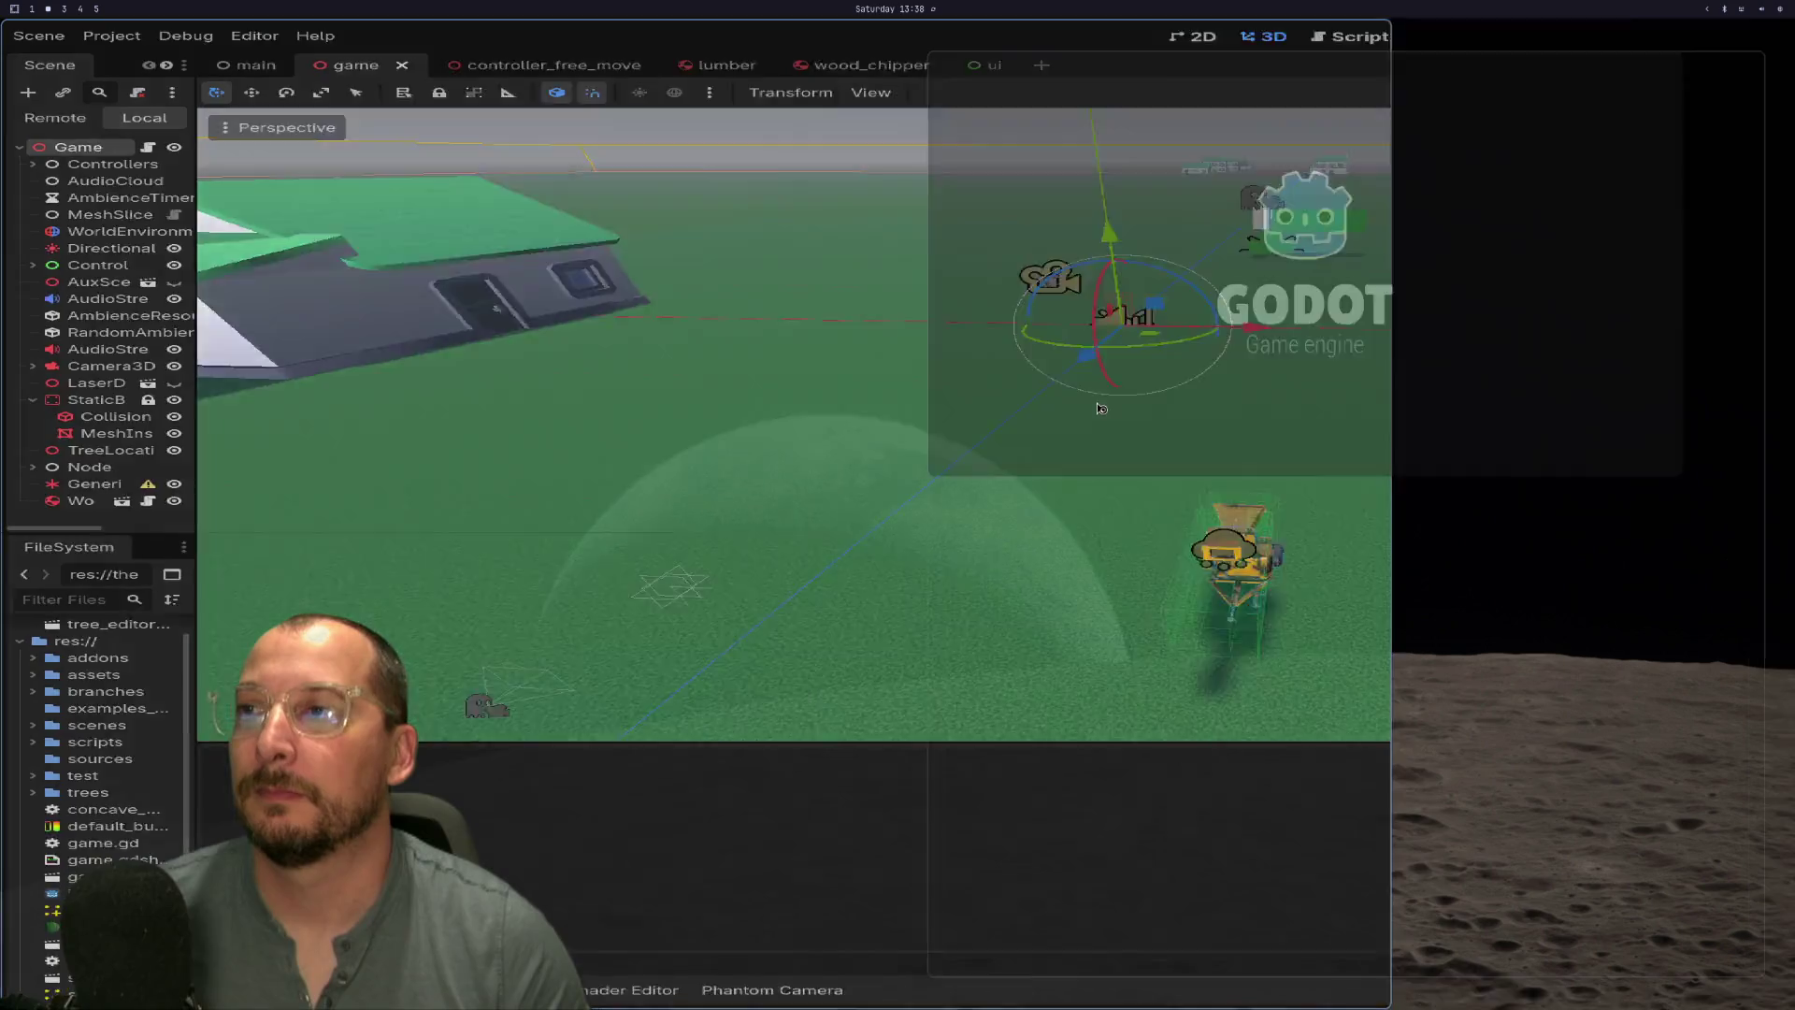
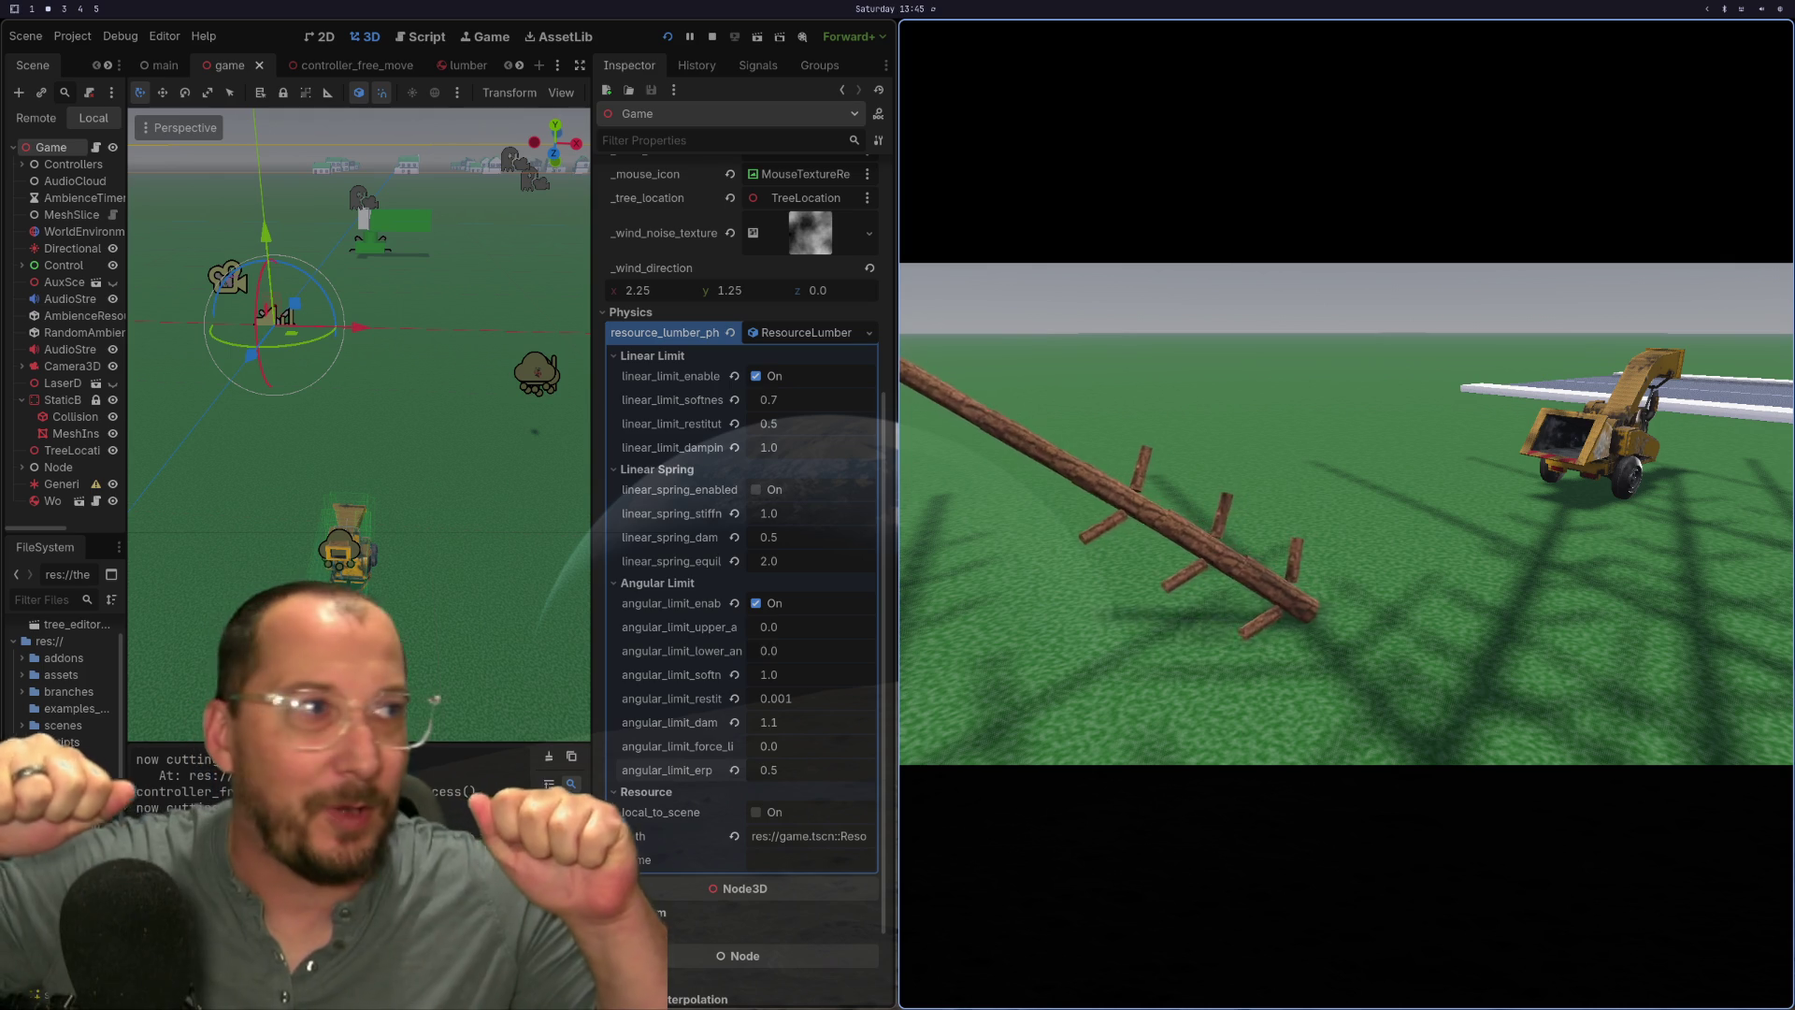
- Walk the player up to the fallen log, then back away to watch its lumber joints hold
key(w)
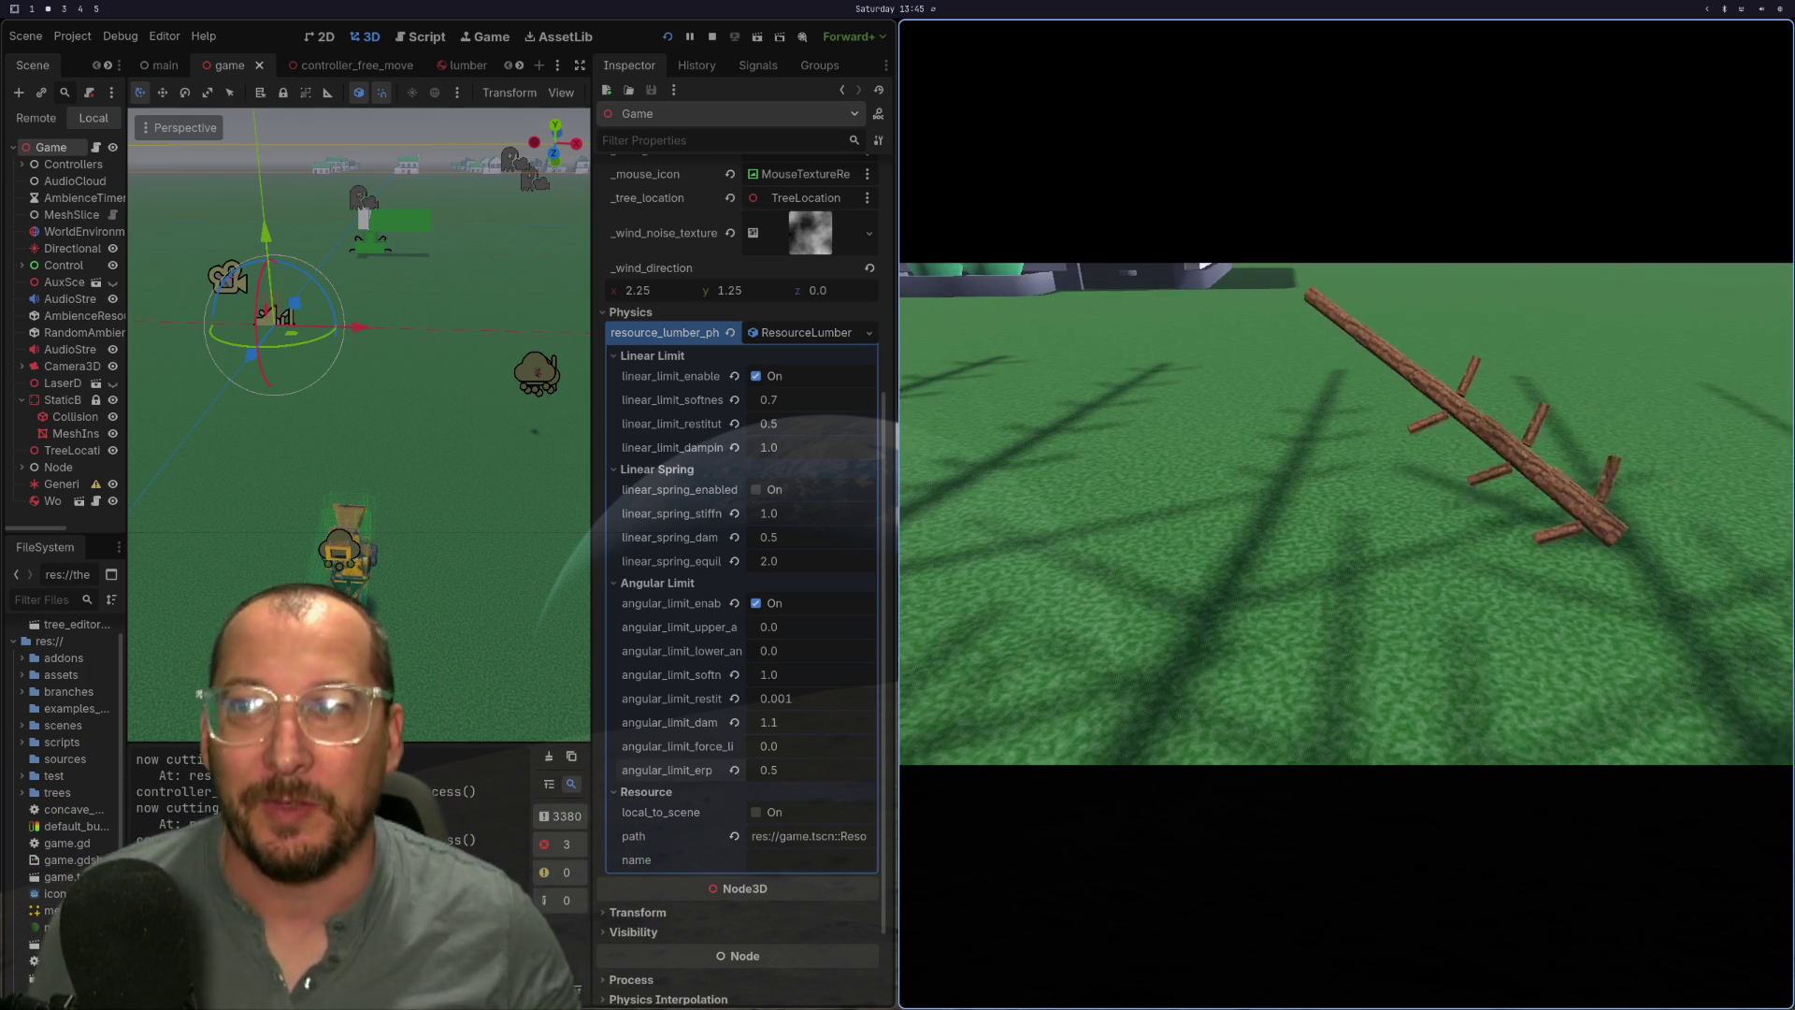
key(s)
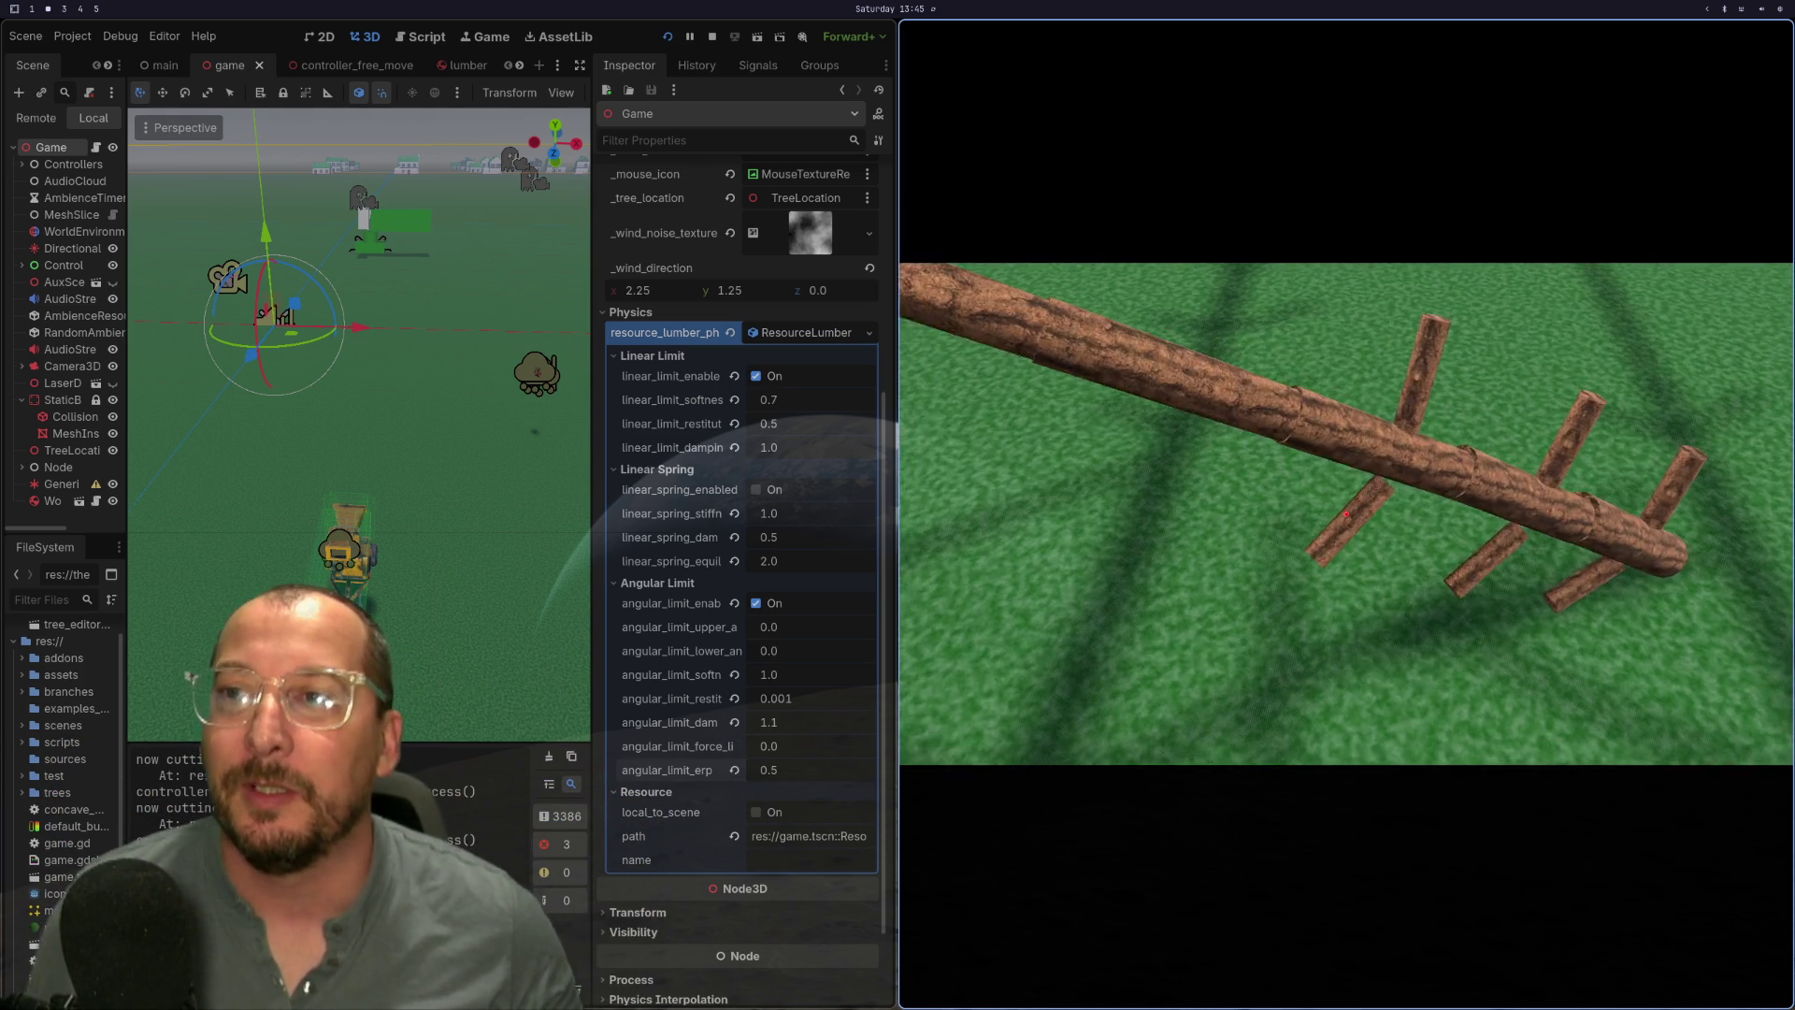
key(s)
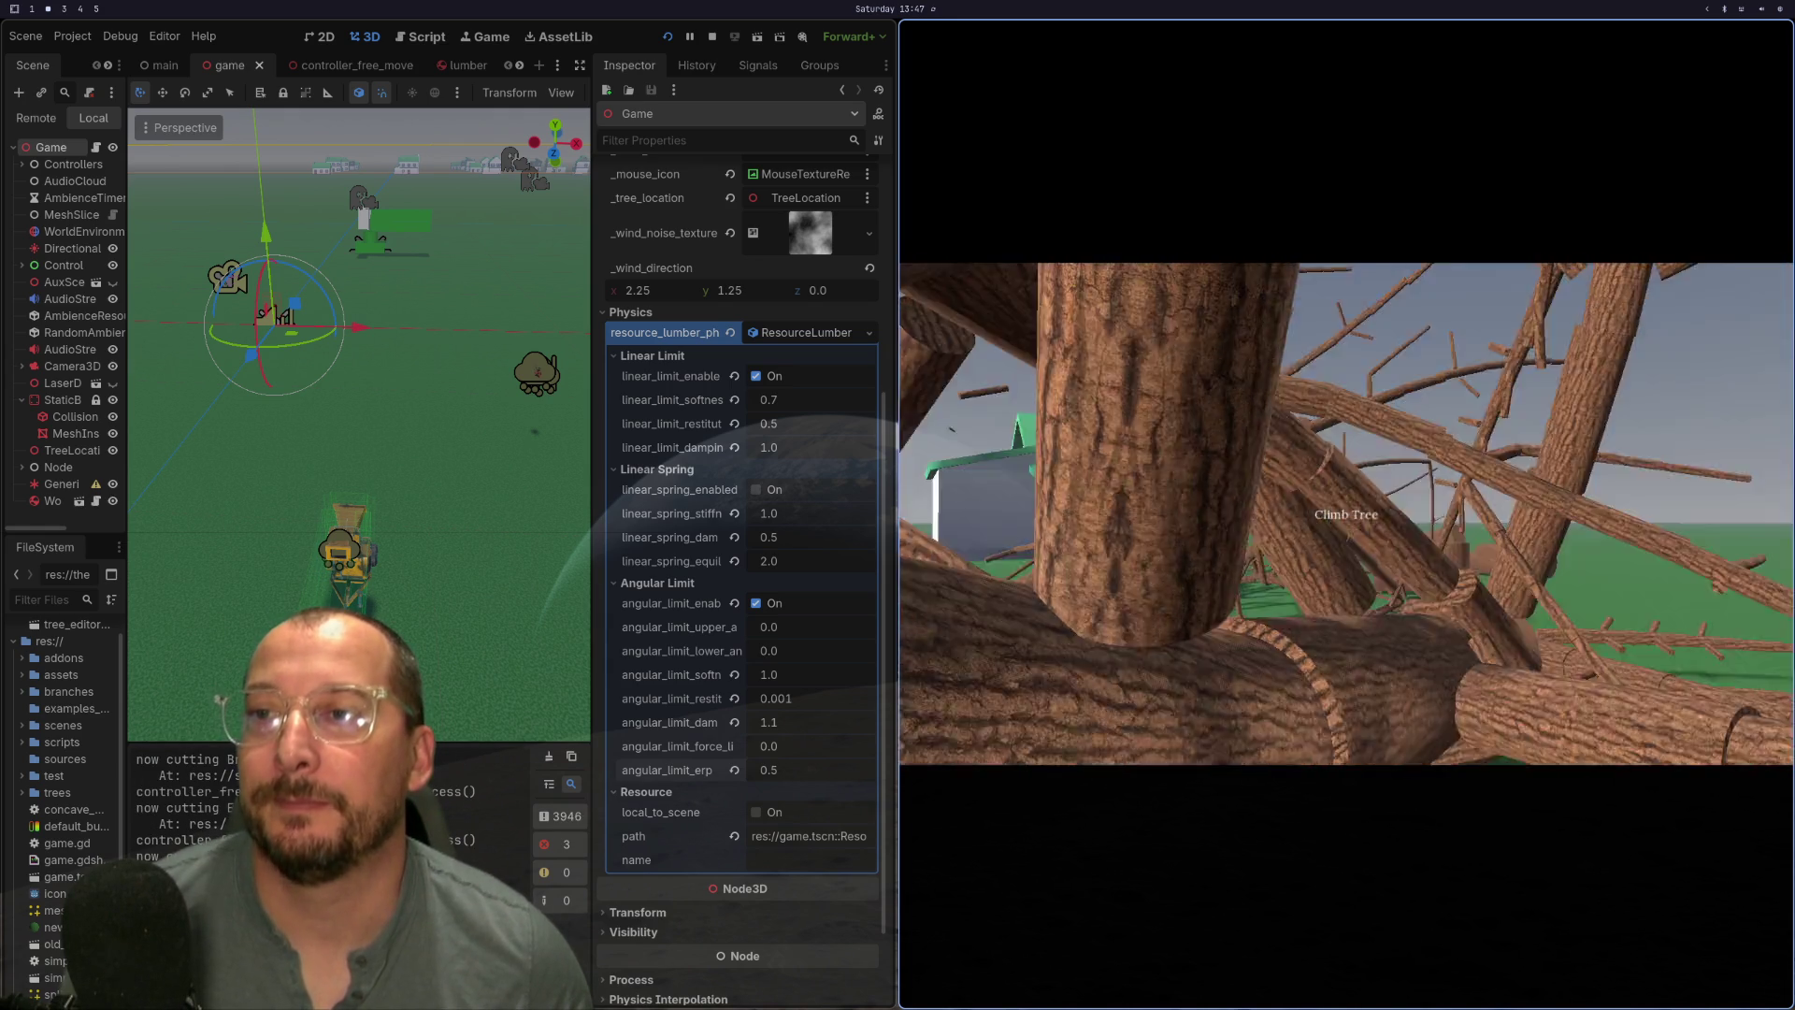
- Stop the running game with F8 to return to the editor
key(F8)
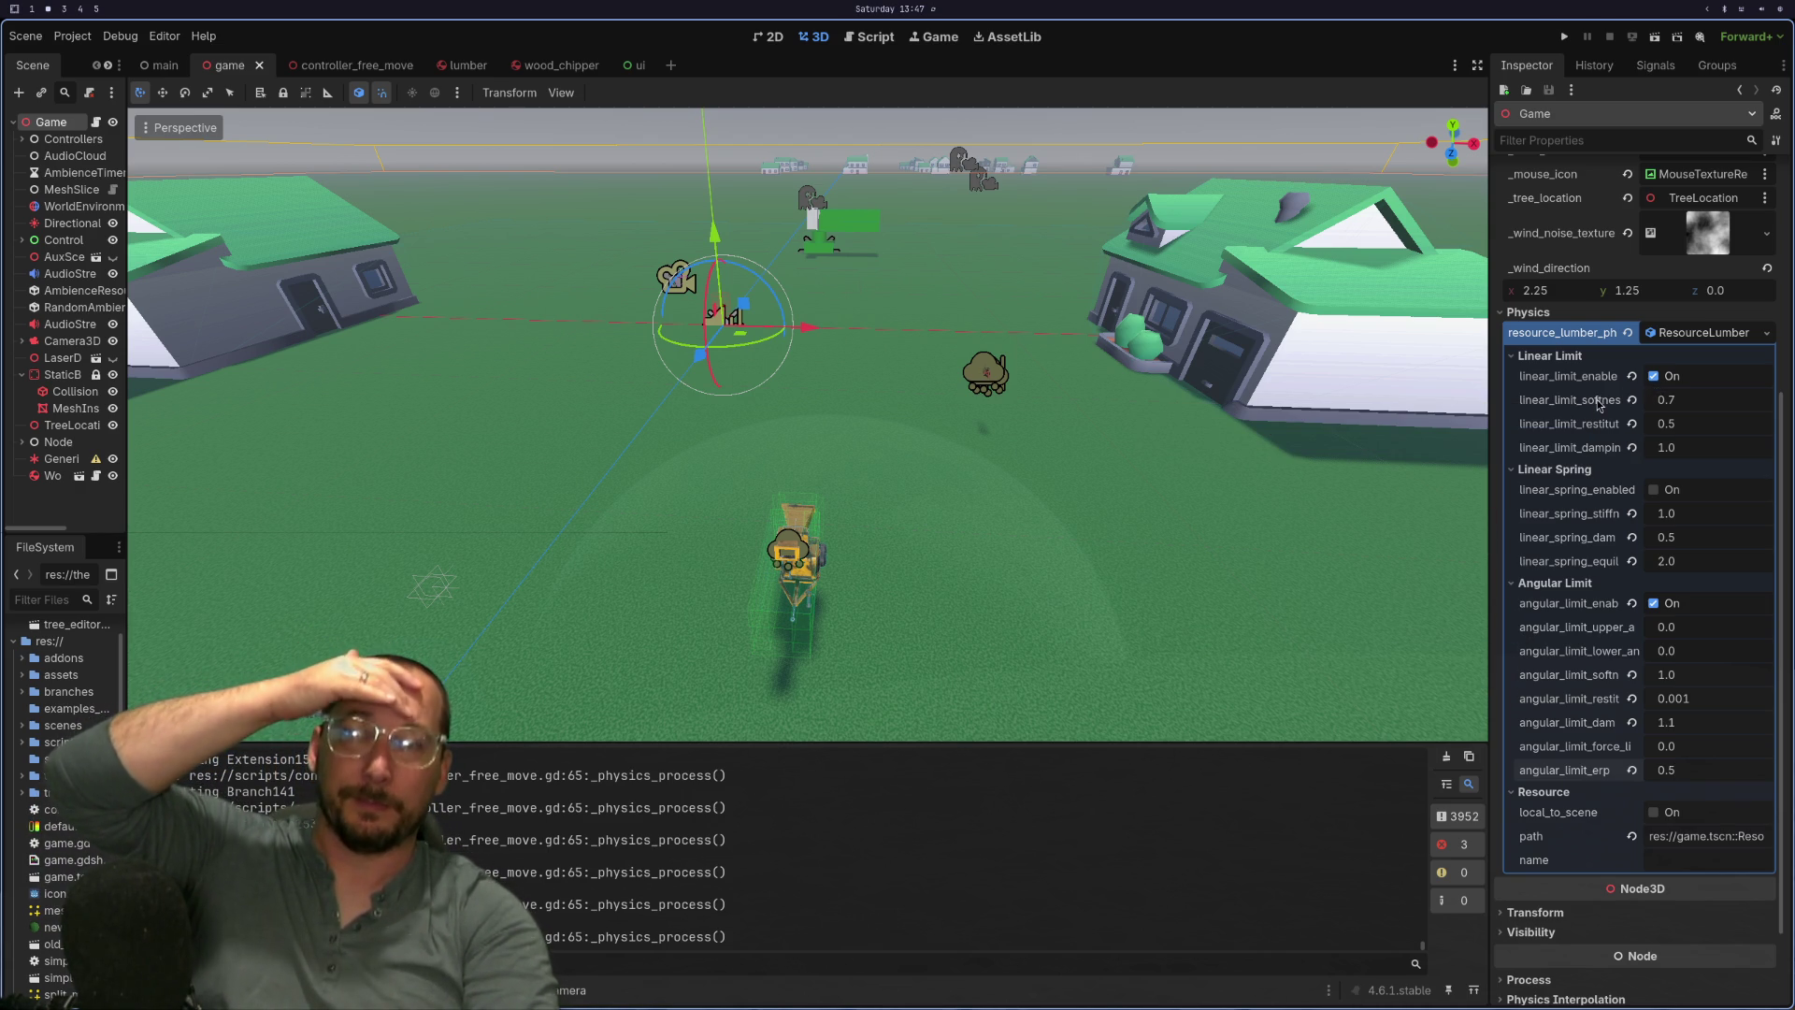
- Playtest the lumber joints with angular_limit_enabled unchecked, then re-enable the angular limit
click(1668, 606)
click(1571, 36)
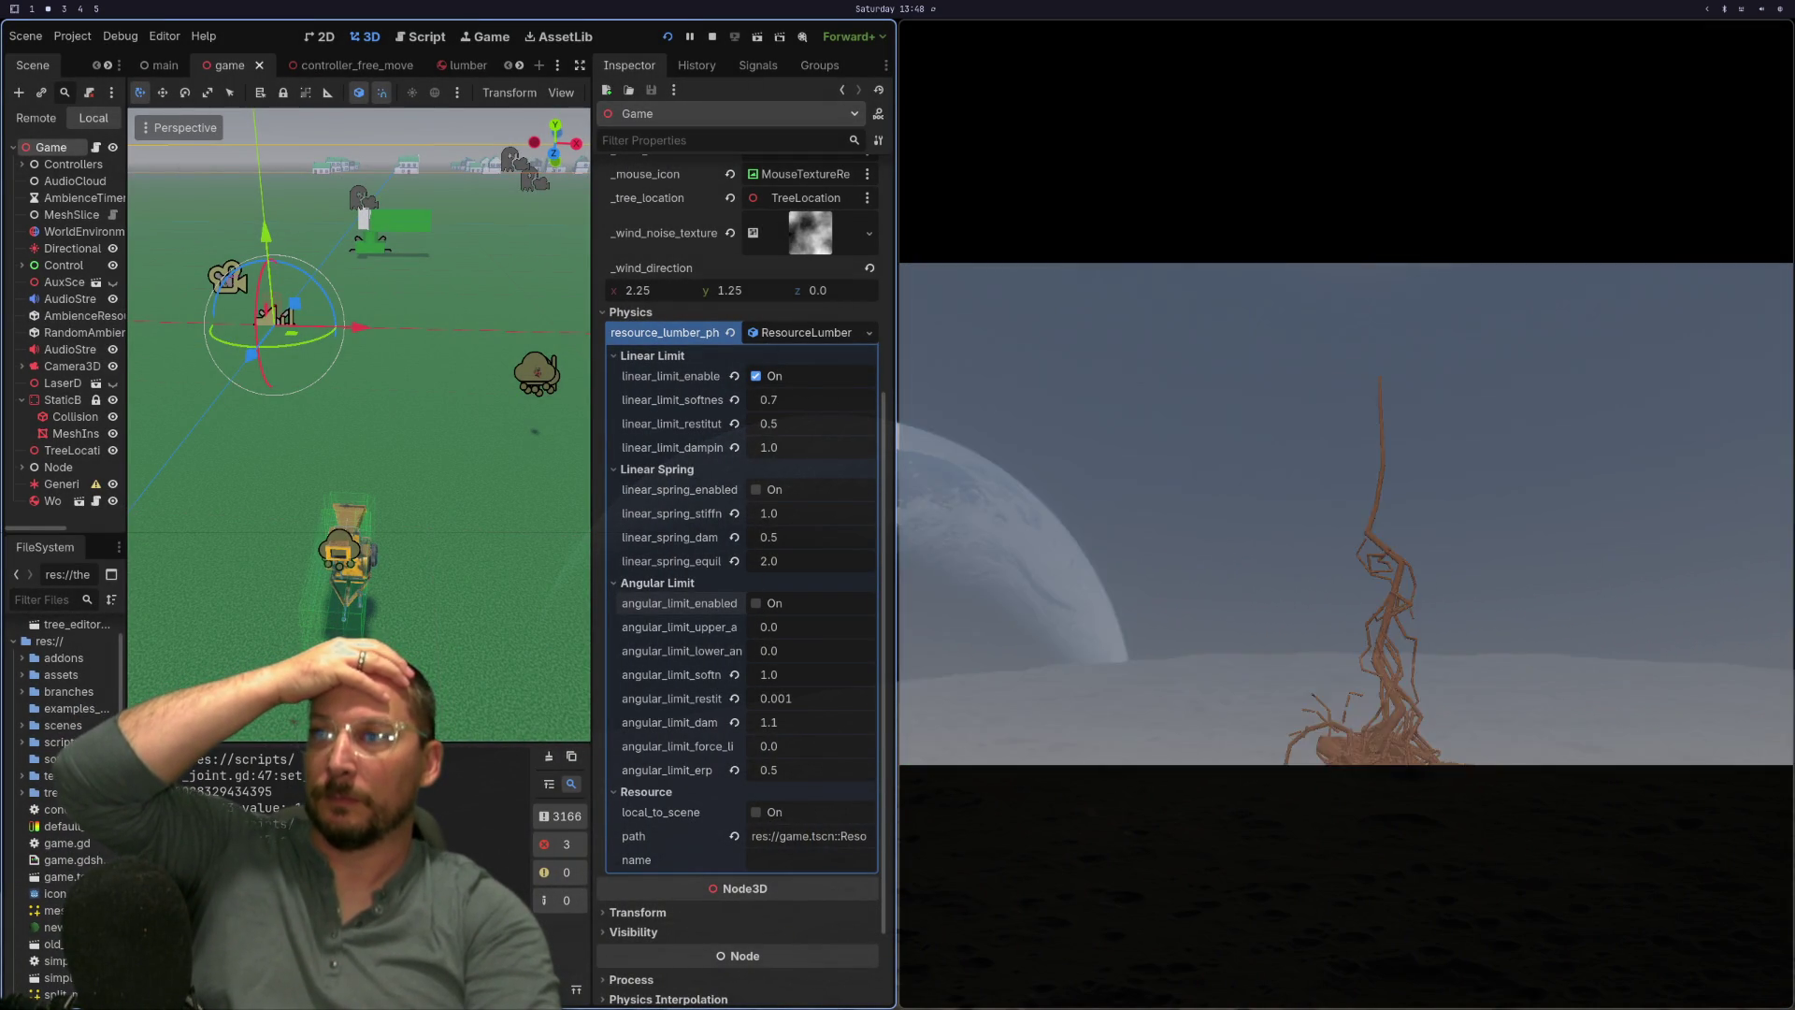
key(ctrl+q)
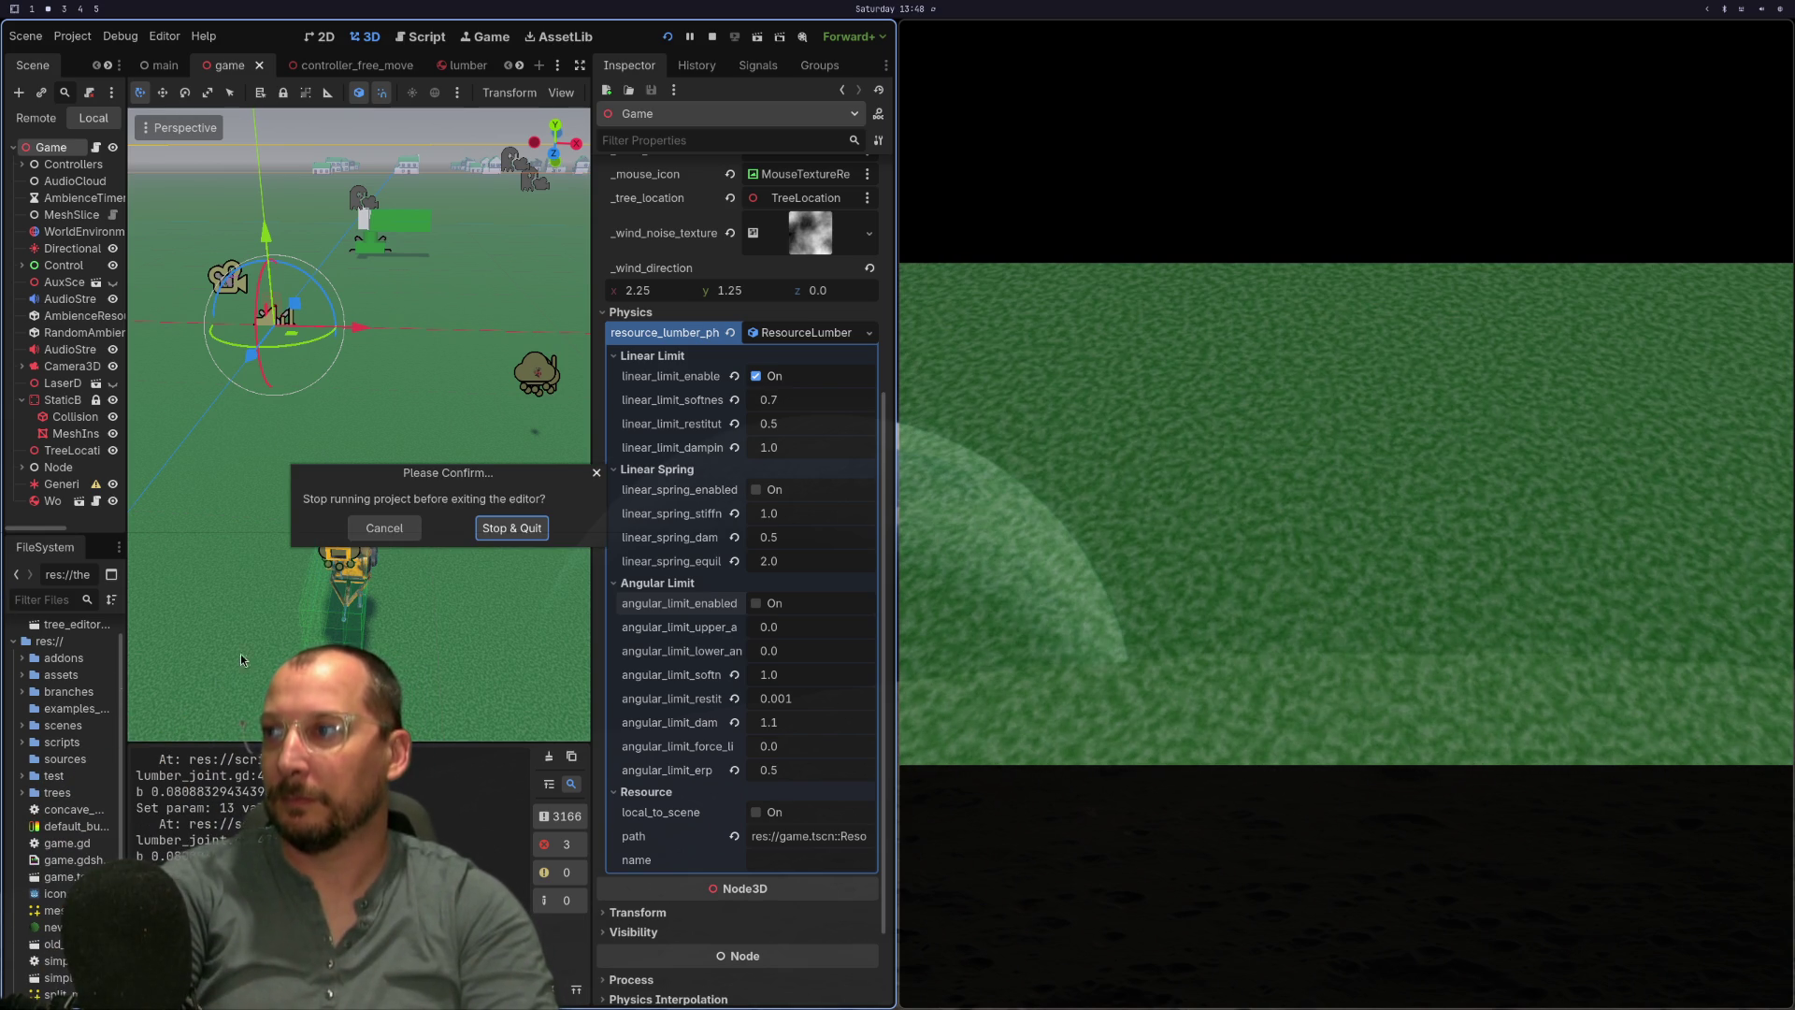
click(385, 528)
click(774, 603)
click(713, 39)
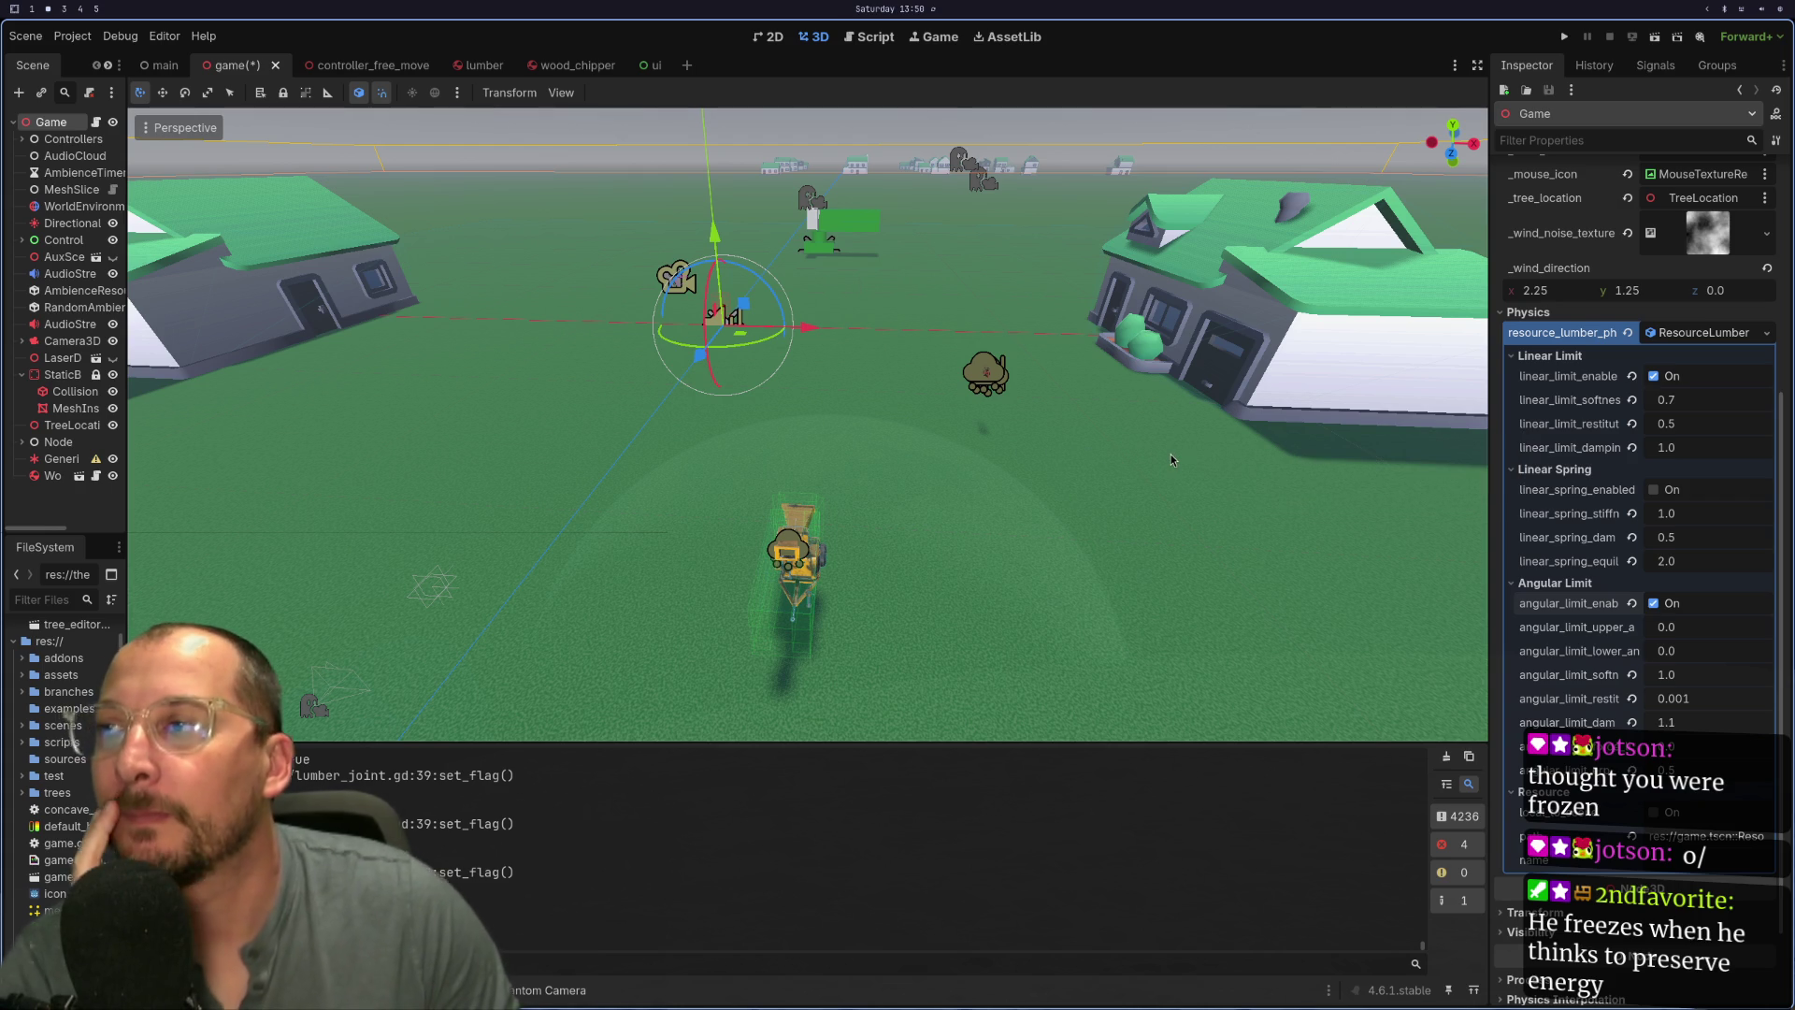
- Switch to the workspace with the Jolt Physics docs and the Kanban board
key(super+3)
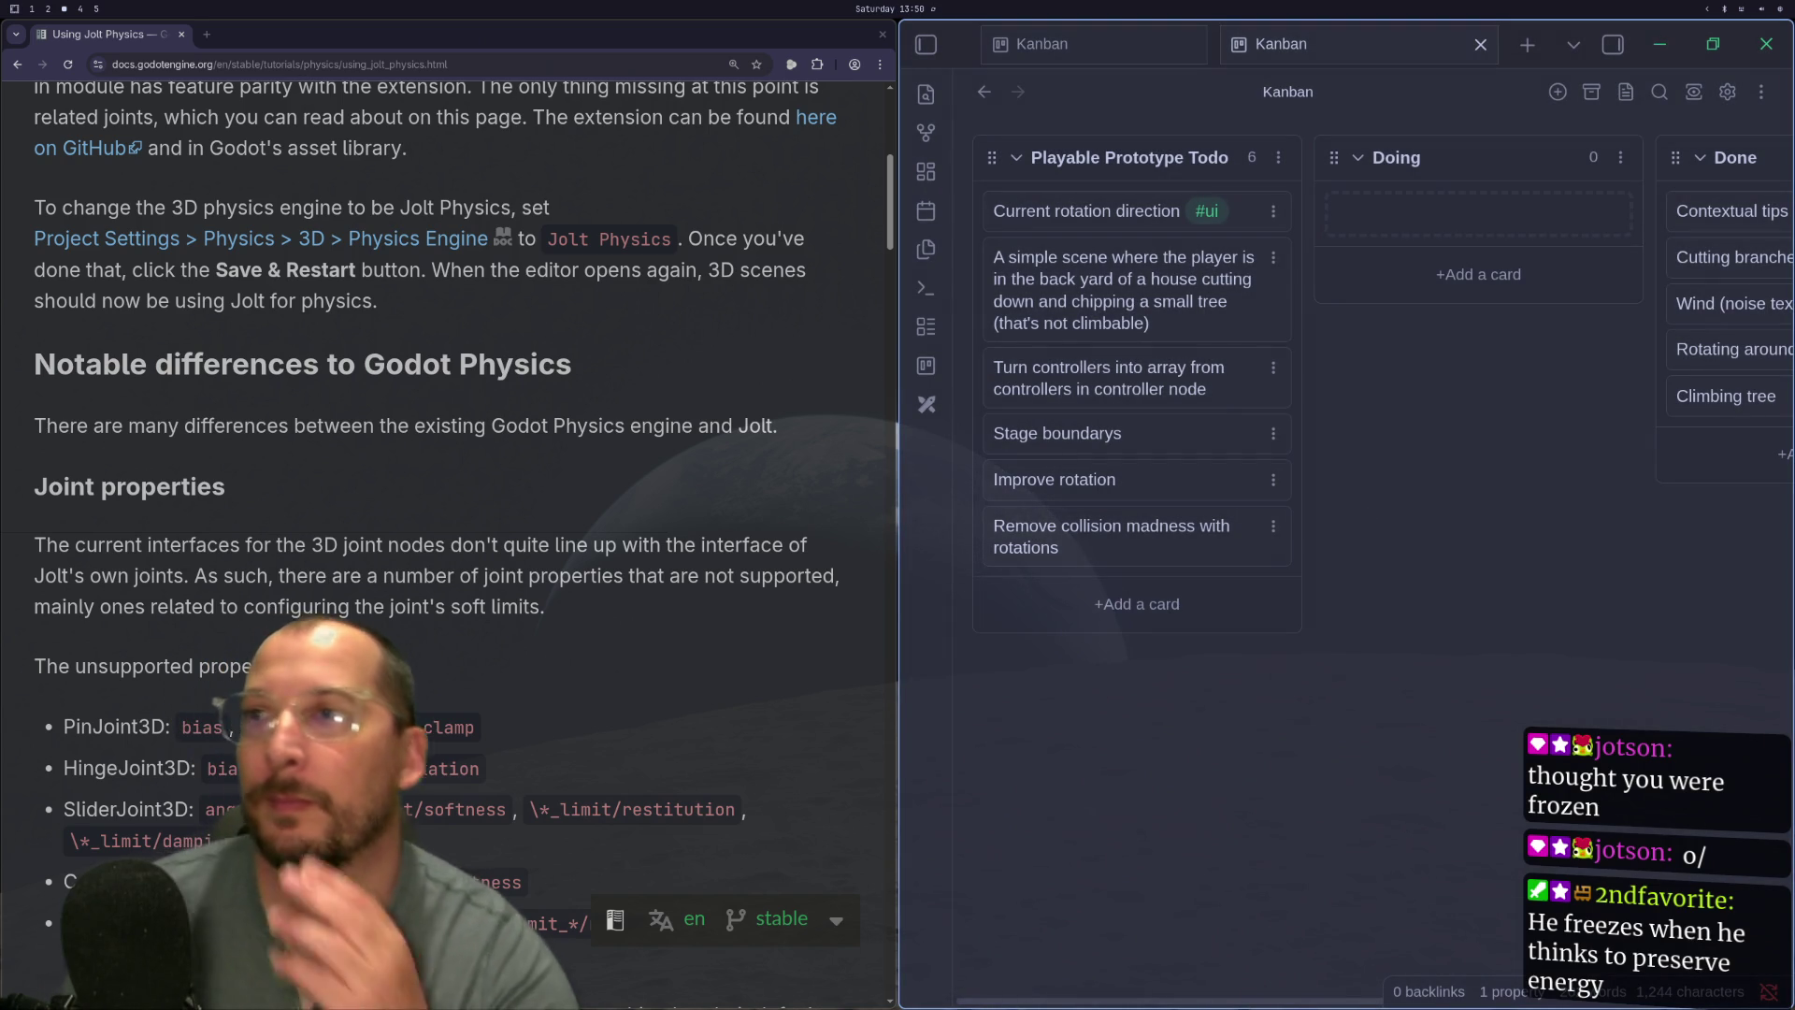
- Drag 'Remove collision madness with rotations' from Todo to Done and append the #bug tag
key(super+2)
key(super+3)
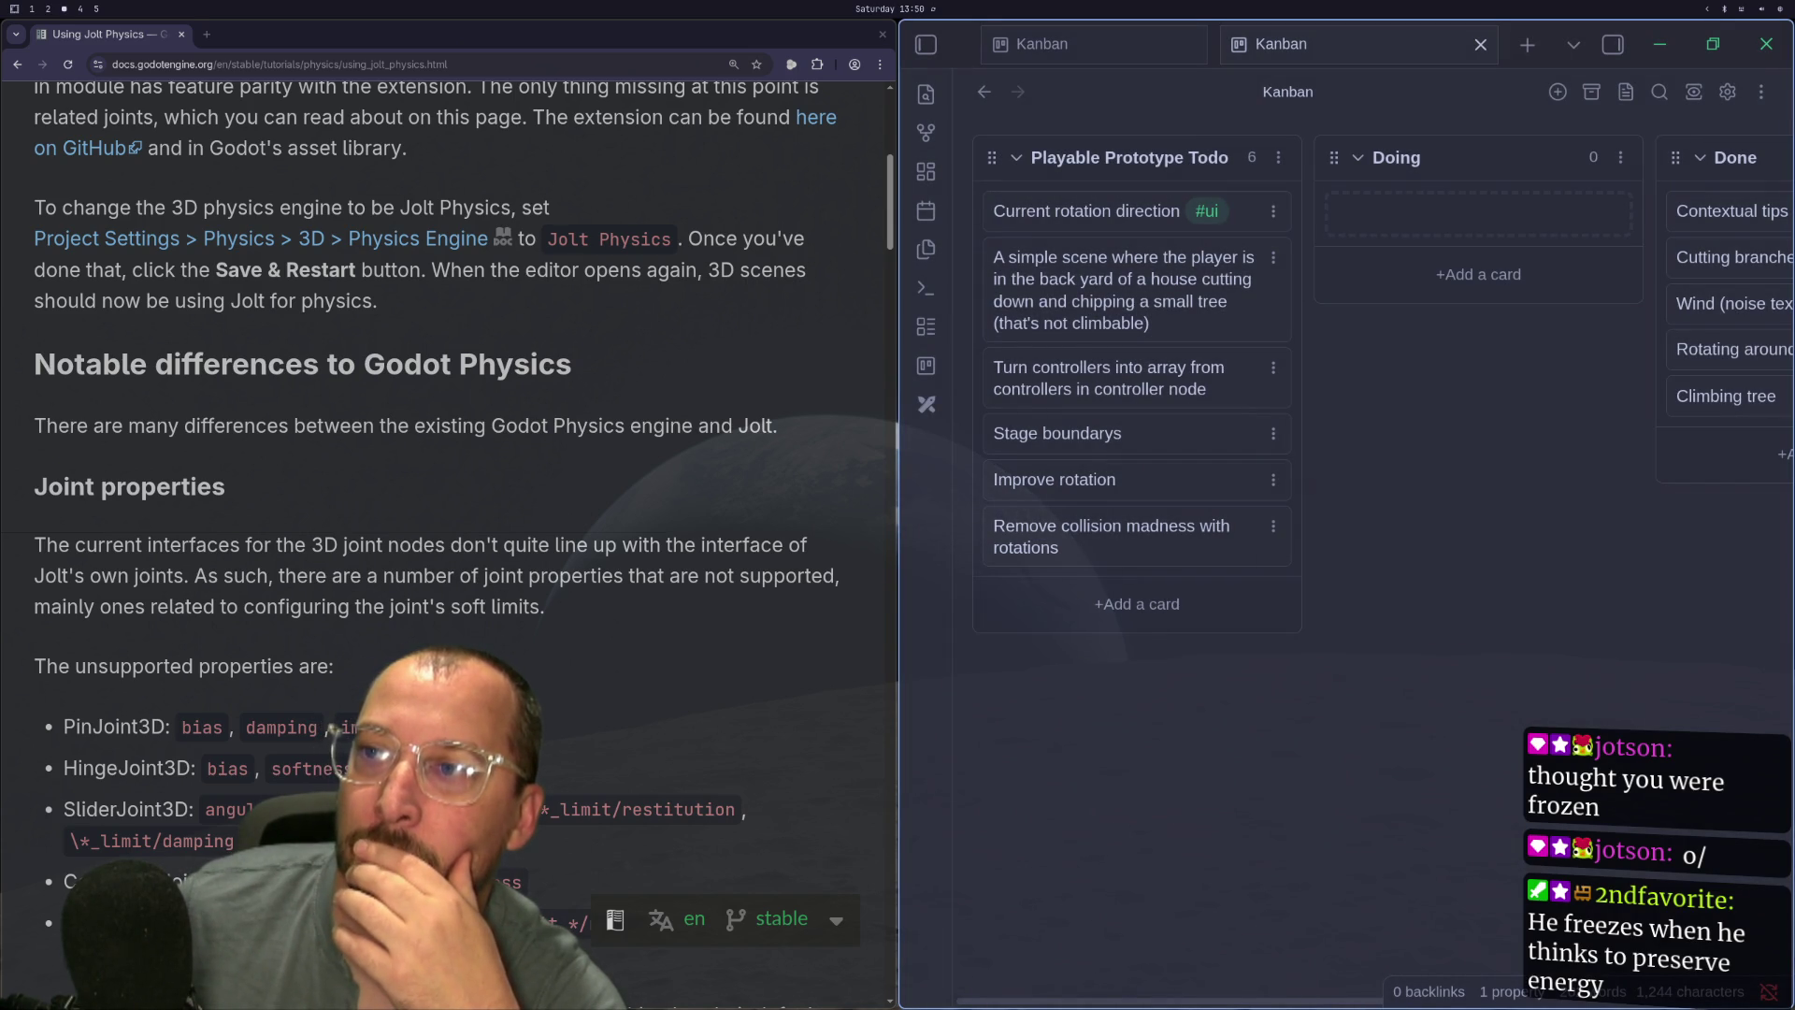
mouse_move(1140, 554)
mouse_down()
mouse_move(1700, 238)
mouse_move(1299, 242)
mouse_up()
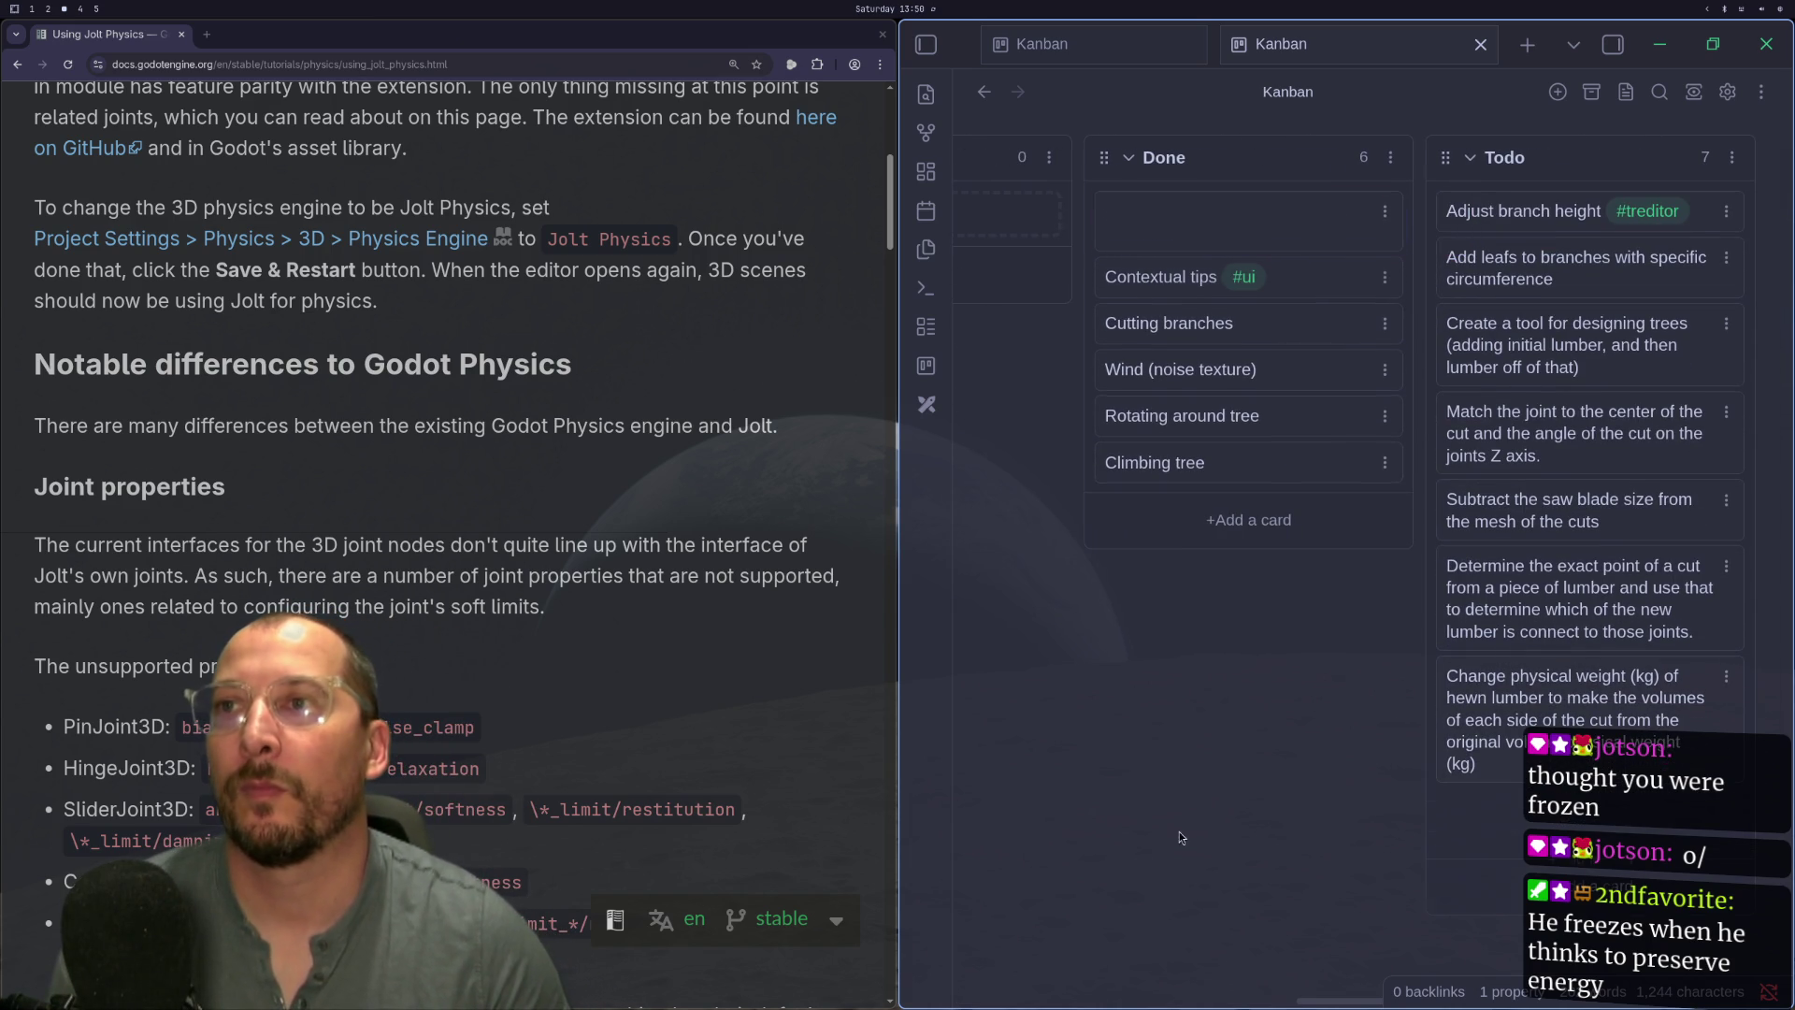
double_click(1198, 232)
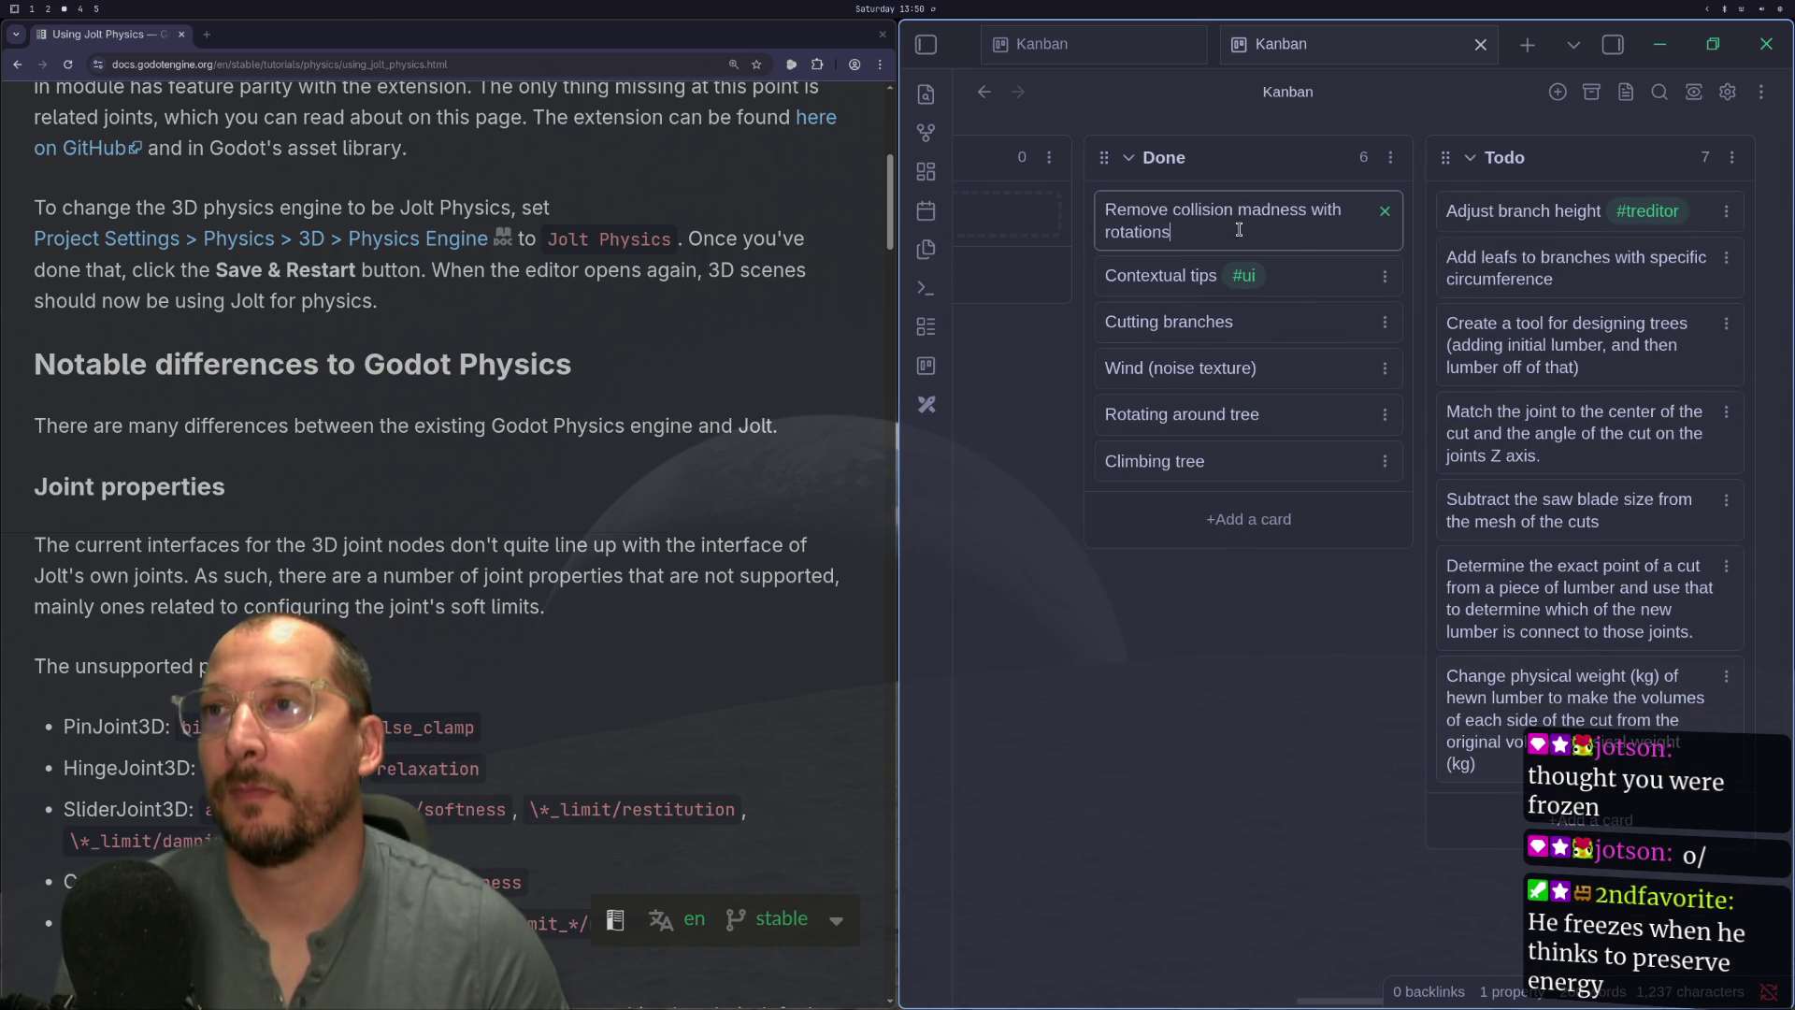
text(#bug)
key(Return)
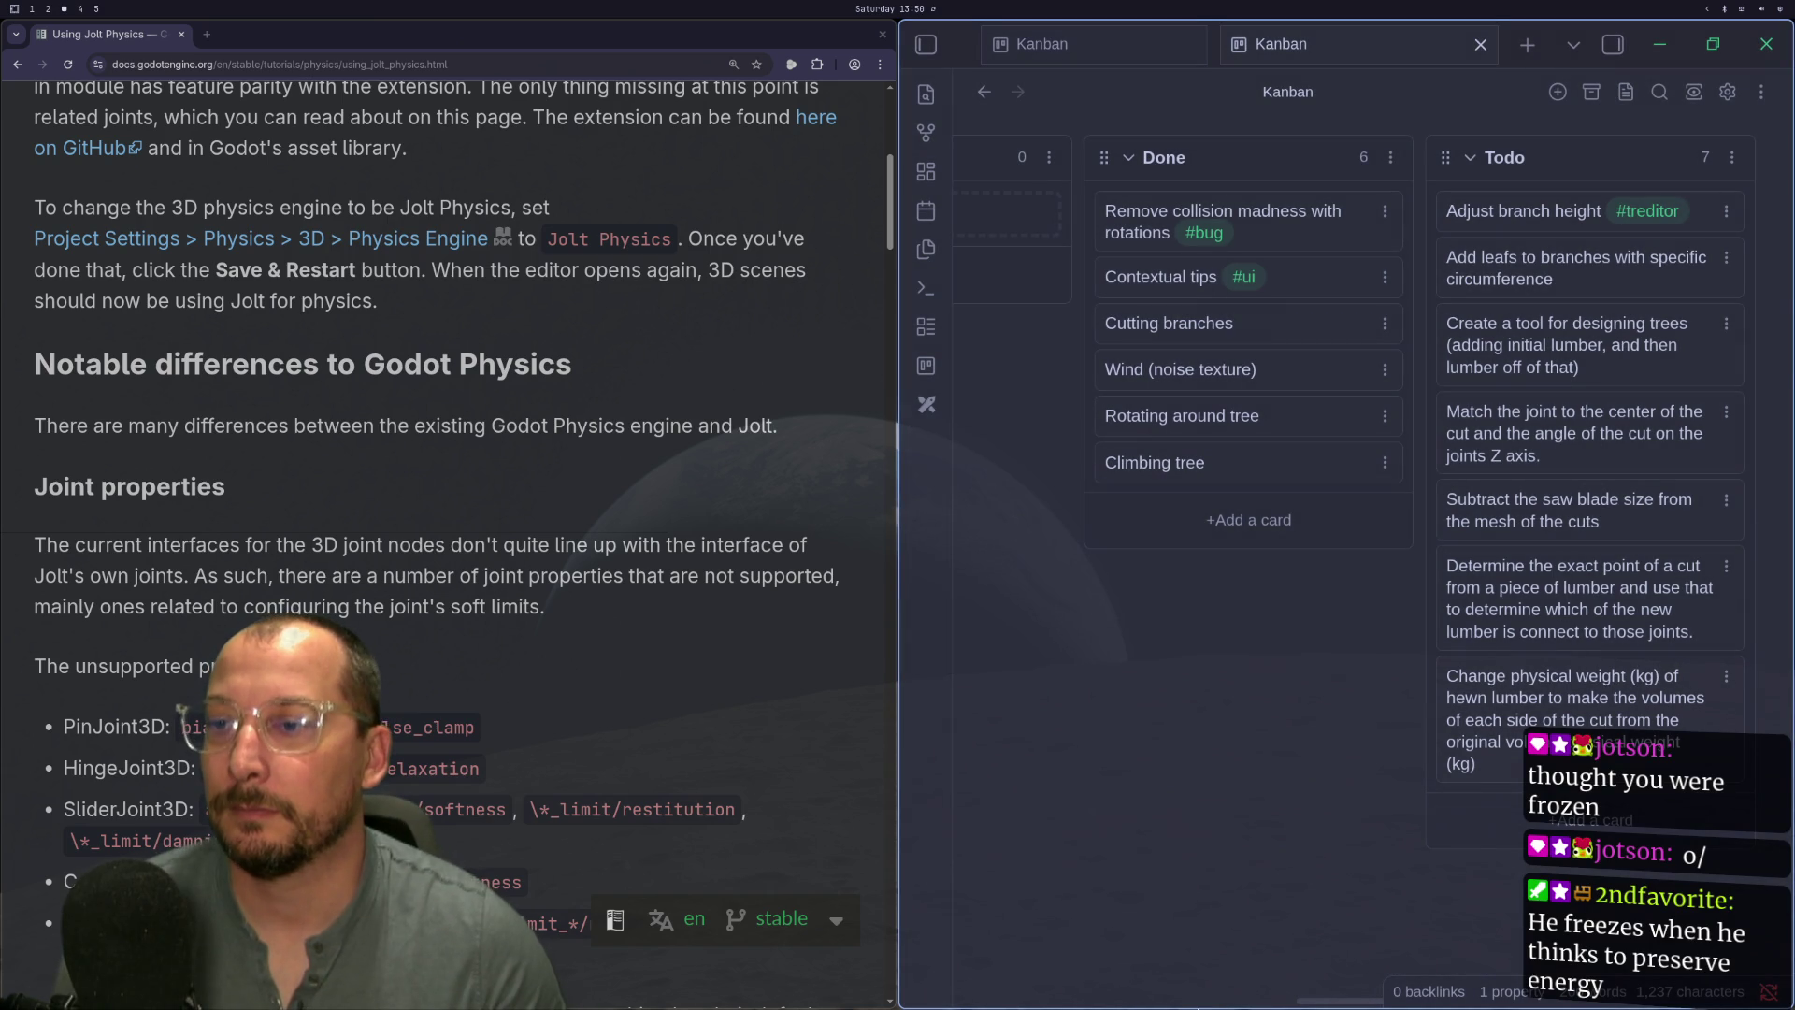
scroll(1121, 841, left, 5)
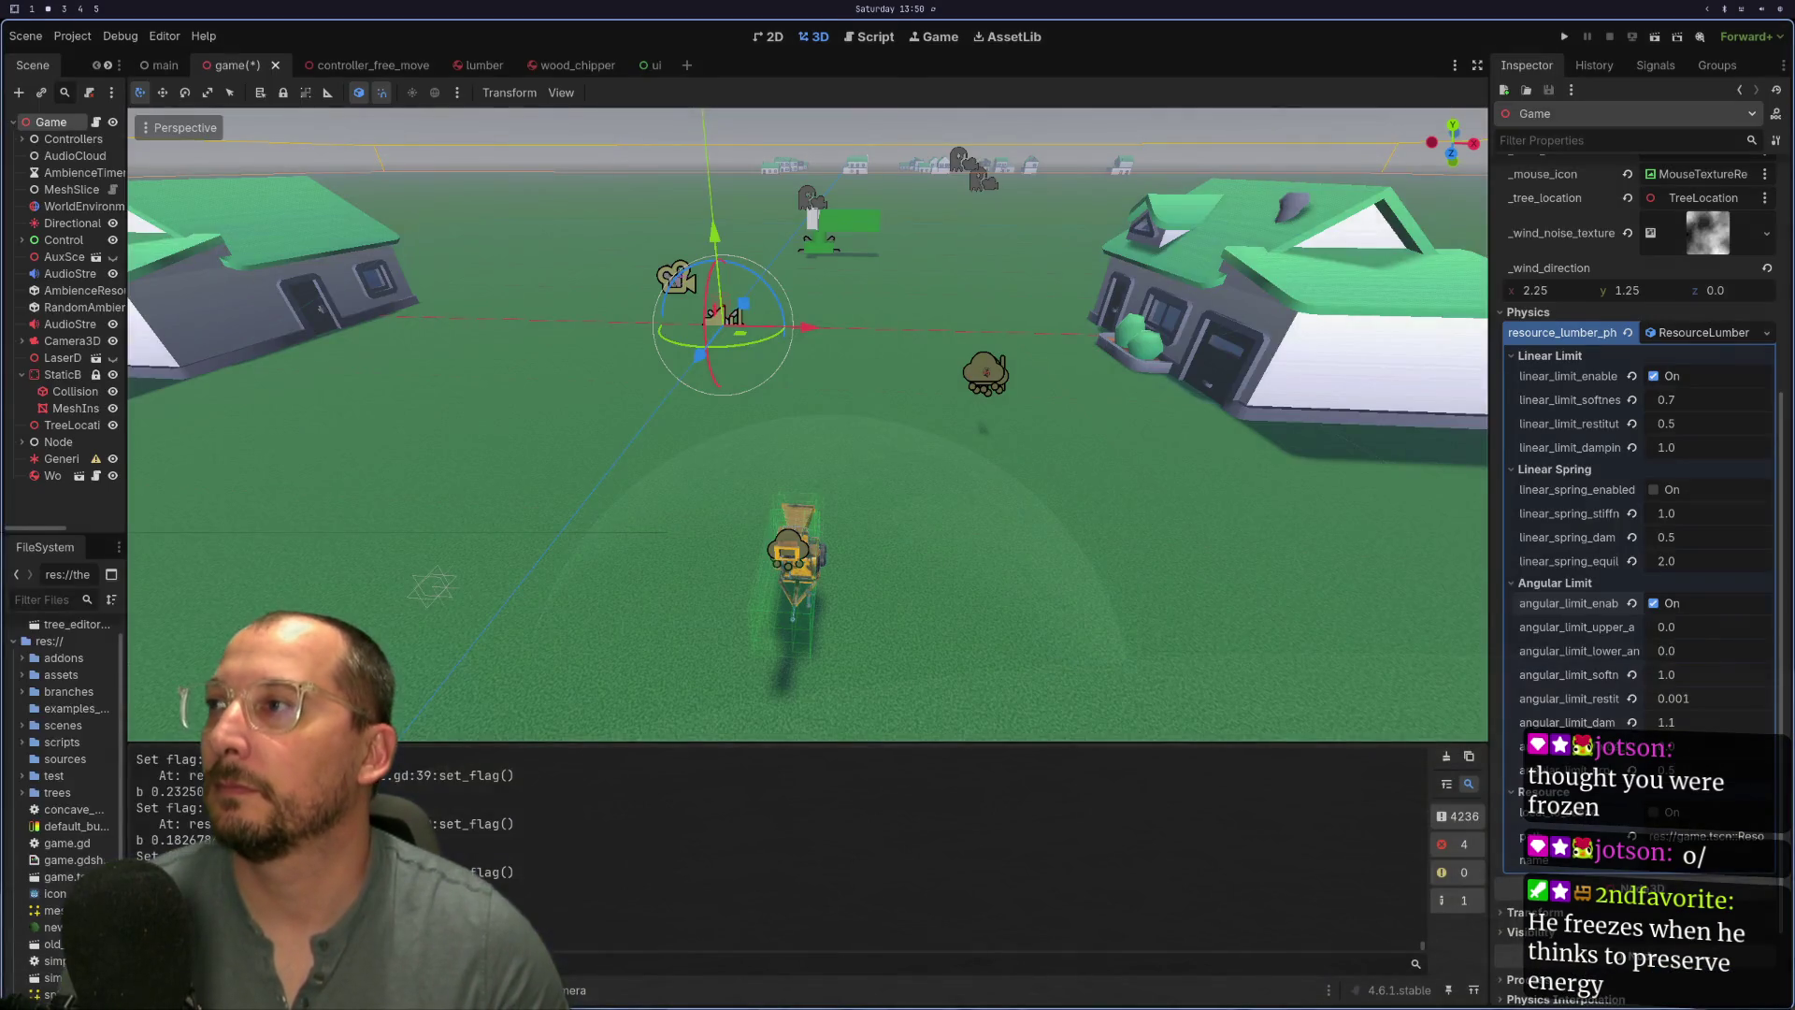
- Scroll the Using Jolt Physics page down to the Single-body joints section
scroll(523, 365, up, 4)
scroll(583, 403, down, 4)
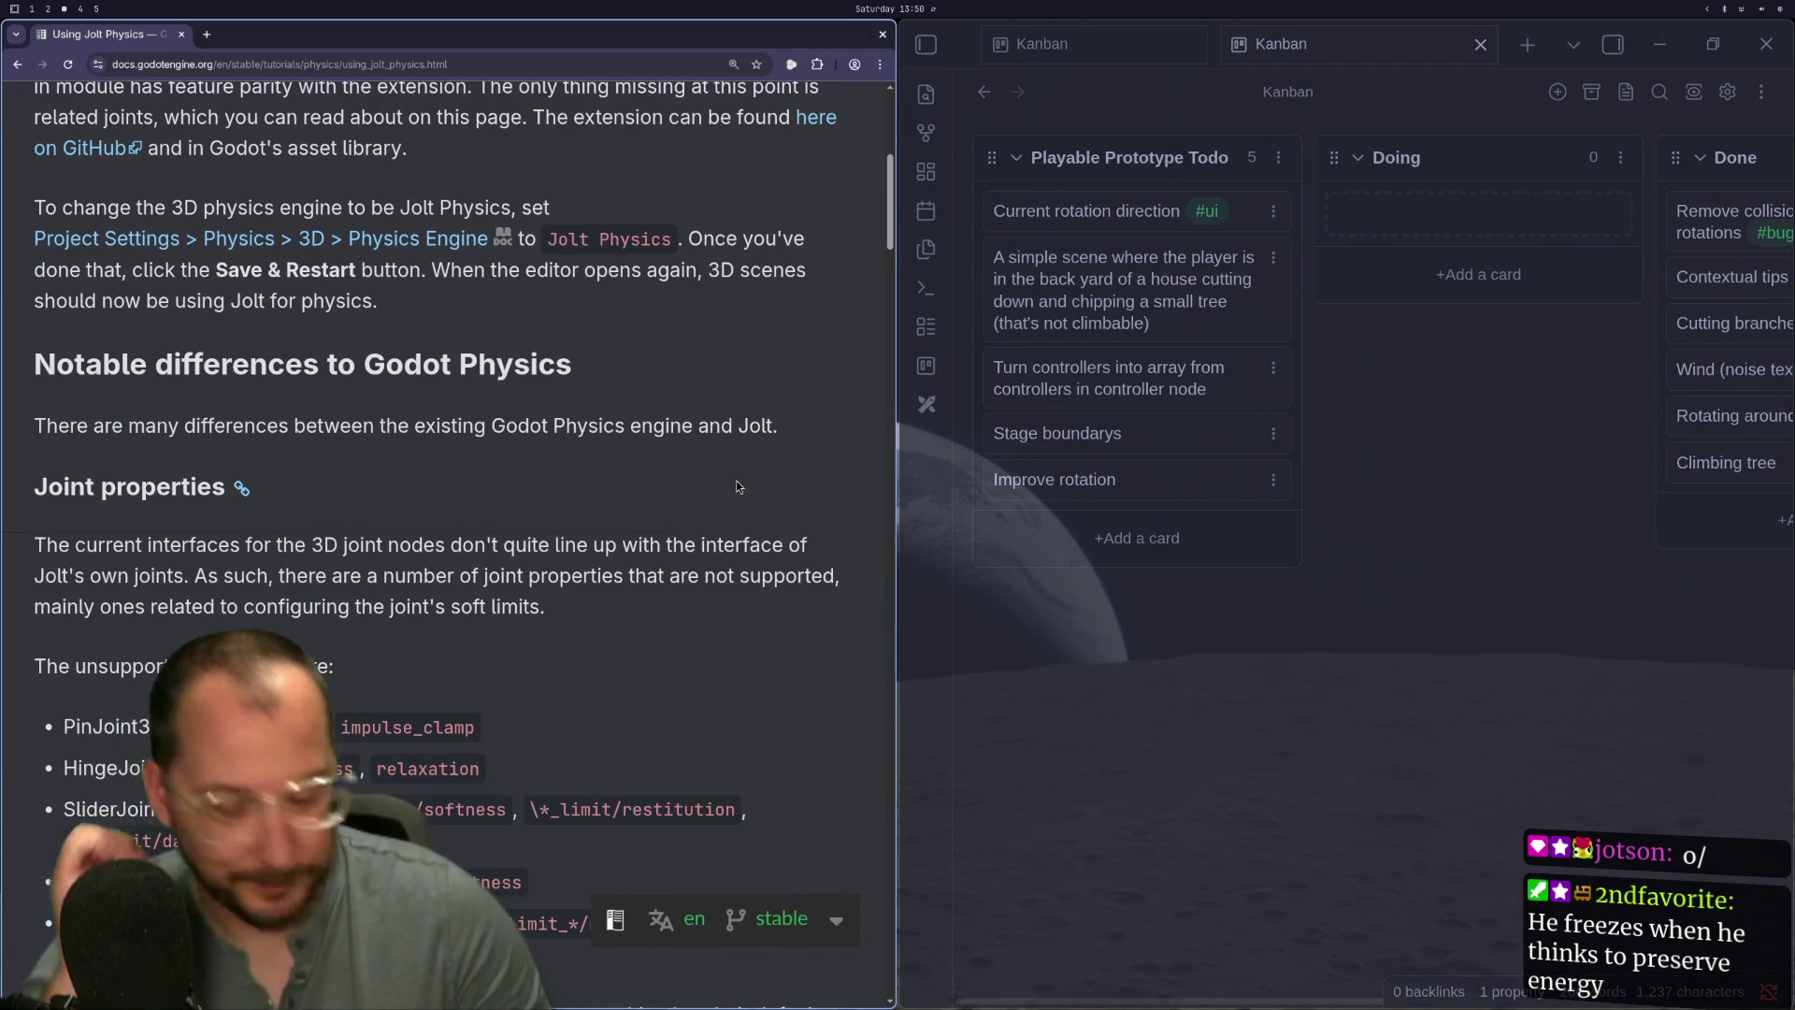
scroll(587, 606, down, 3)
scroll(517, 617, down, 2)
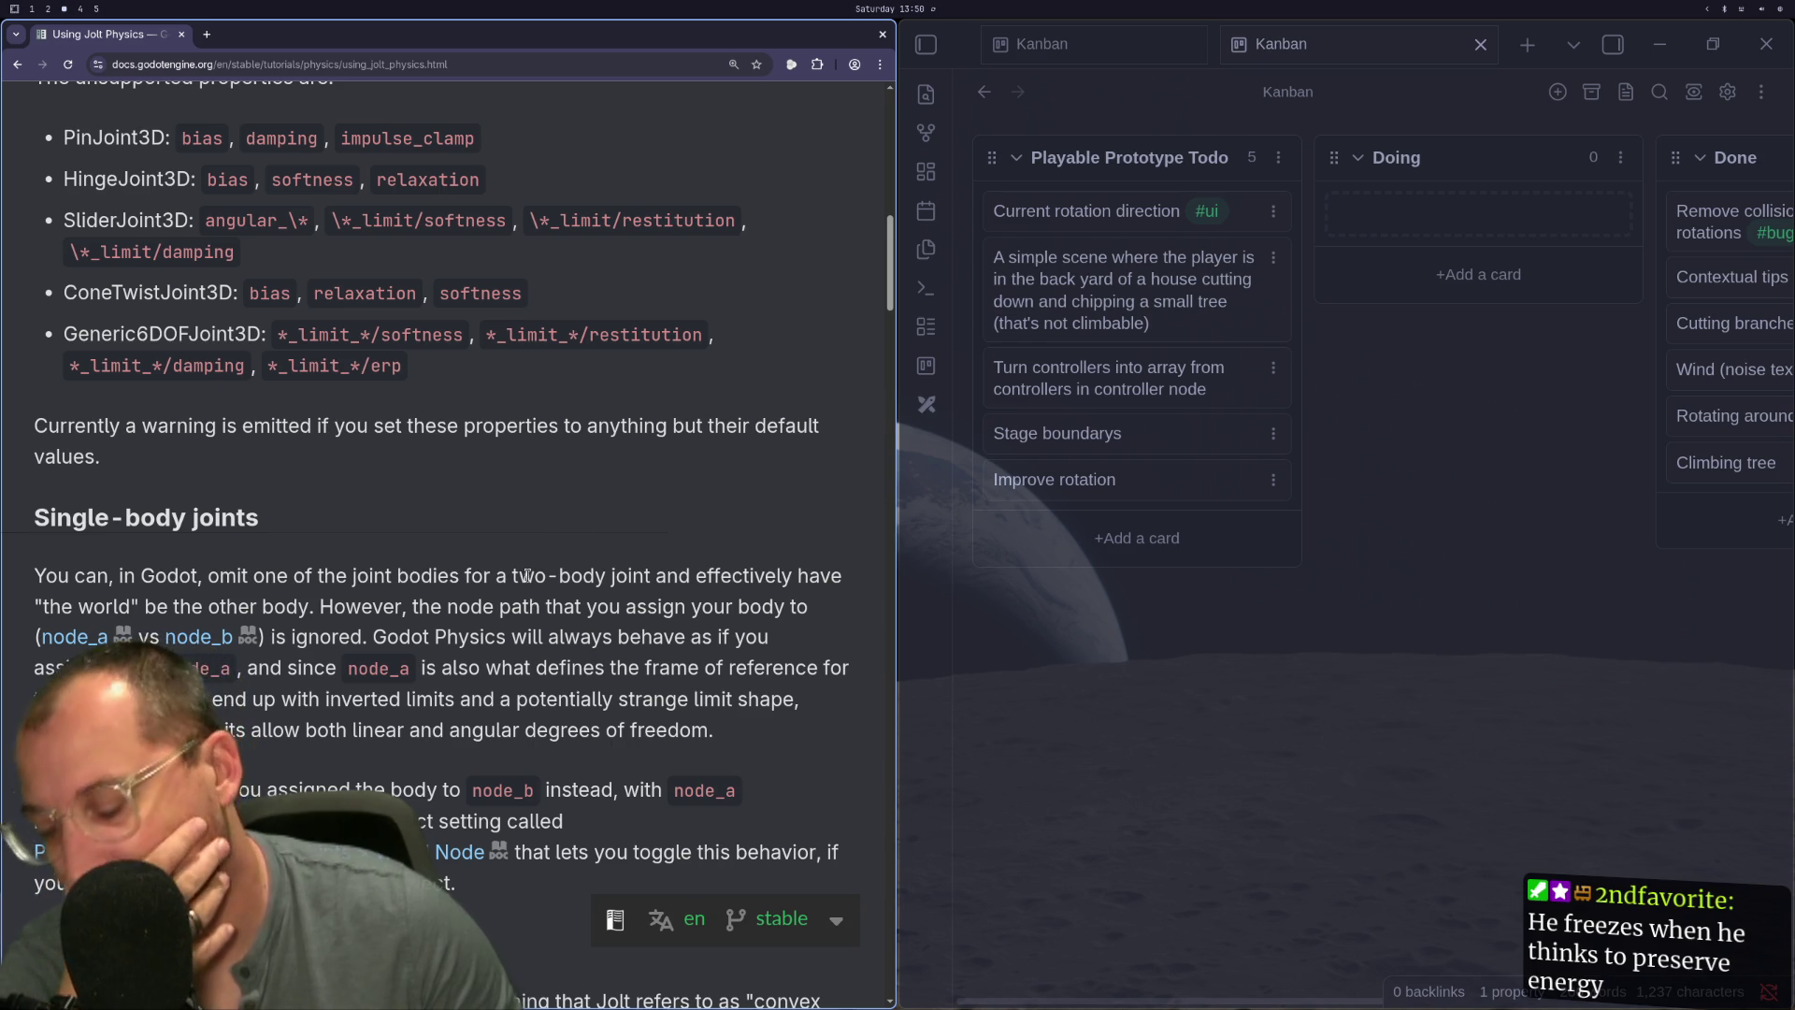
scroll(455, 550, down, 2)
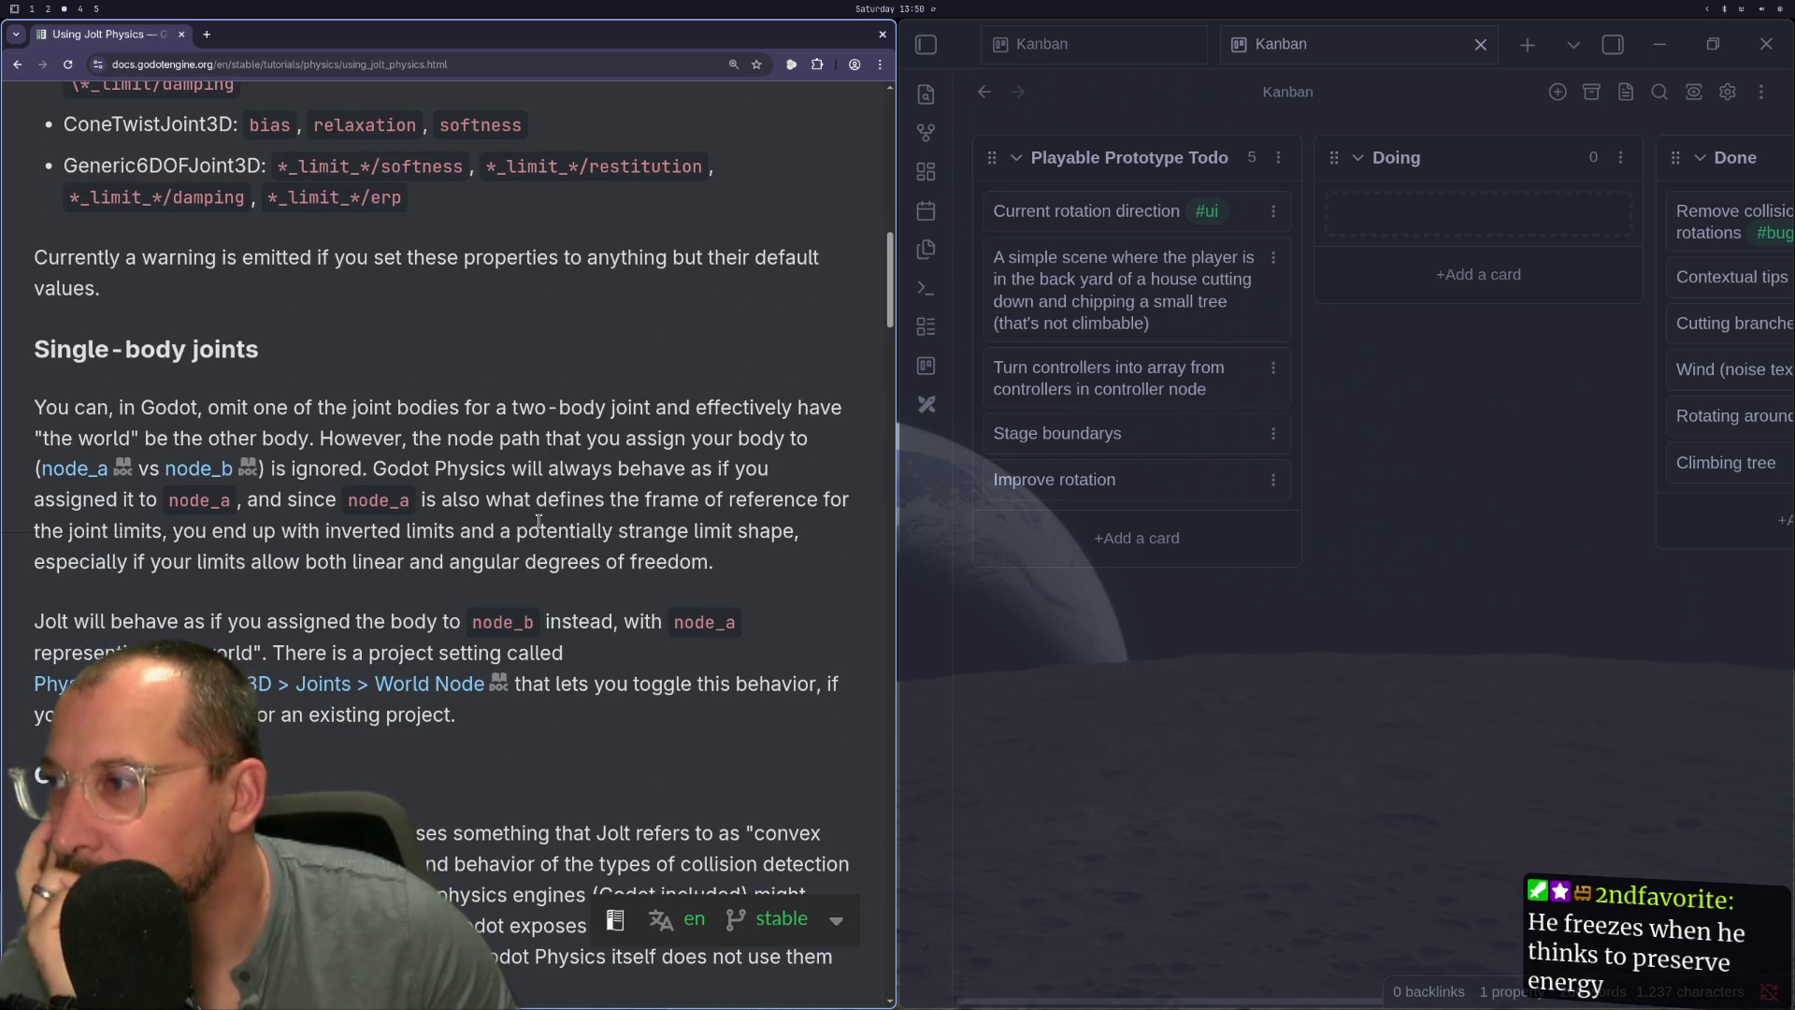
scroll(539, 521, down, 2)
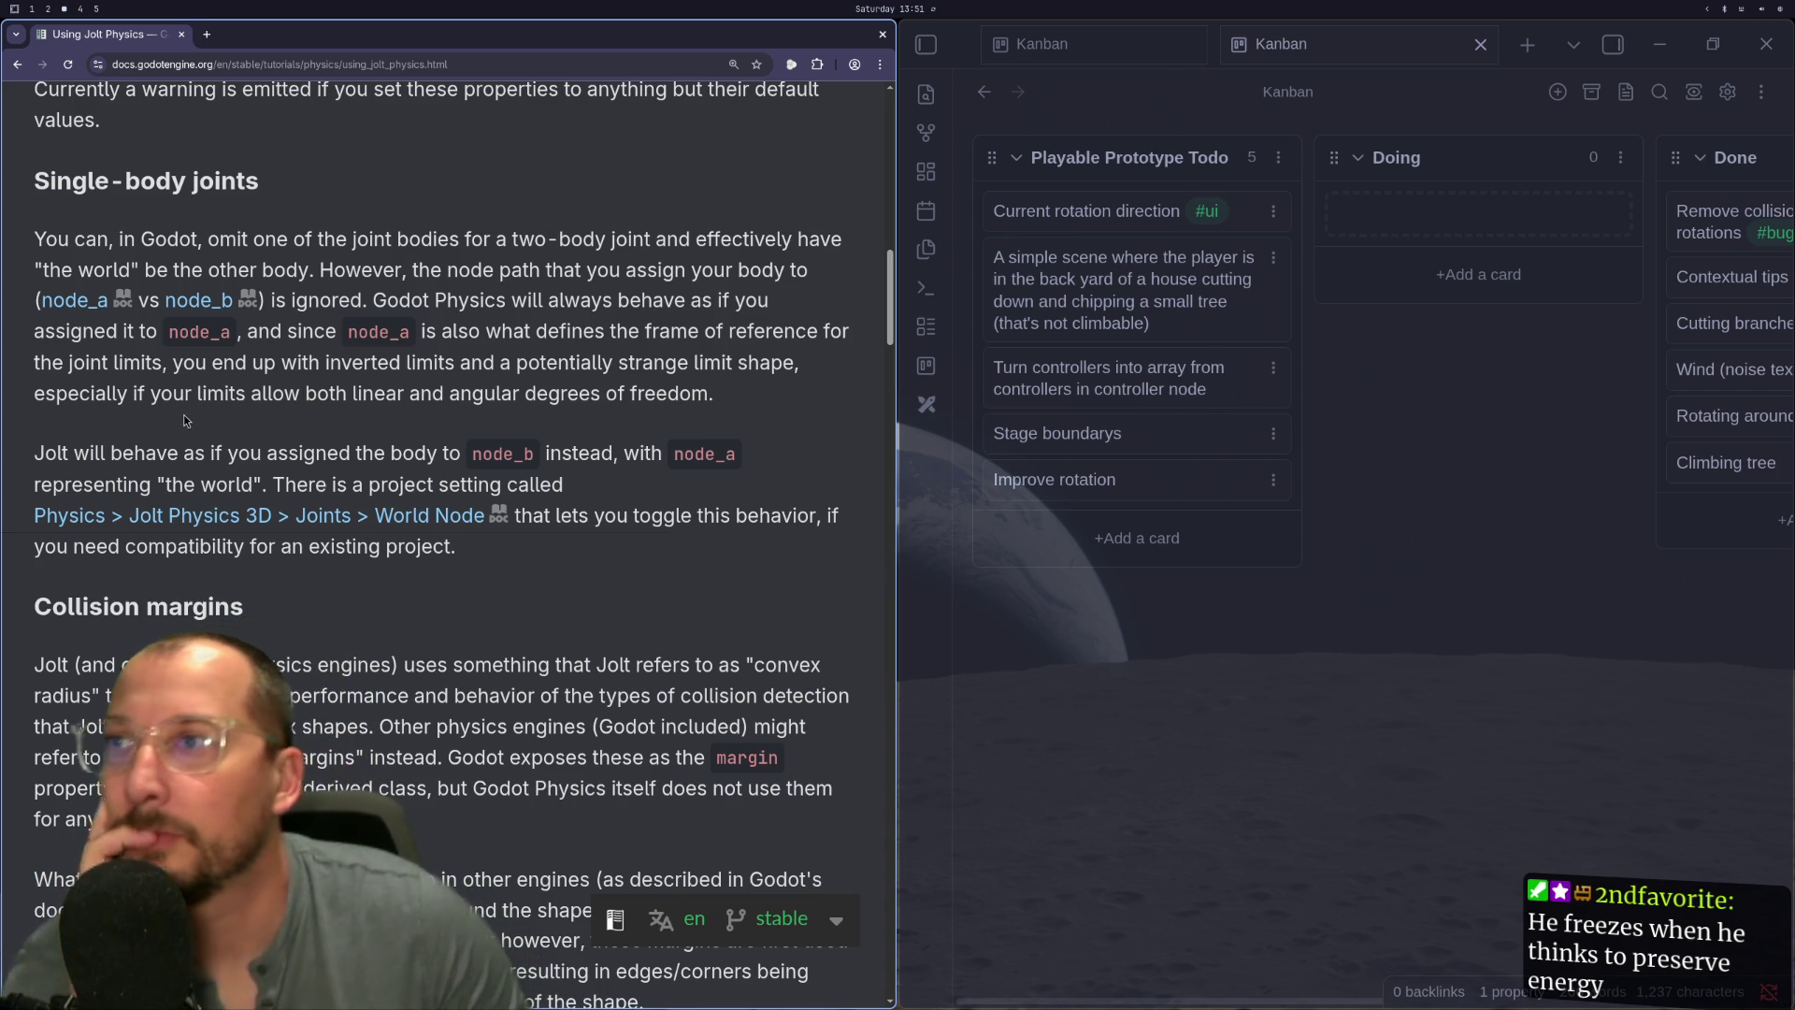
key(super+1)
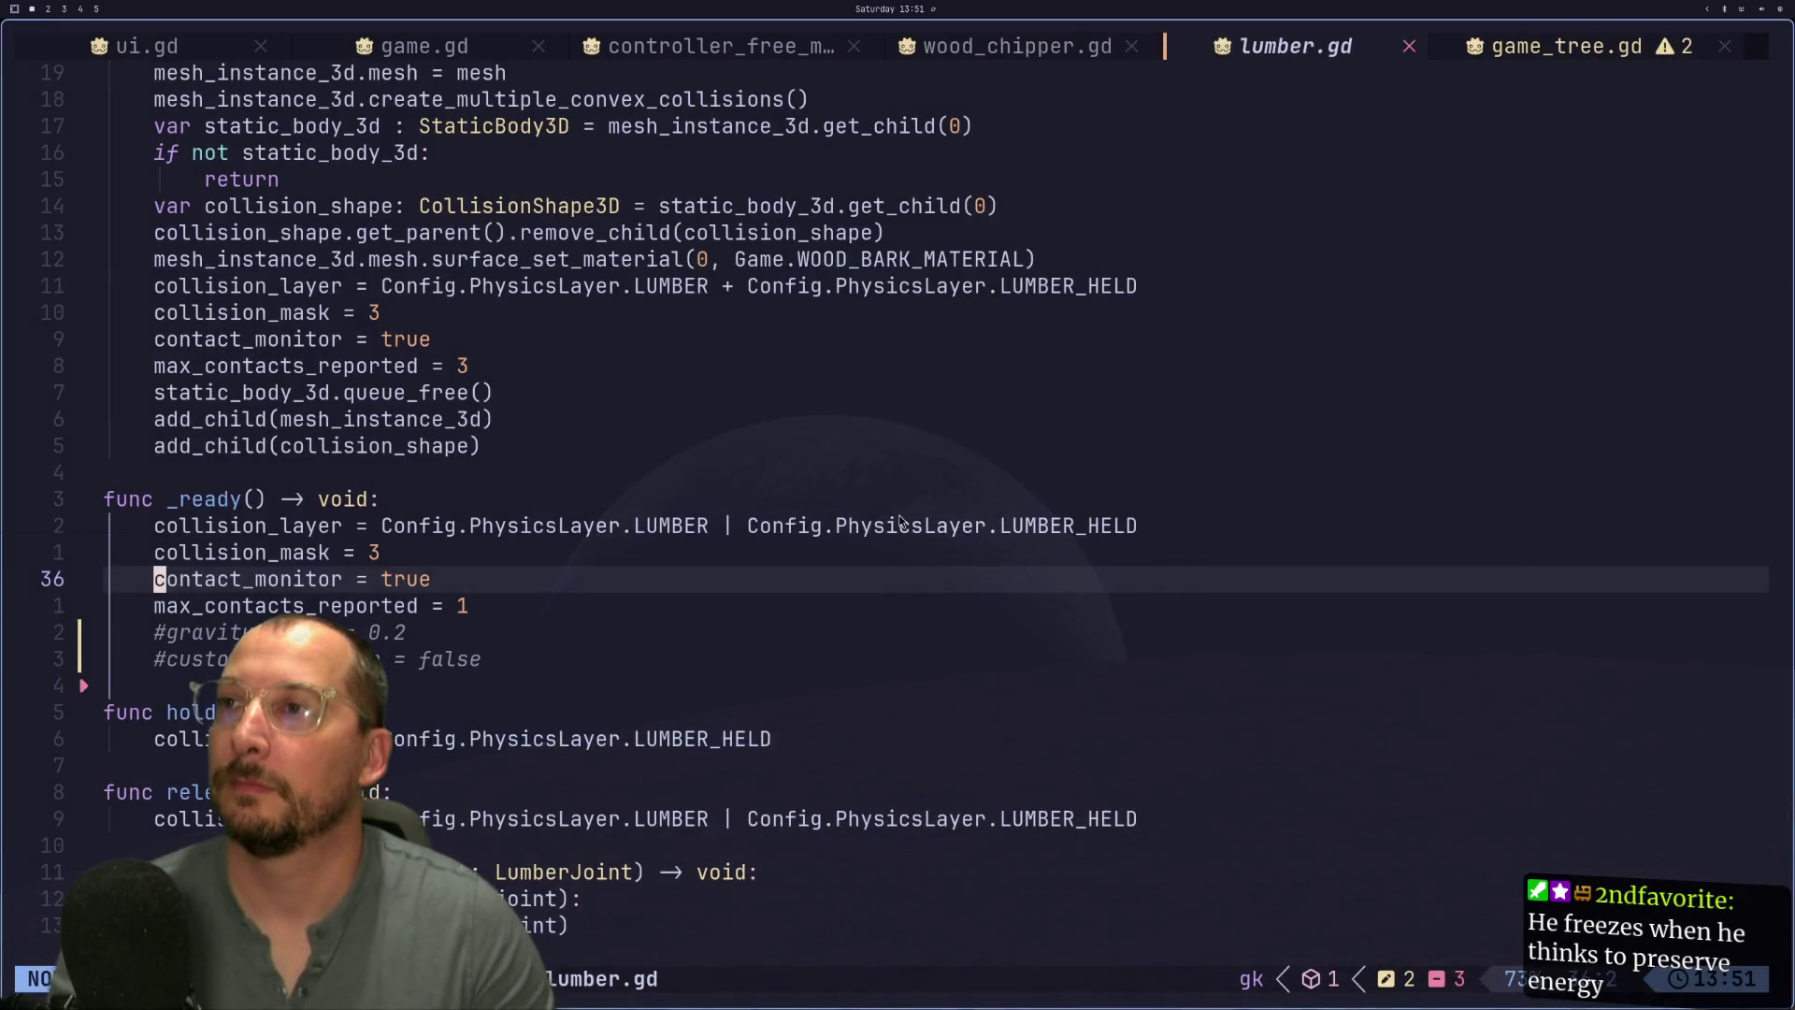
- Select the Generic6DOFJoint3D node and read the exclude_nodes_from_collision tooltip
key(super+2)
scroll(1536, 485, up, 5)
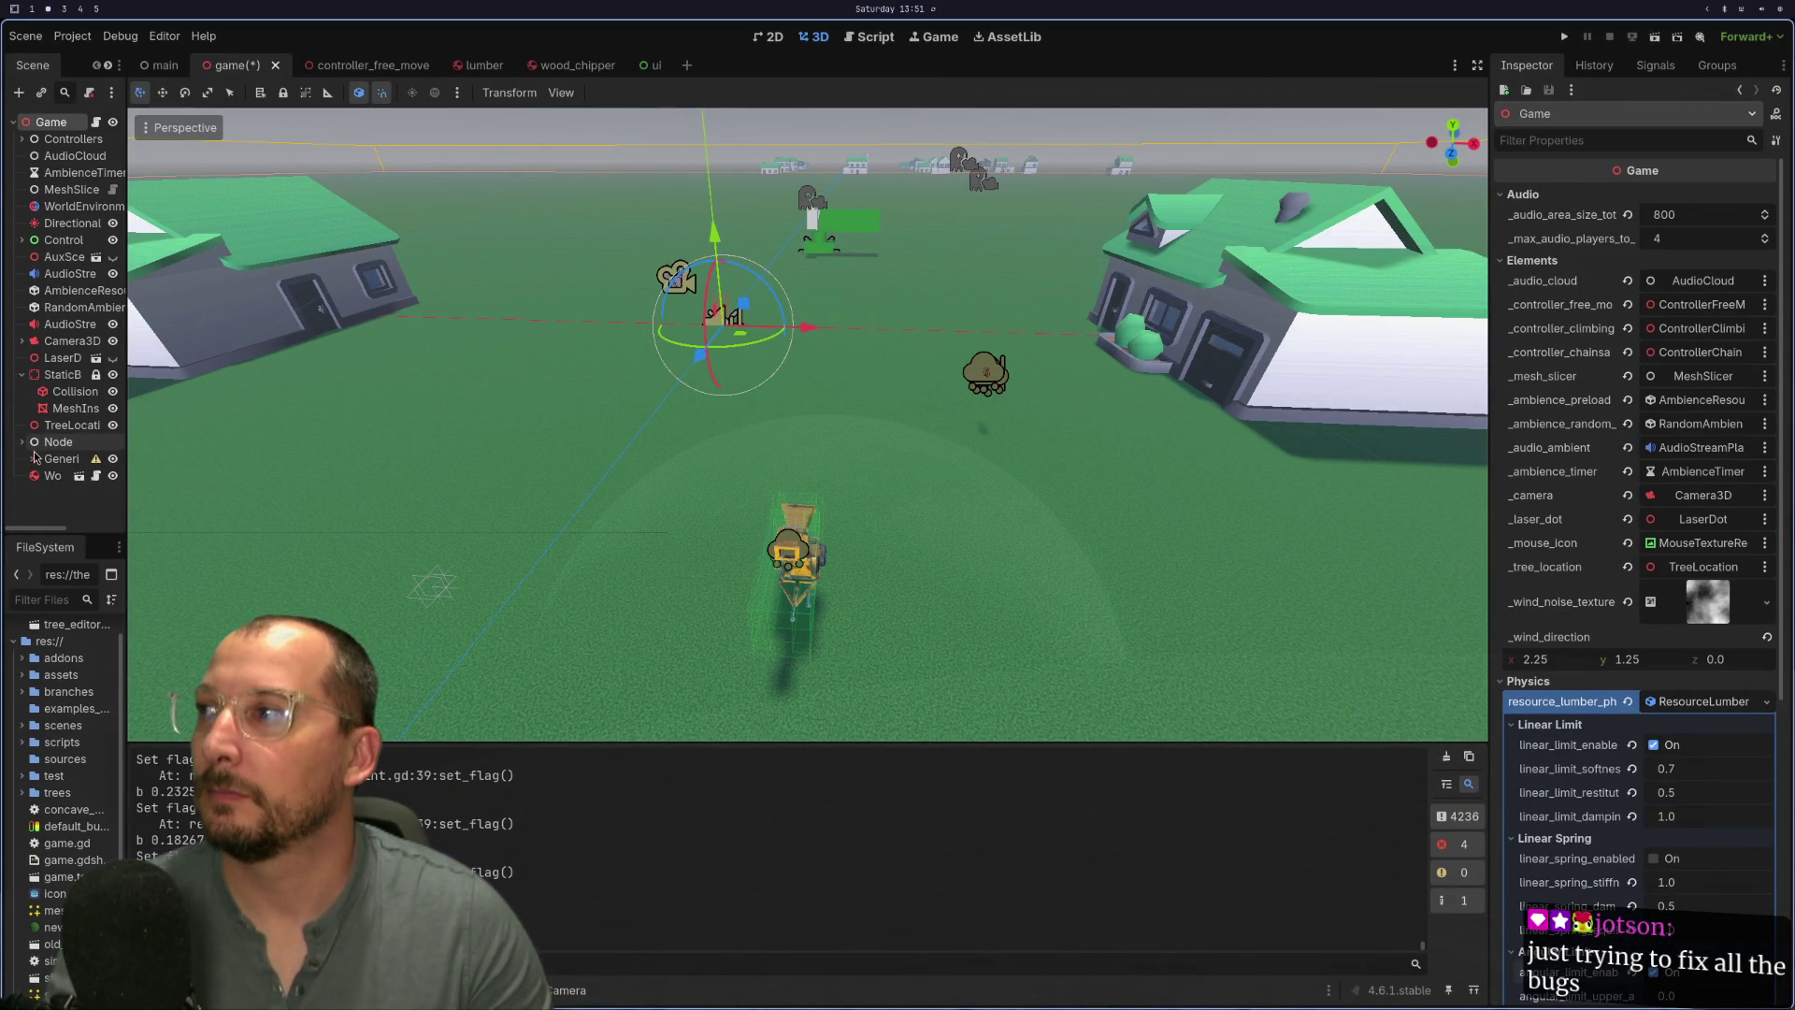
click(61, 459)
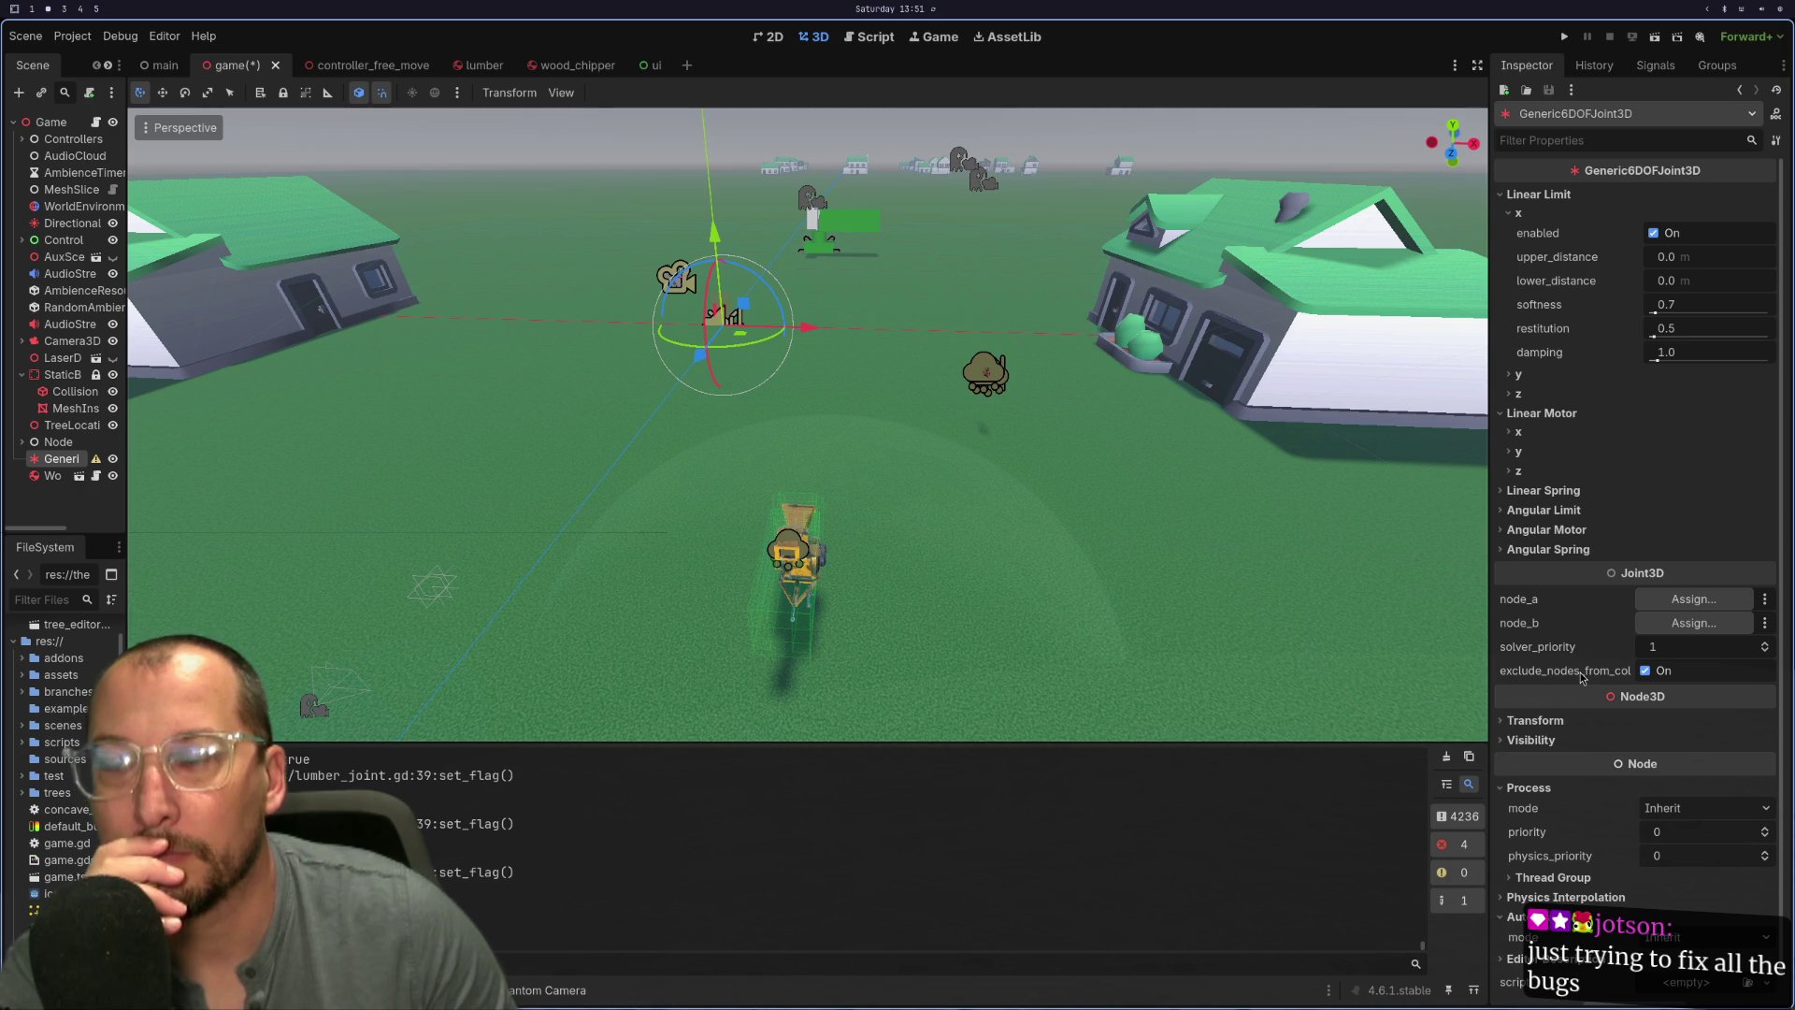
mouse_move(1581, 672)
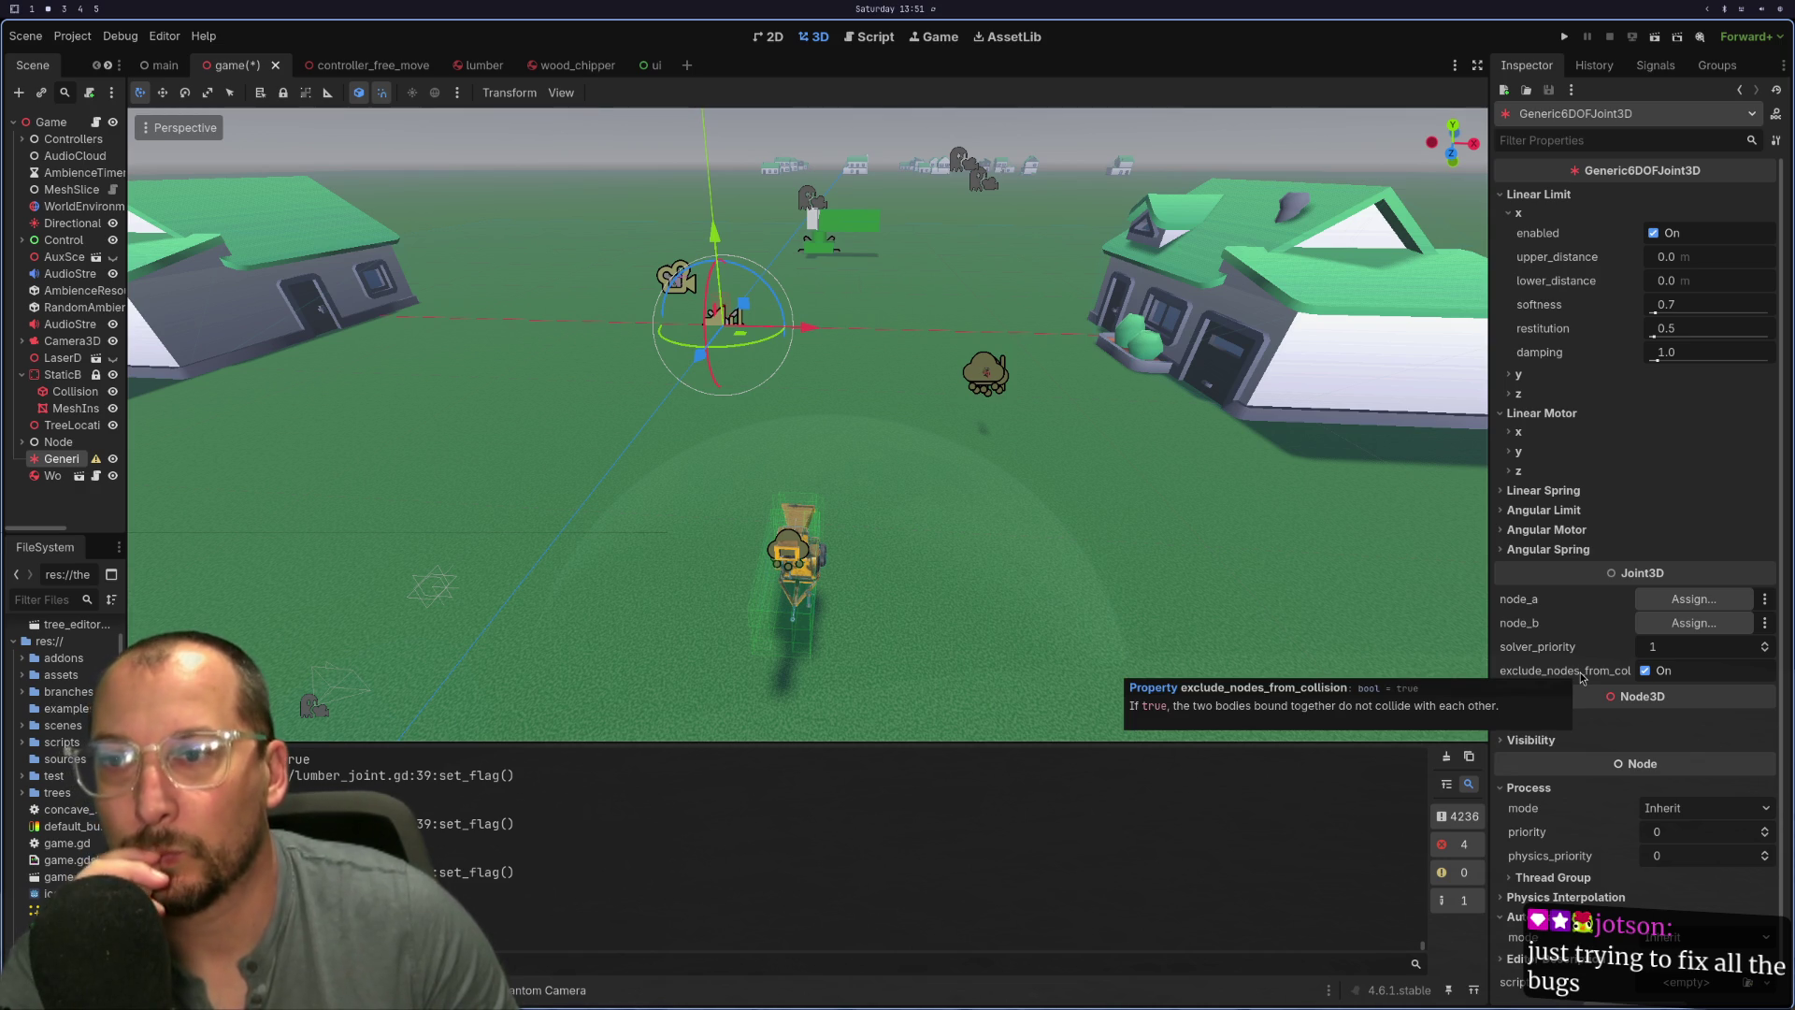